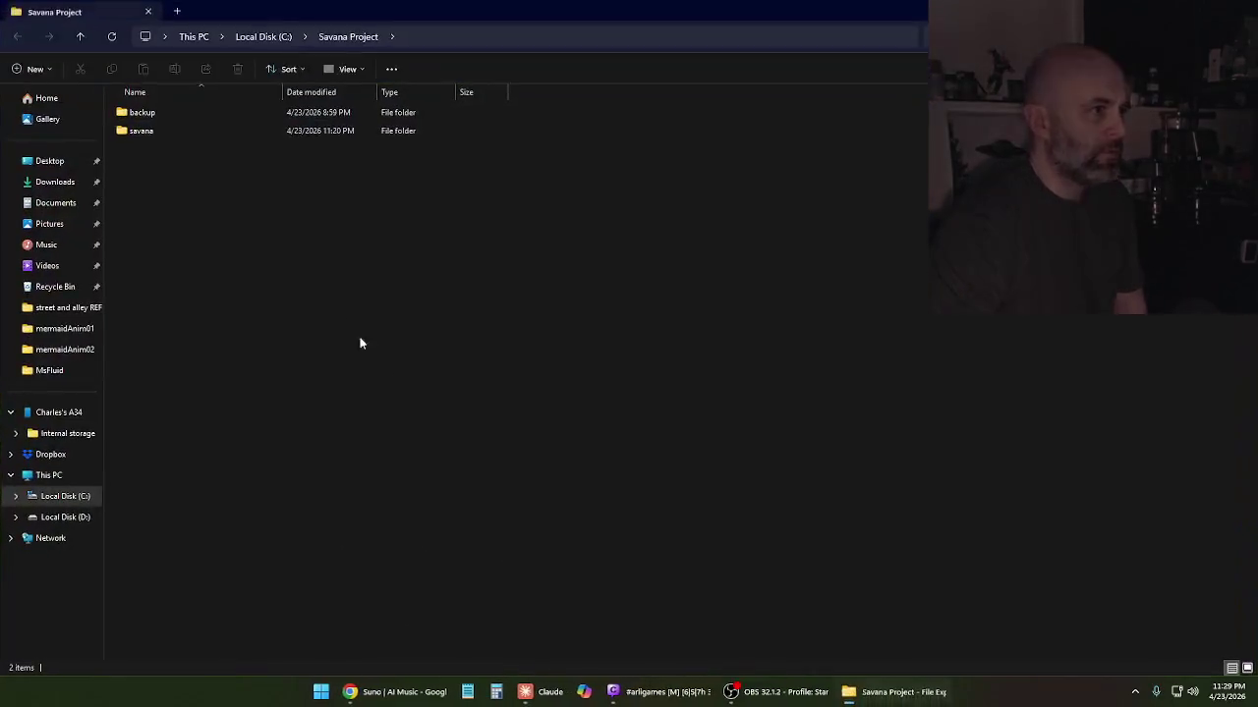
Copy the savana folder into backup, replacing the existing files, and close File Explorer
click(154, 130)
right_click(154, 129)
click(218, 147)
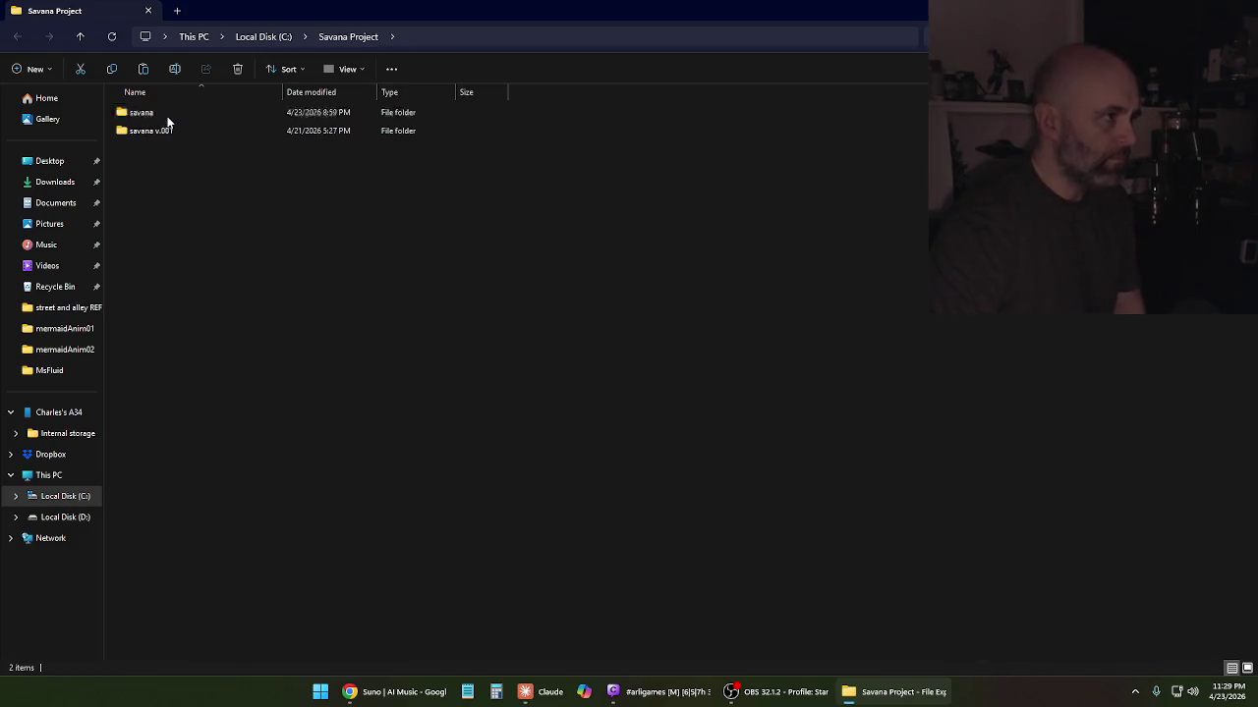
right_click(186, 203)
click(550, 350)
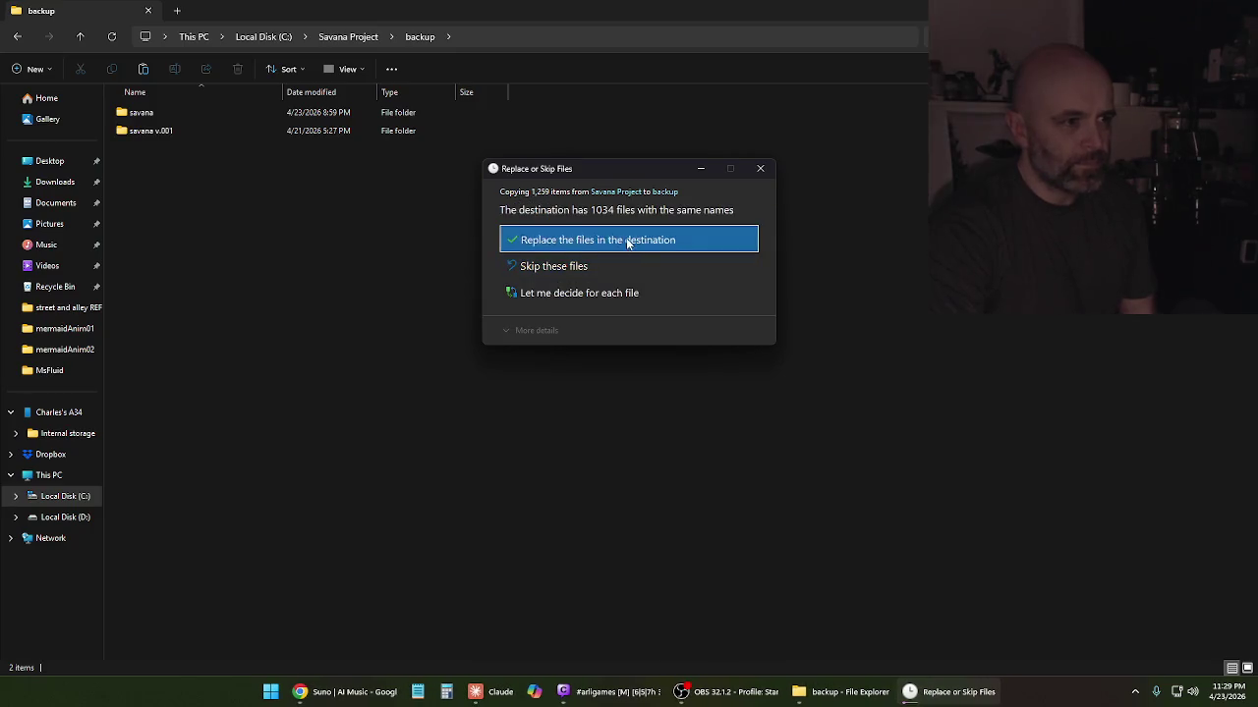
click(628, 242)
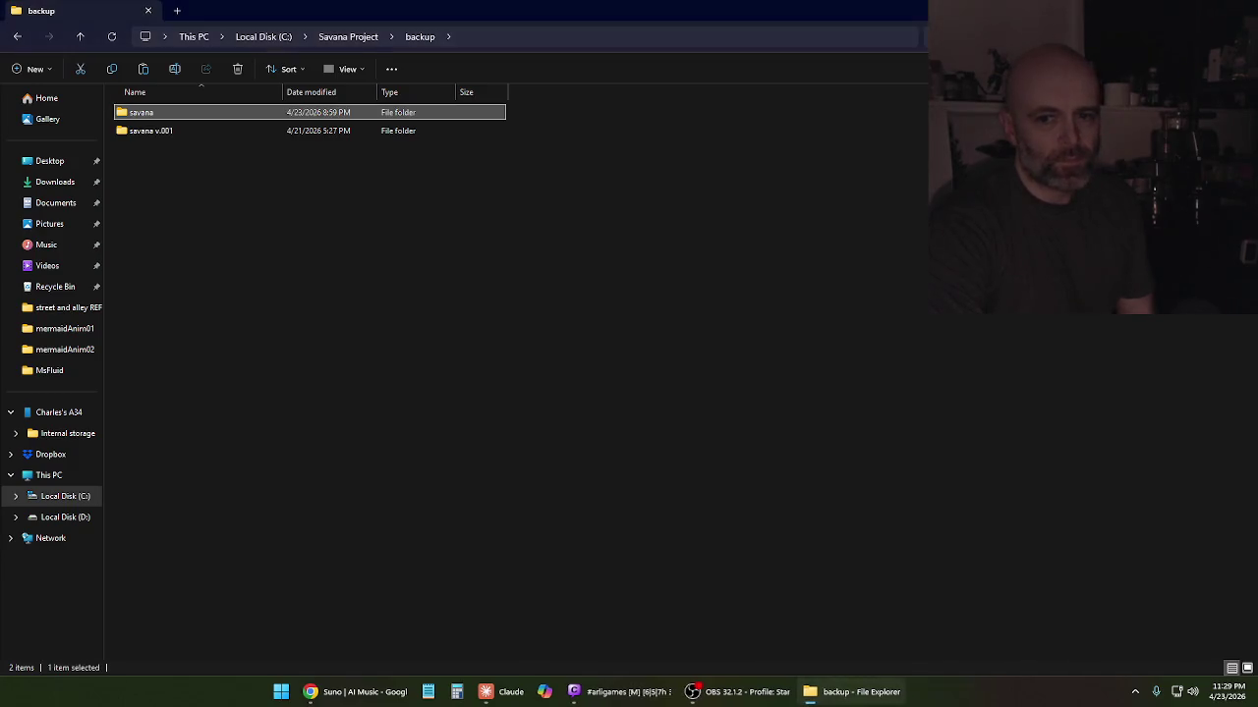
key(alt+F4)
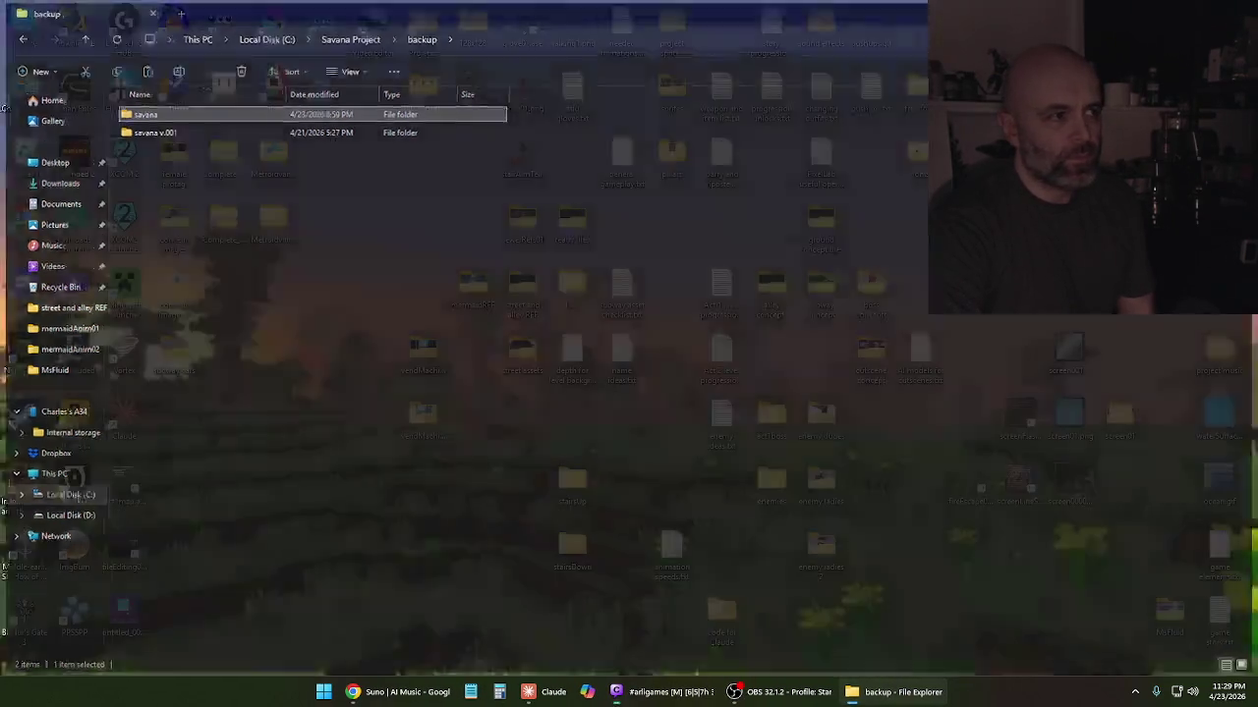
Close Chrome's YouTube tutorial tab and minimize Chrome to reach the desktop
click(475, 697)
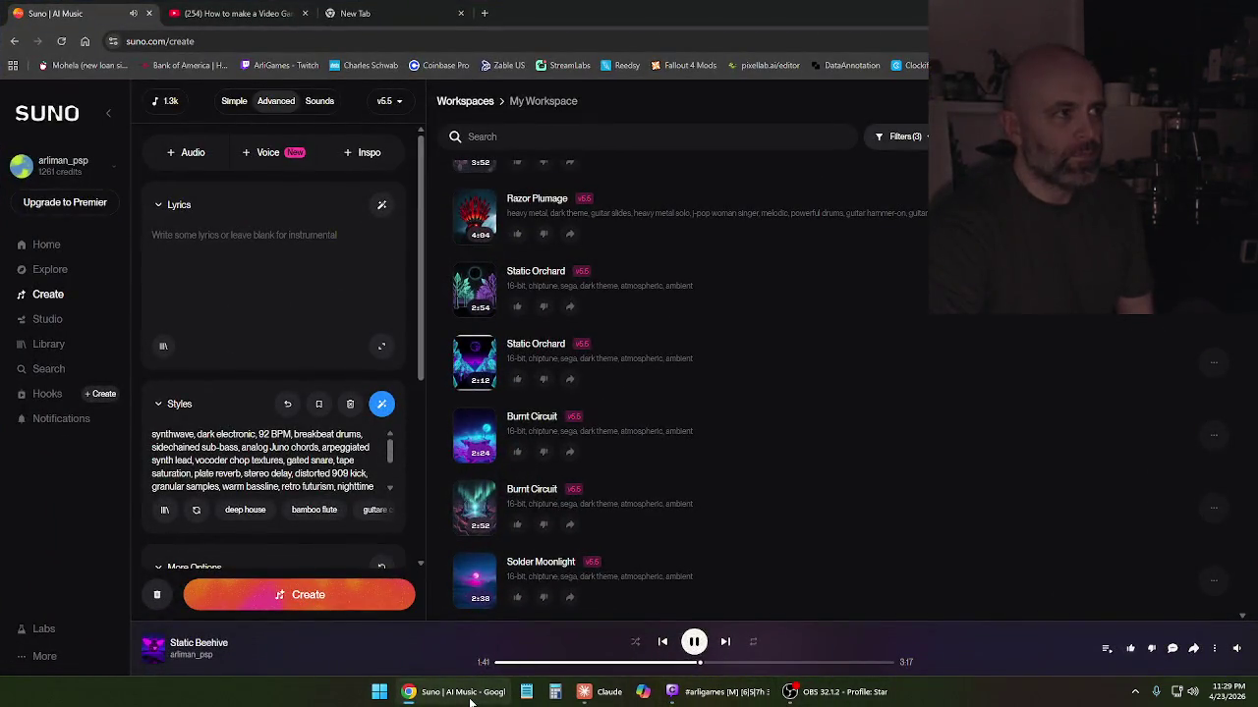
click(304, 13)
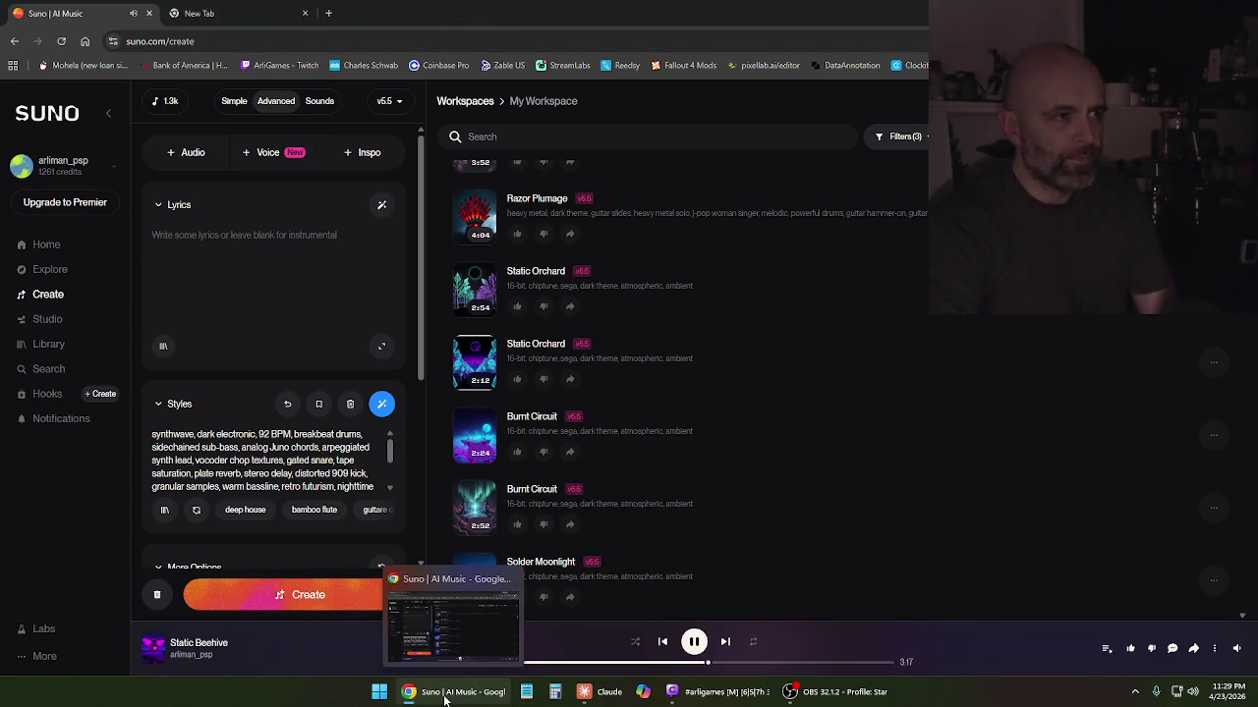
click(445, 692)
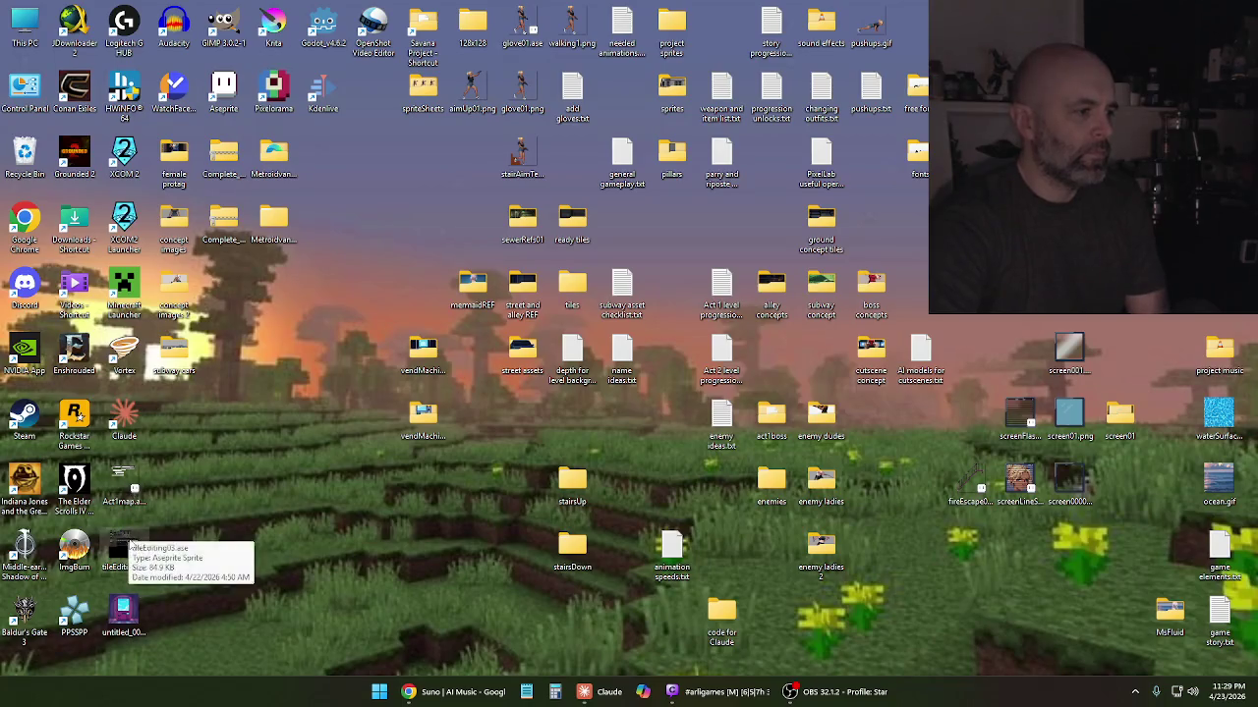
Open tileEditing03.ase from the desktop in Aseprite
click(125, 549)
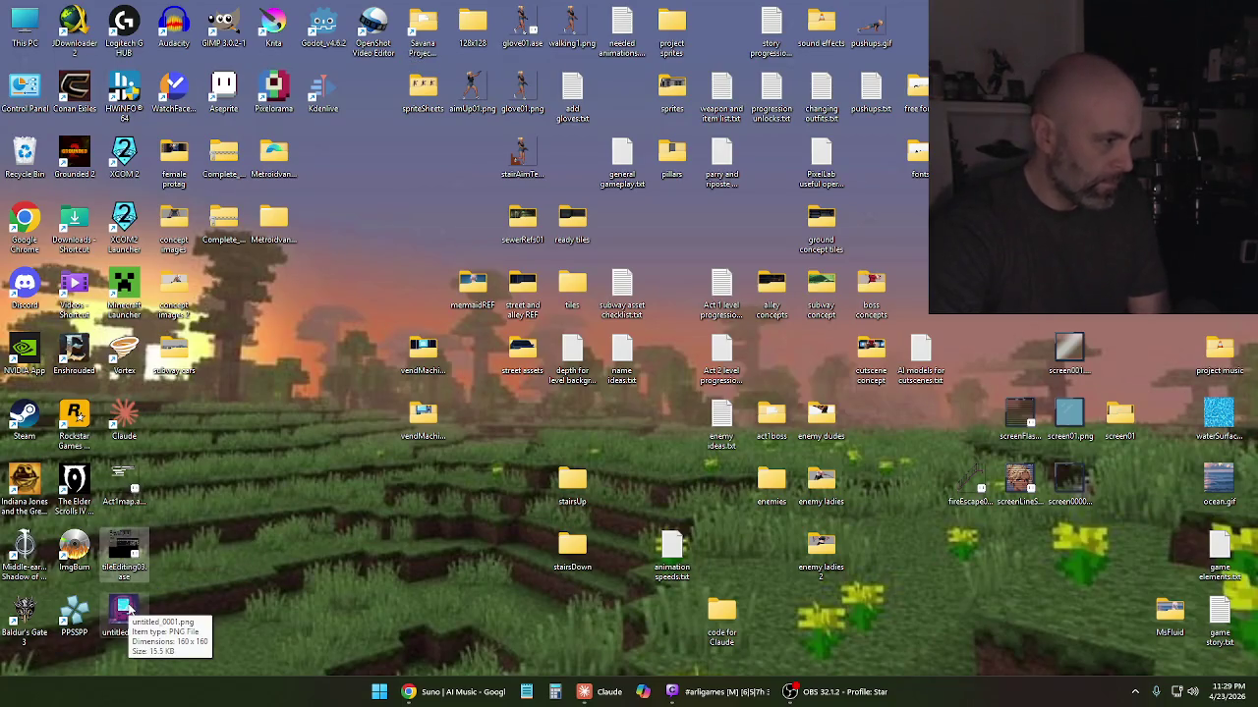
click(129, 610)
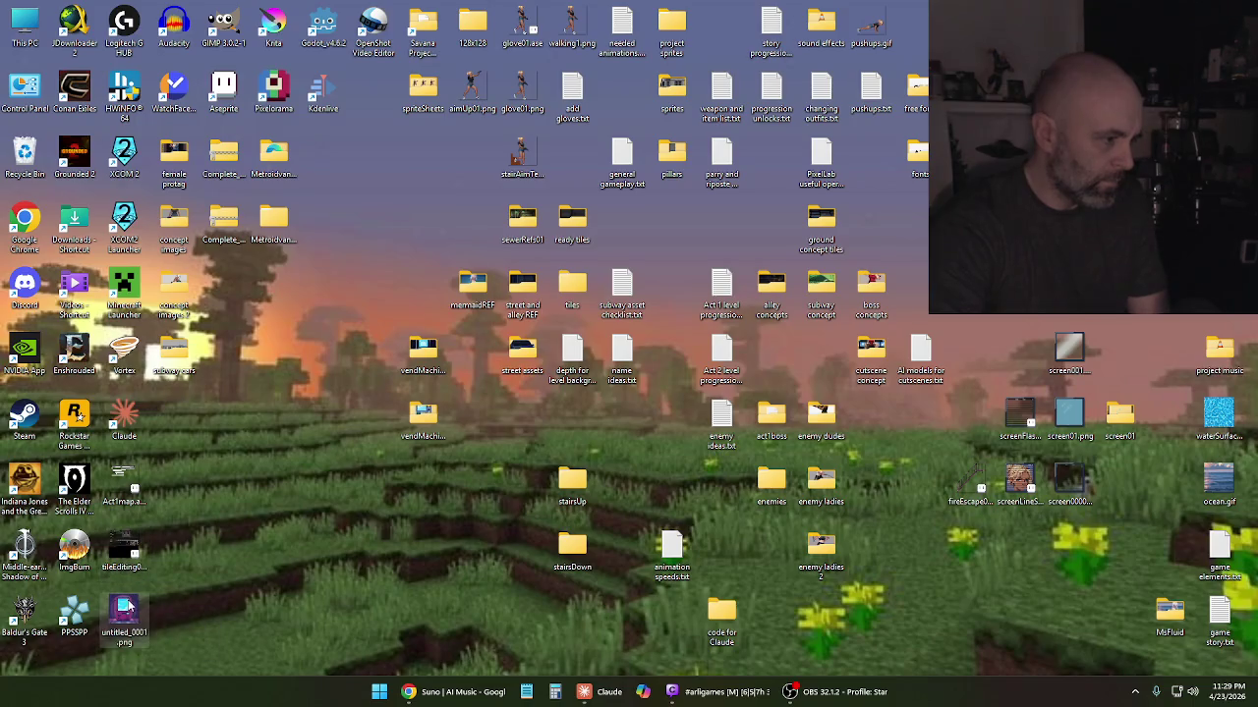
key(Up)
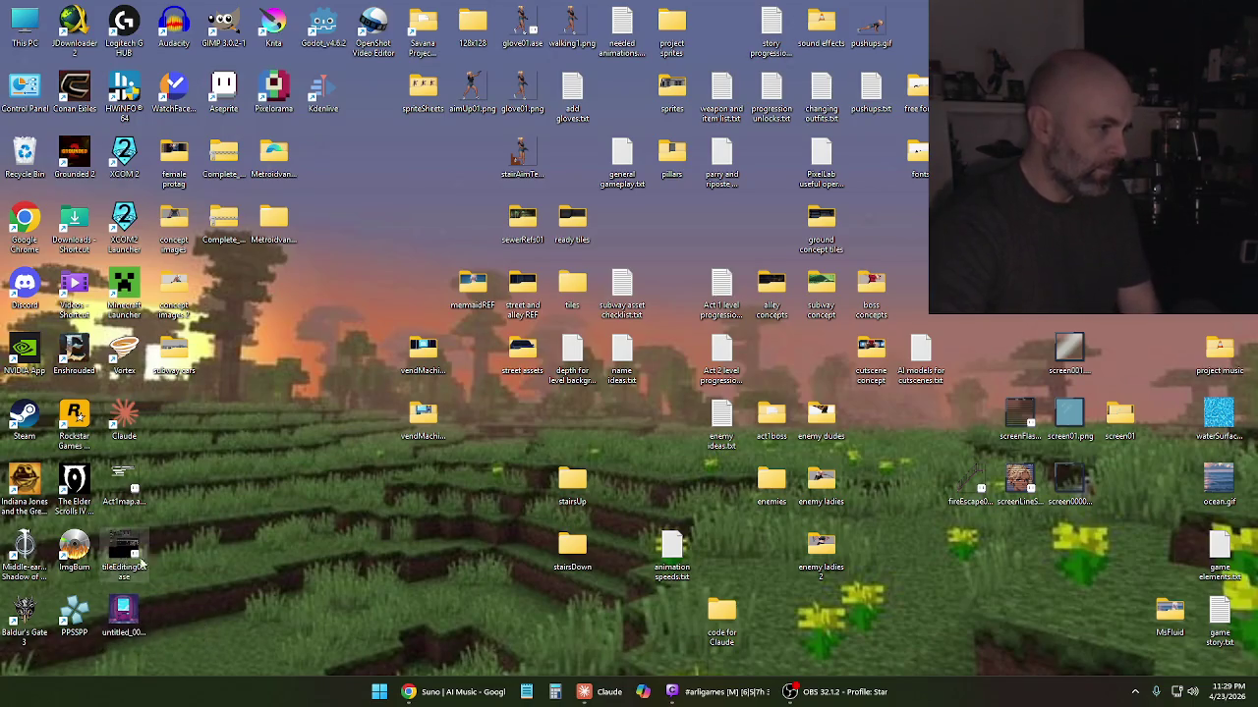
key(Return)
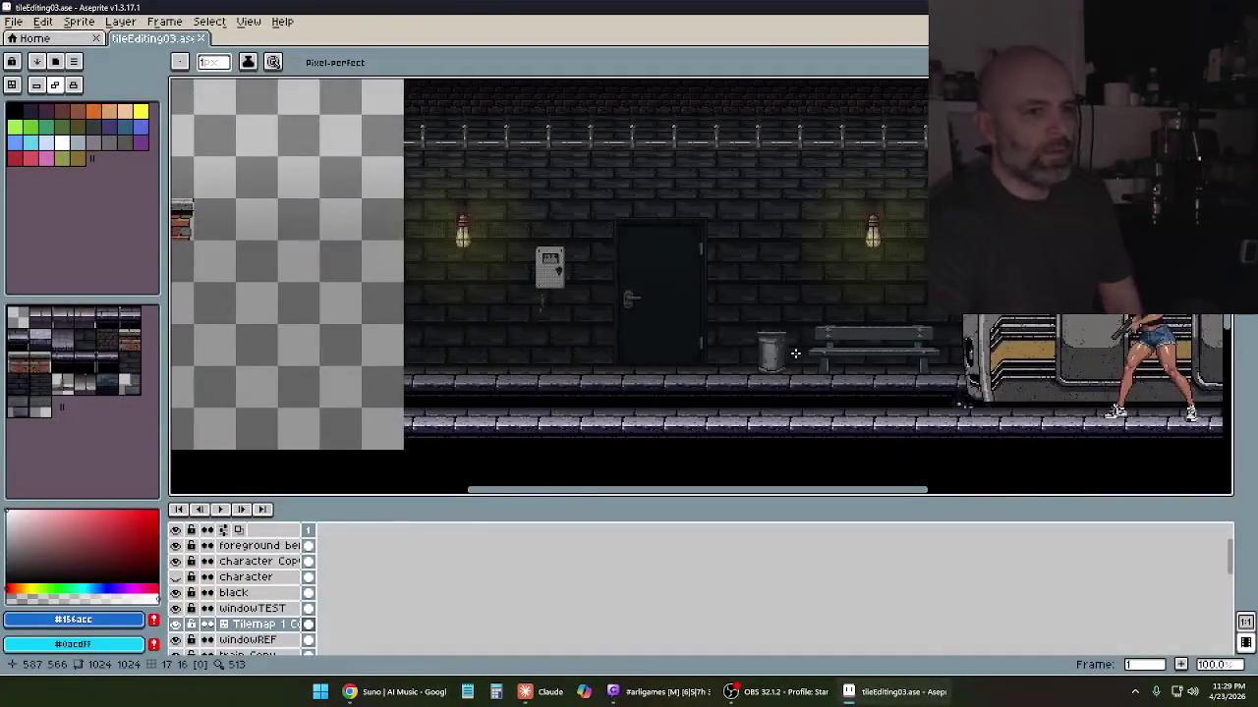
Scroll and zoom around the subway scene and building tiles to inspect them
scroll(795, 353, right, 5)
scroll(692, 365, left, 2)
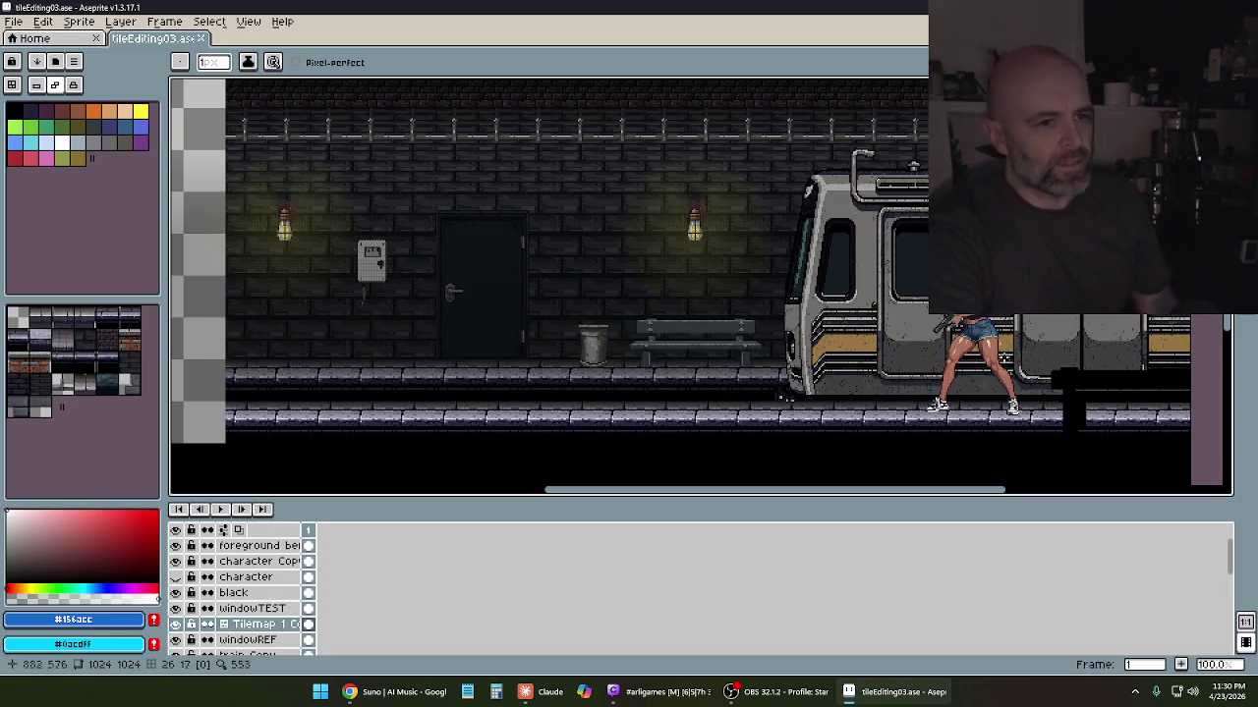
scroll(786, 398, up, 1)
scroll(766, 383, down, 2)
scroll(747, 363, up, 1)
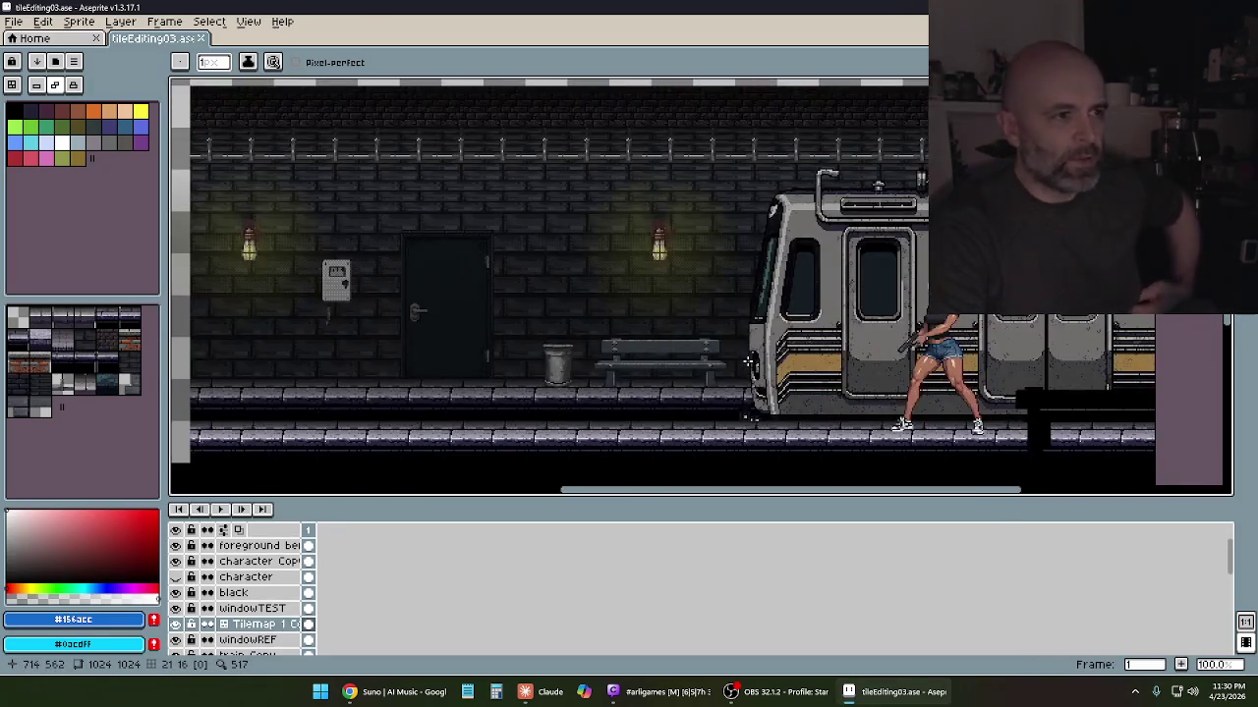
scroll(747, 362, up, 1)
scroll(776, 353, down, 1)
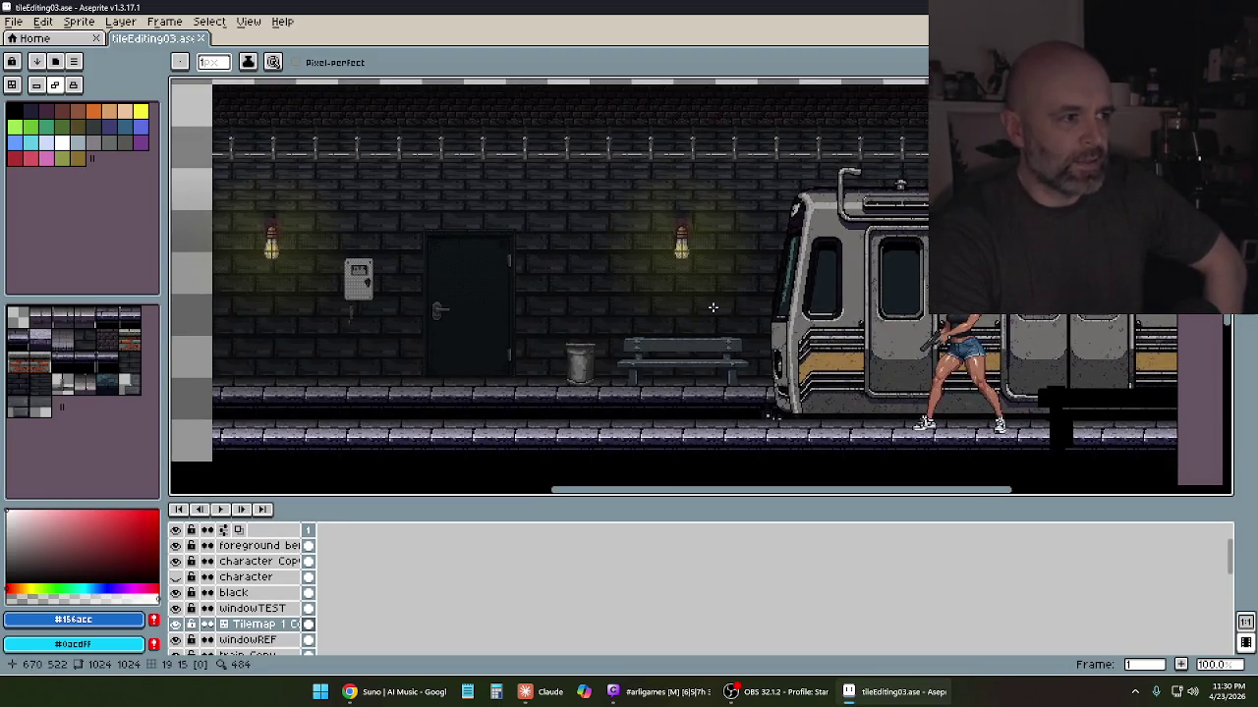
scroll(709, 306, up, 1)
scroll(696, 305, down, 1)
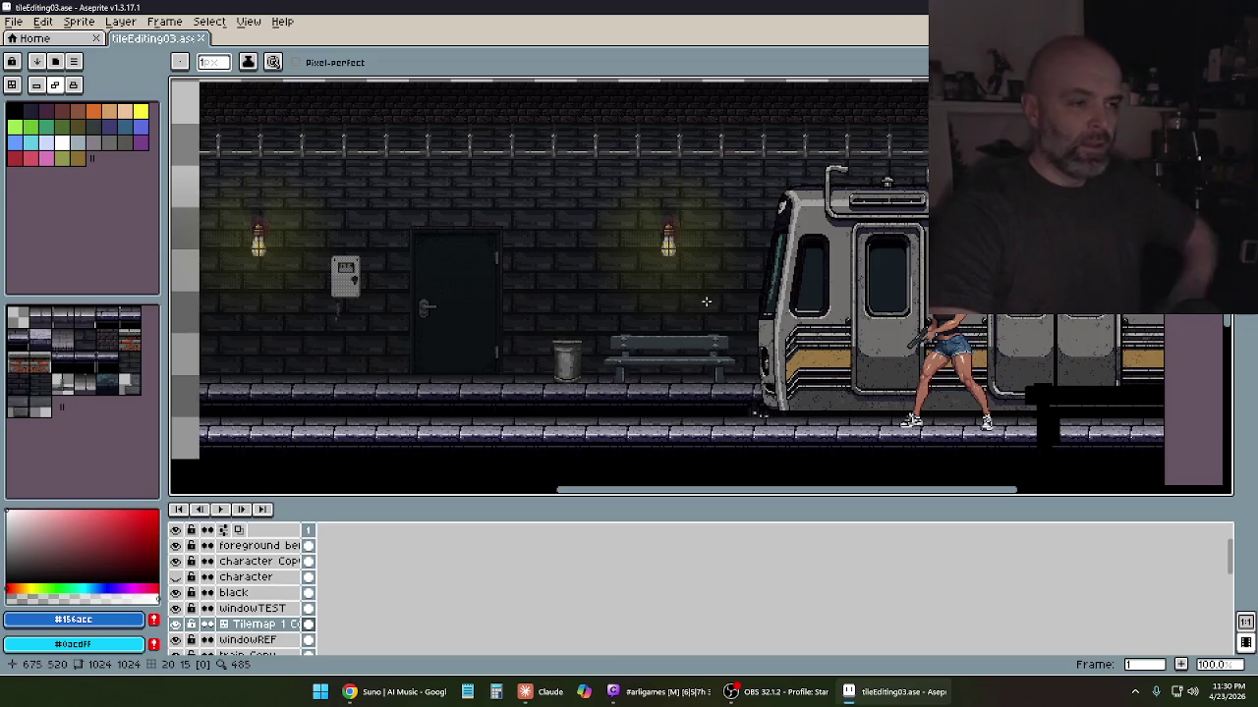
scroll(719, 295, down, 2)
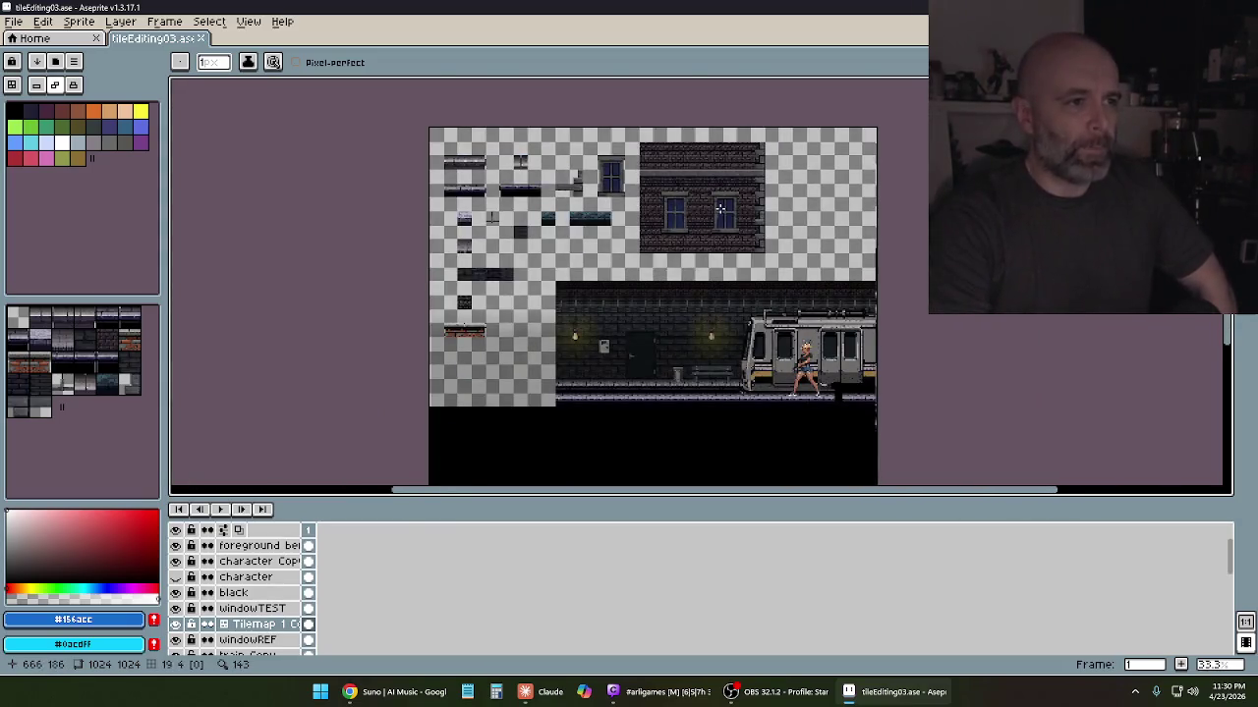
scroll(720, 208, up, 2)
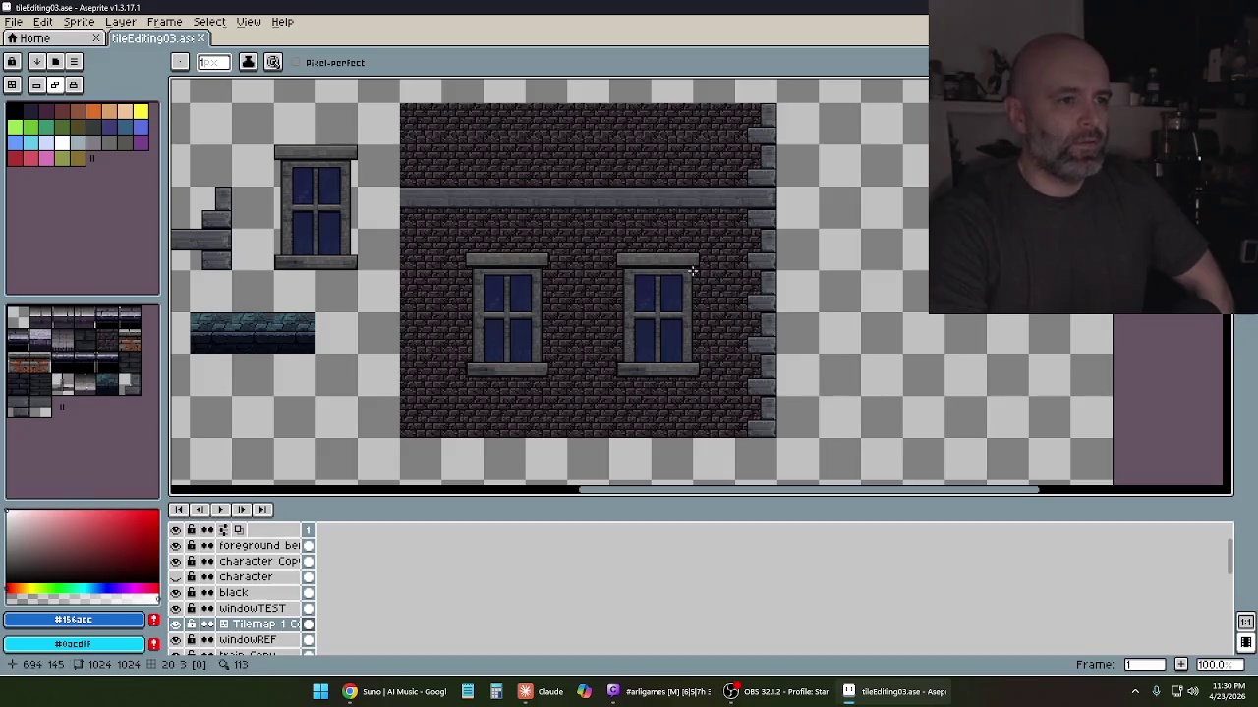
Pan to the loose tiles left of the building, then close Aseprite and return to Suno
drag(587, 345, 707, 335)
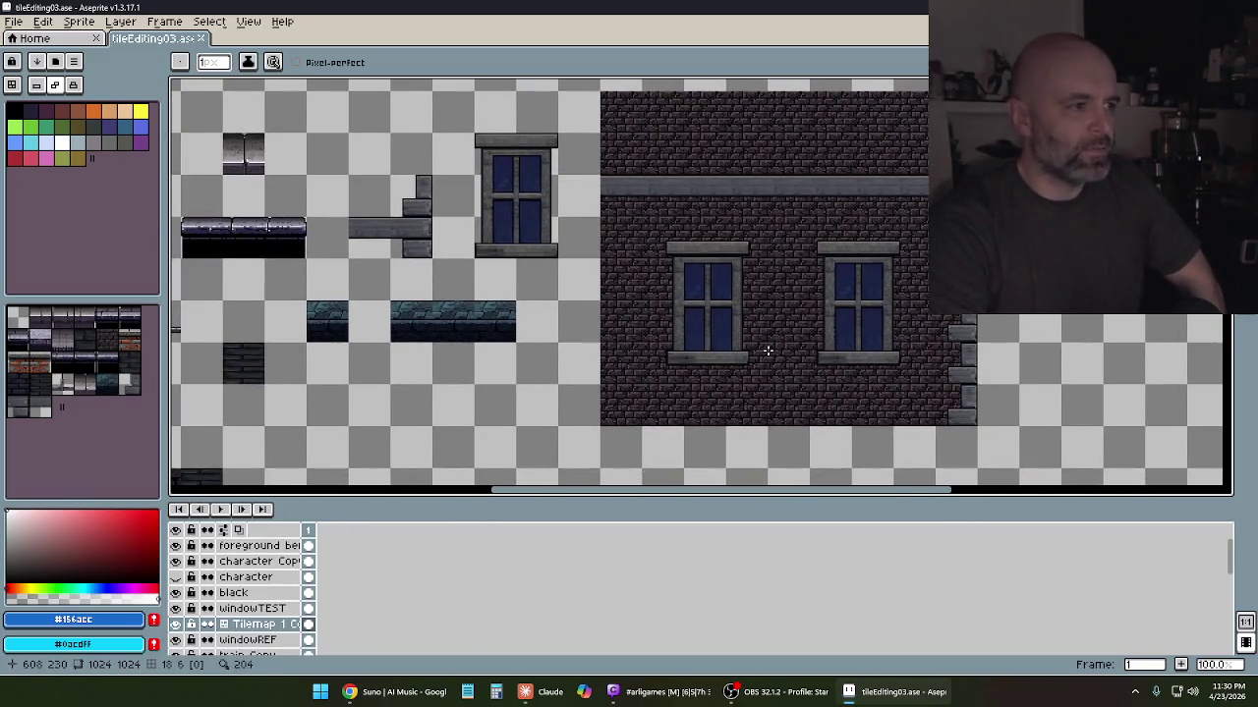
drag(458, 365, 647, 354)
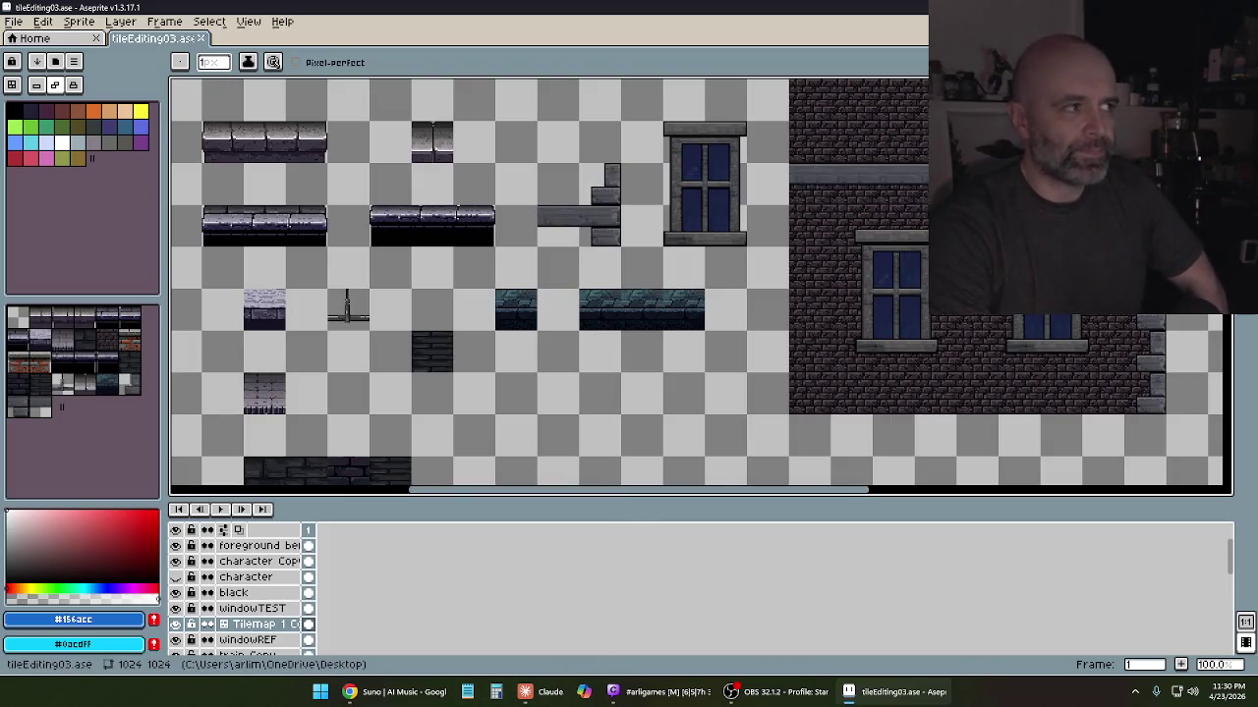
click(1239, 10)
click(491, 692)
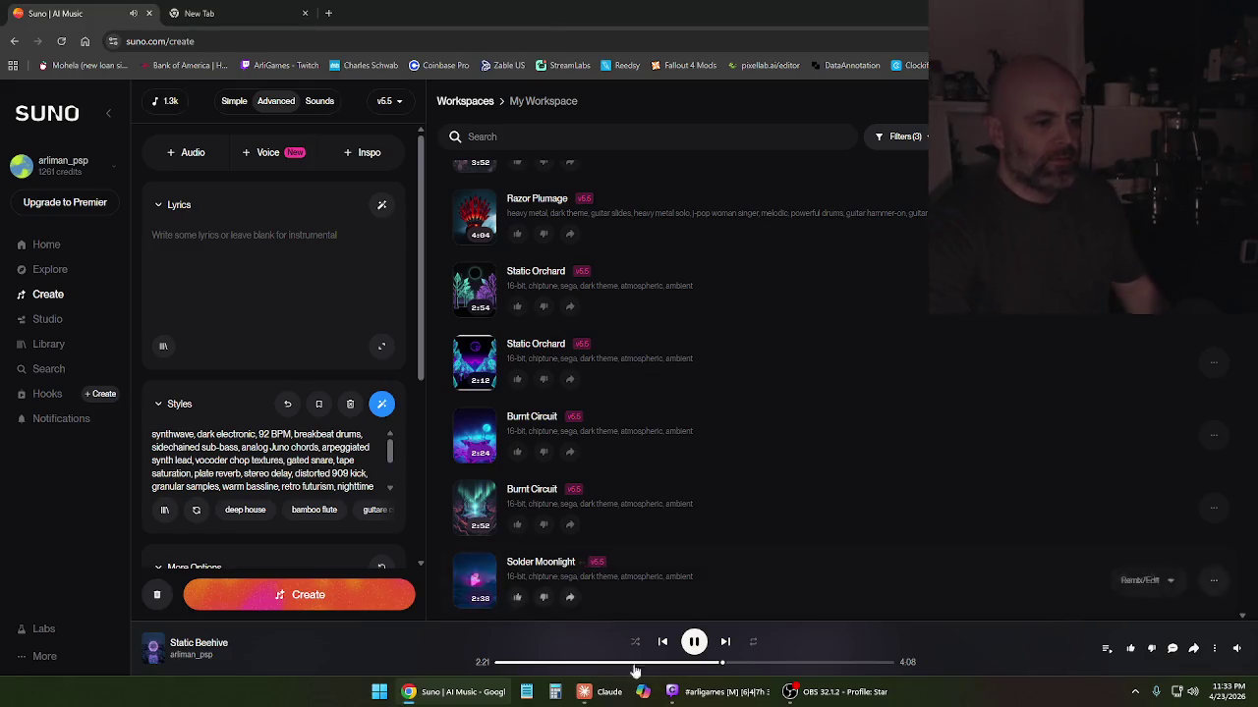
Bring the Claude Godot dev chat forward, later switching back to Suno
click(587, 694)
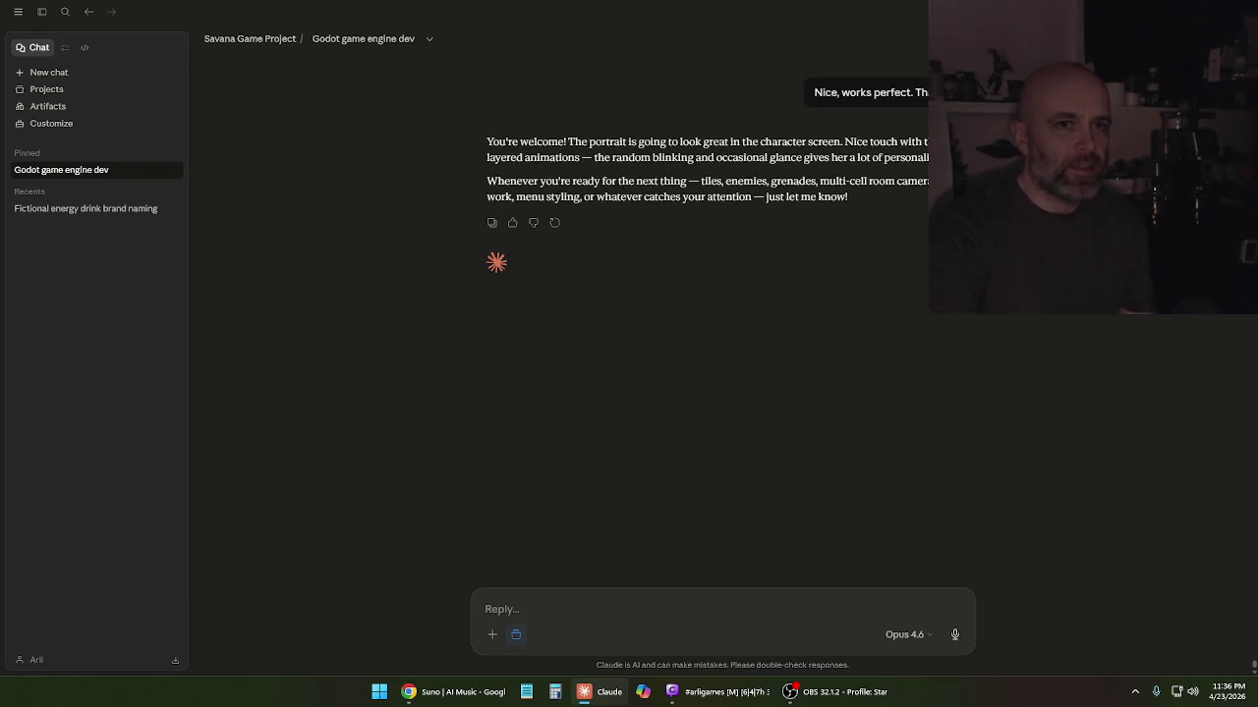
key(alt+Tab)
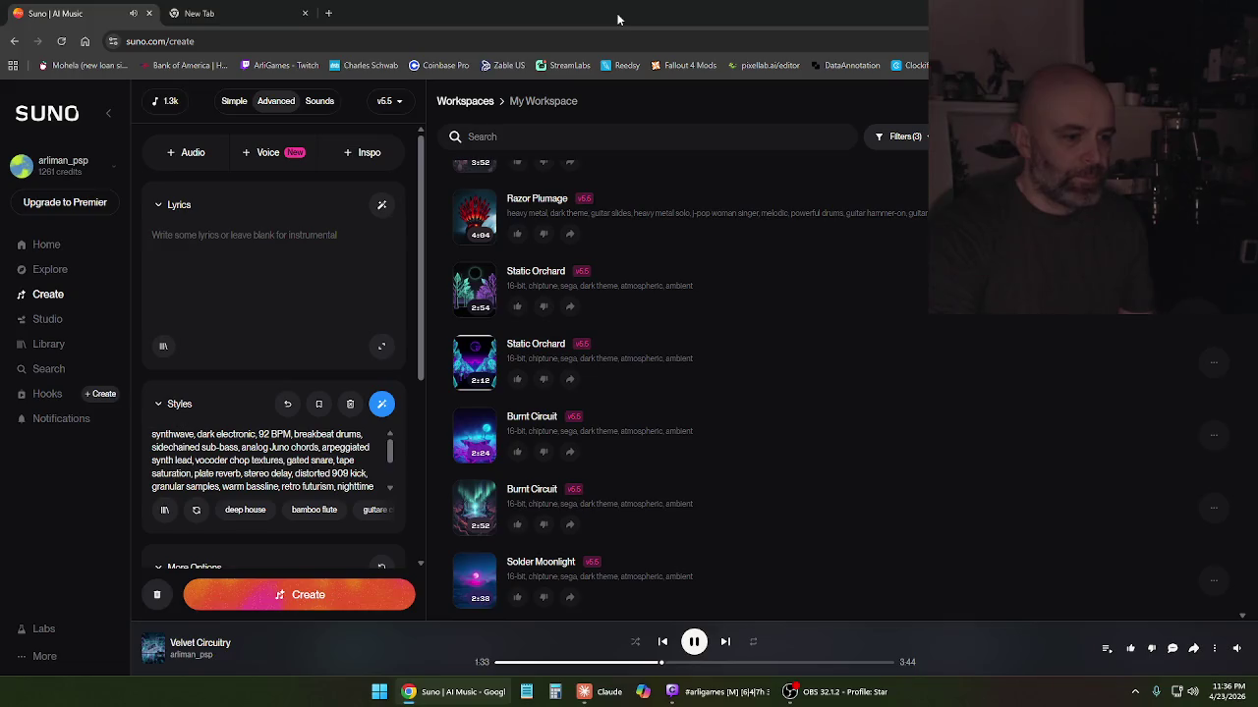
Cycle through Claude and Suno, then minimize Chrome to reveal the desktop game files
click(619, 700)
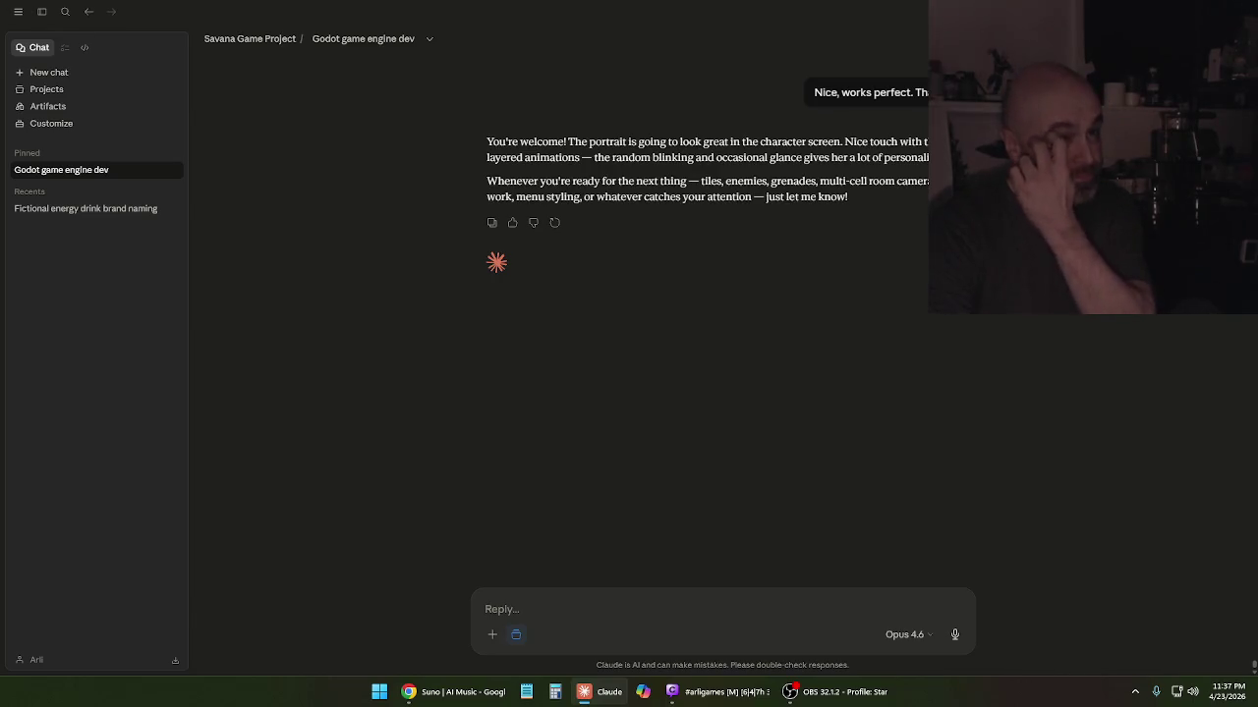
click(496, 699)
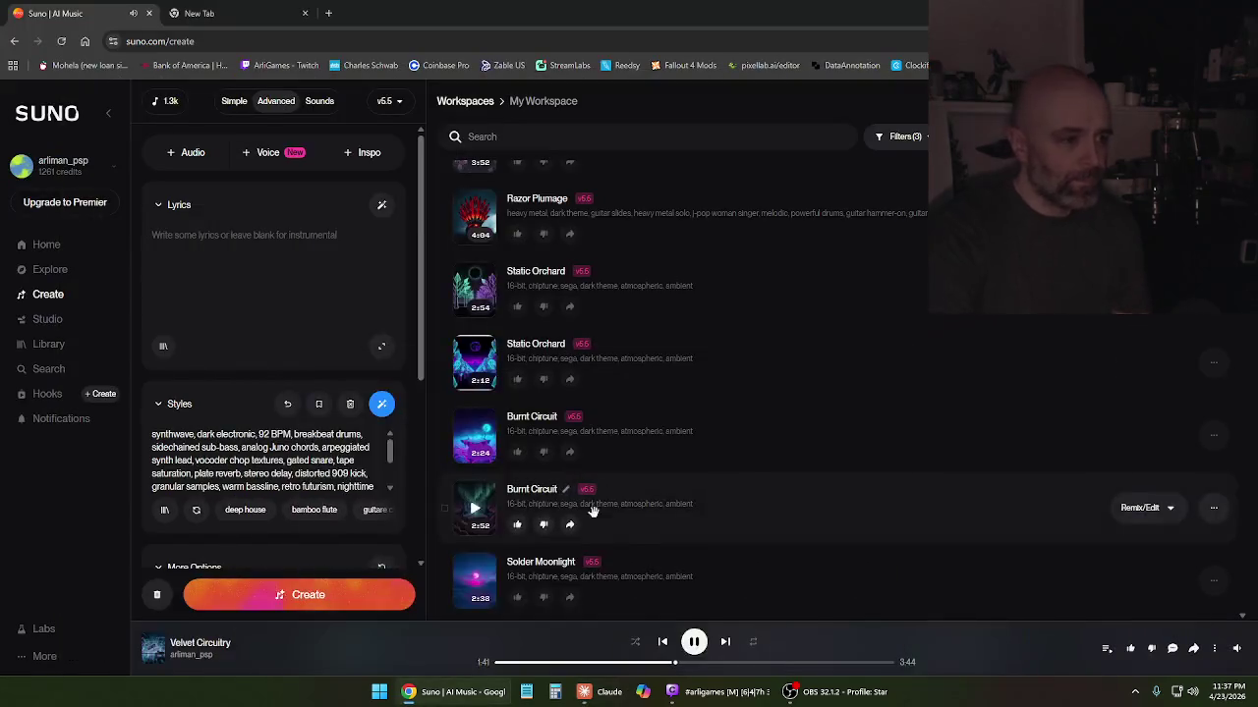
click(447, 696)
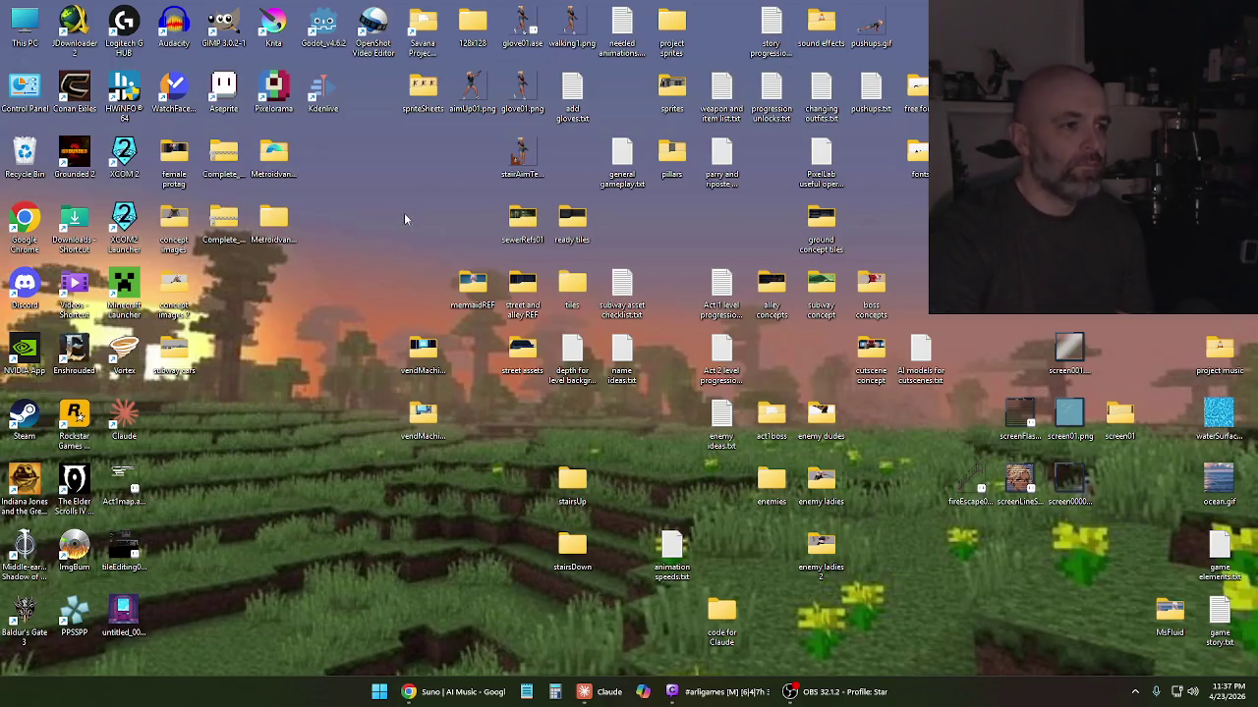
Browse the ready tiles folder, then the street assets' trashCan01 folder
double_click(573, 218)
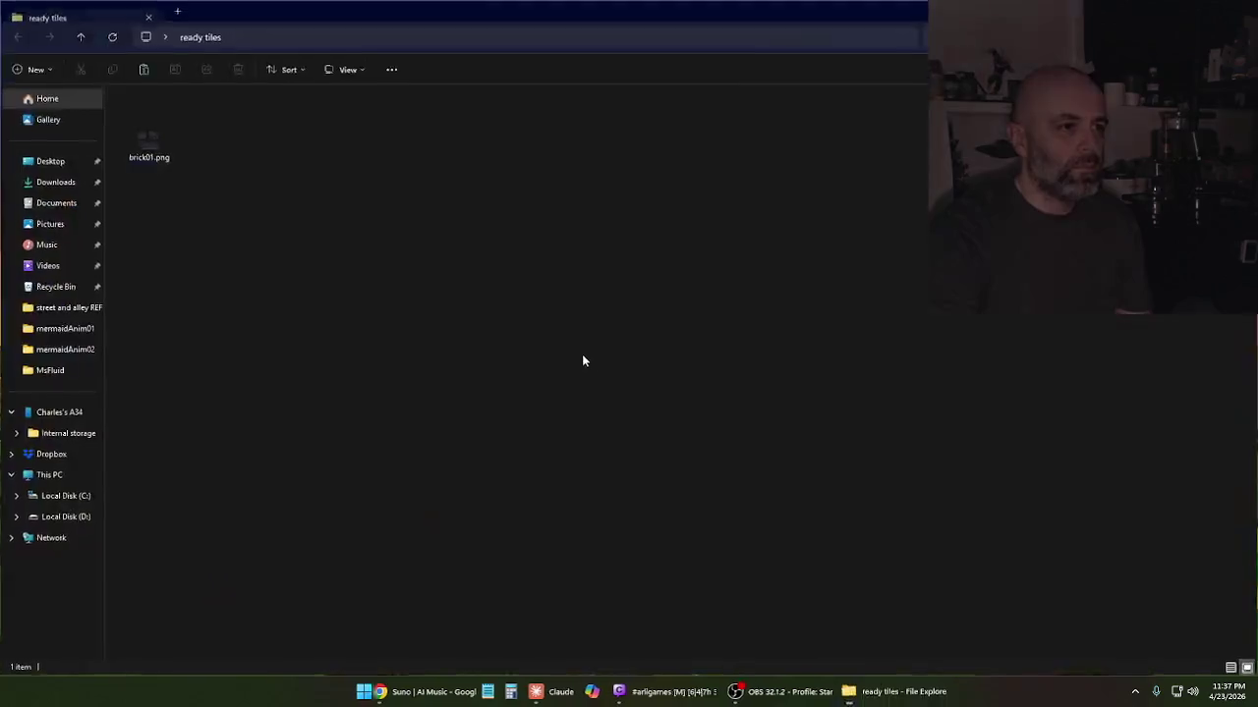
key(ctrl+w)
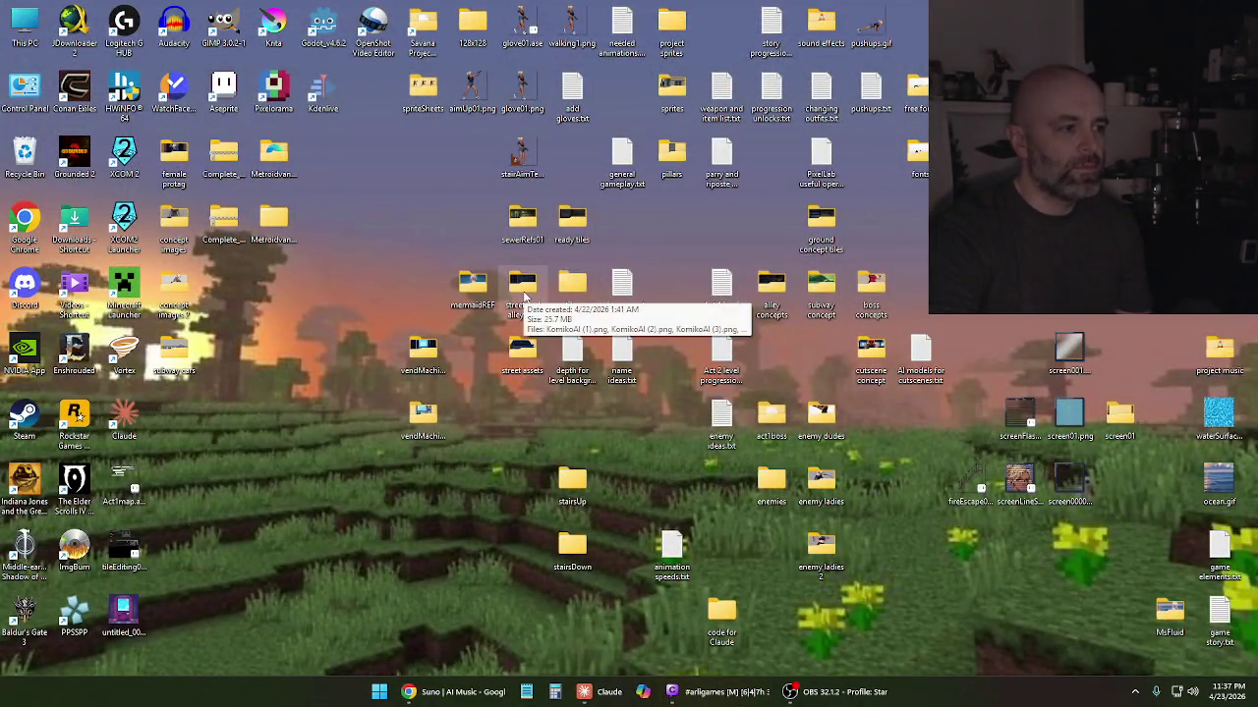
click(523, 295)
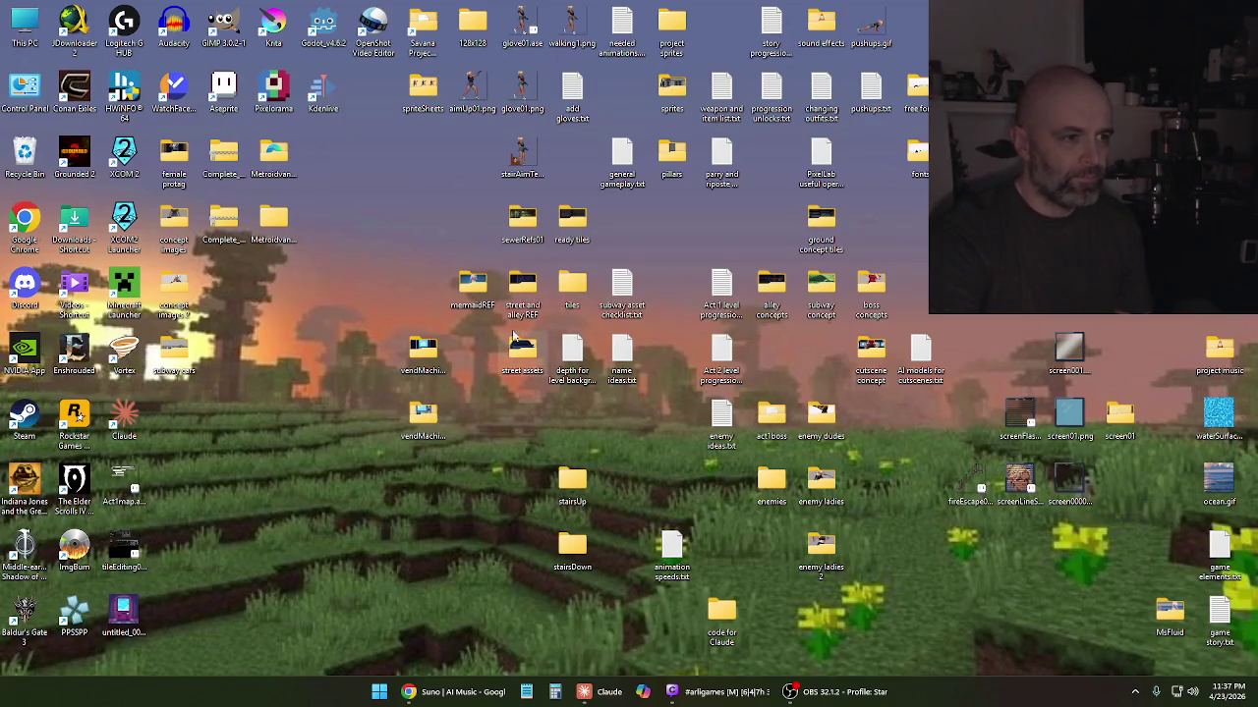
double_click(522, 348)
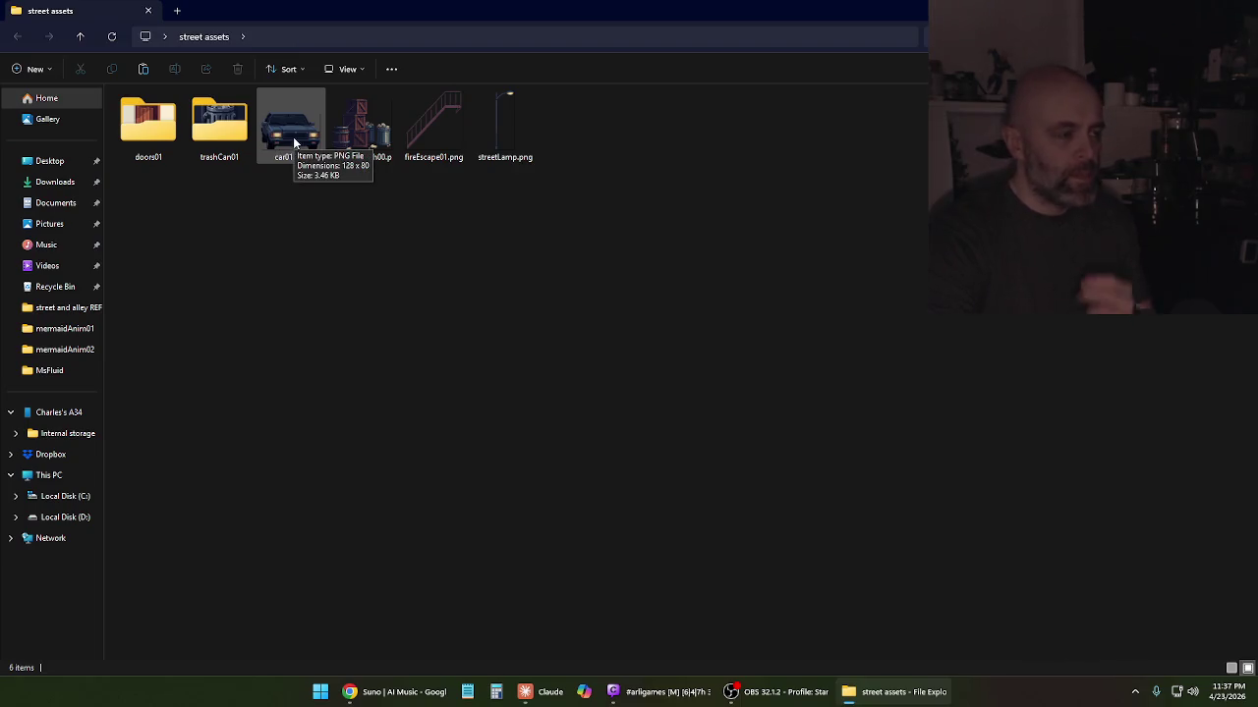
mouse_move(291, 126)
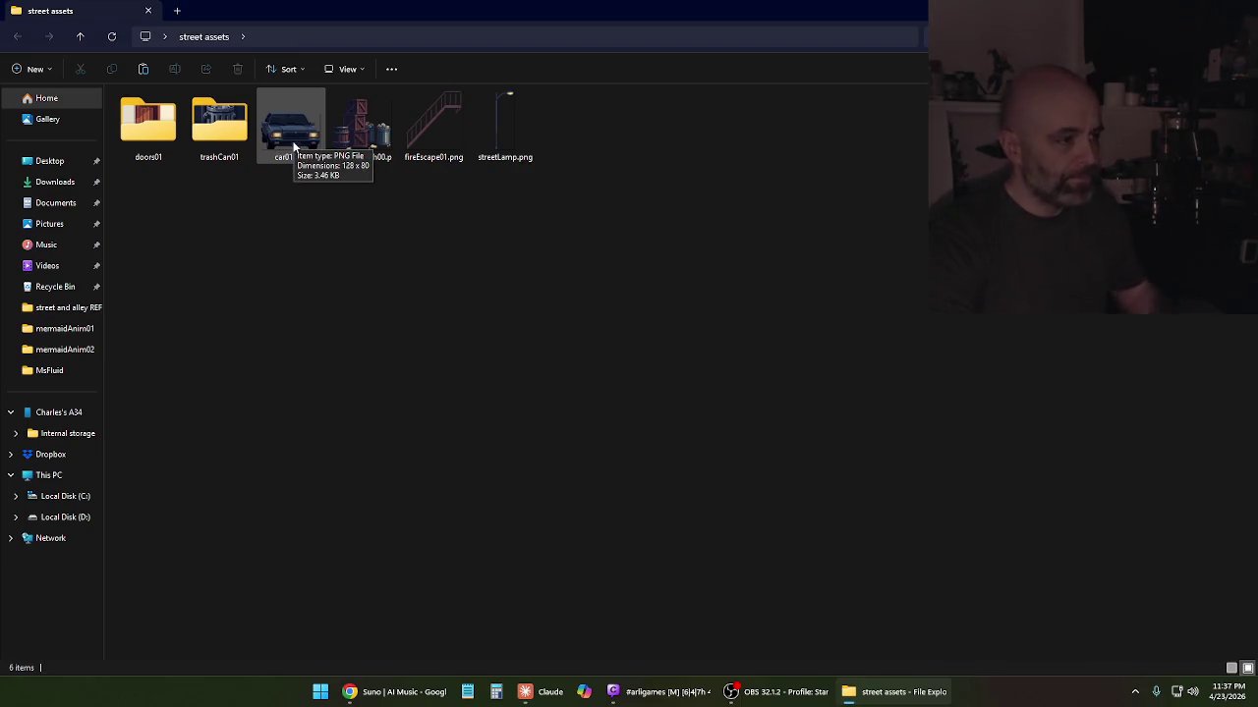
double_click(232, 137)
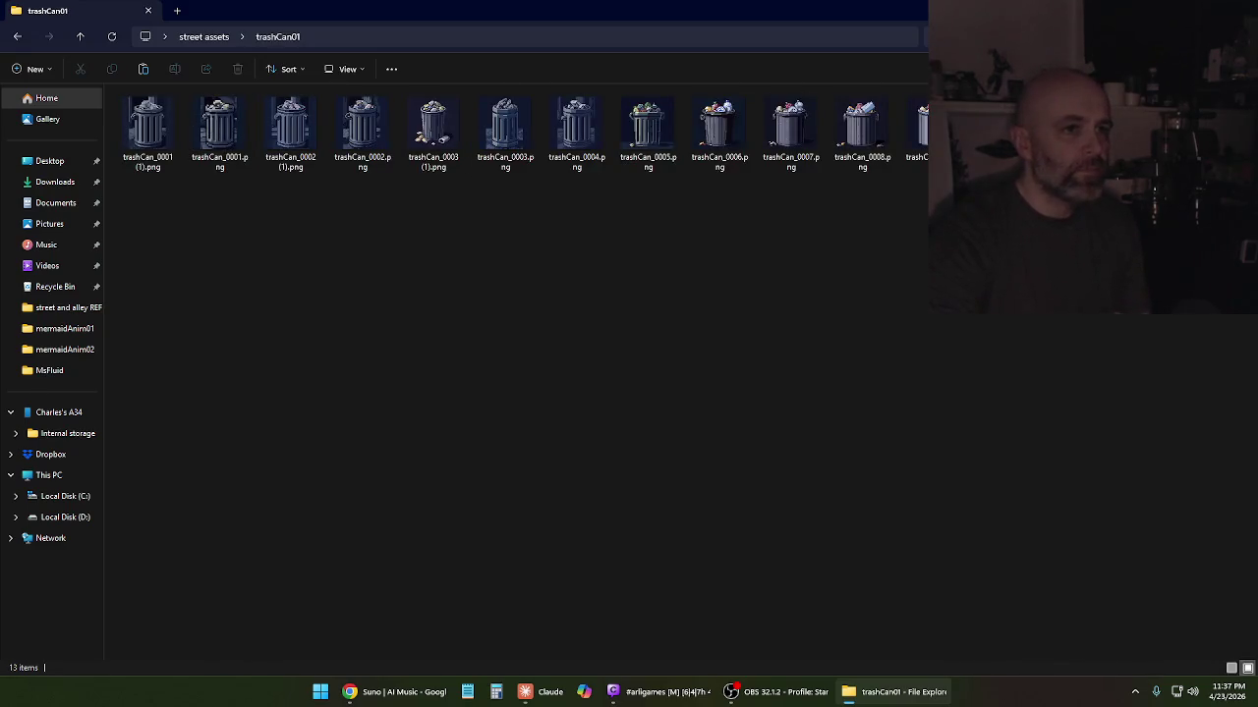
click(17, 36)
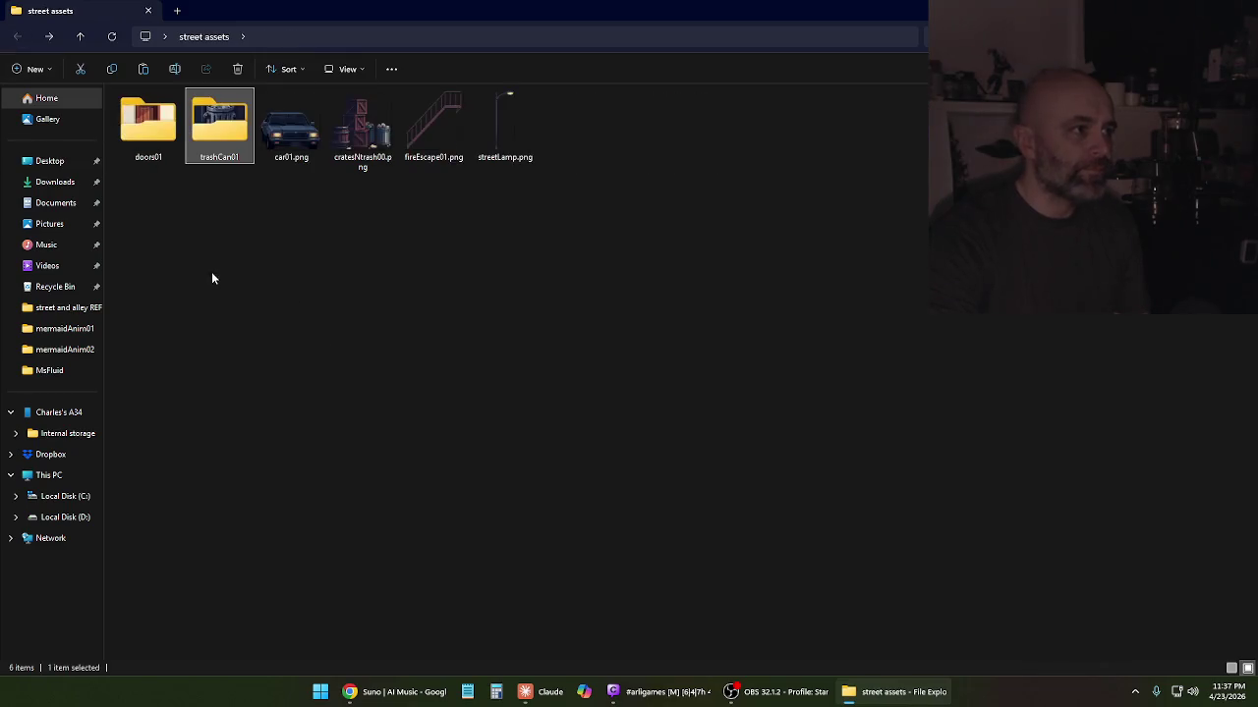
Look through doors01, previewing door_0010.png and selecting door_0009, then minimize File Explorer
double_click(151, 143)
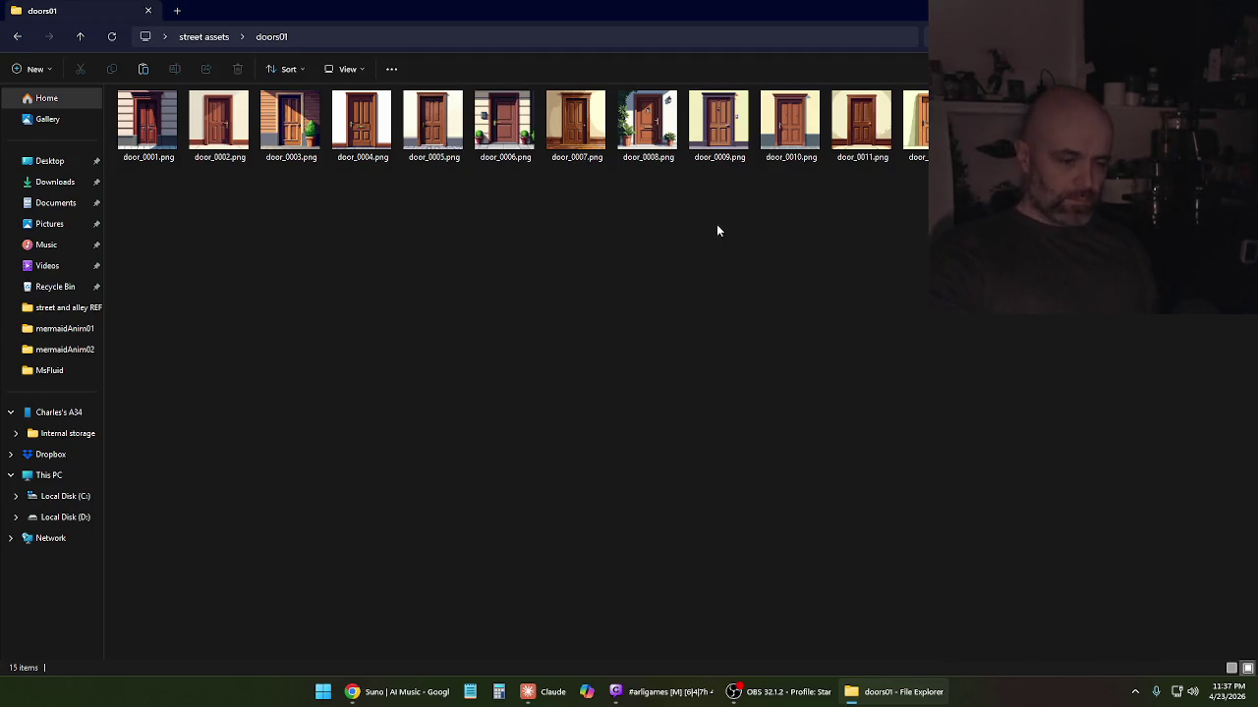
click(789, 144)
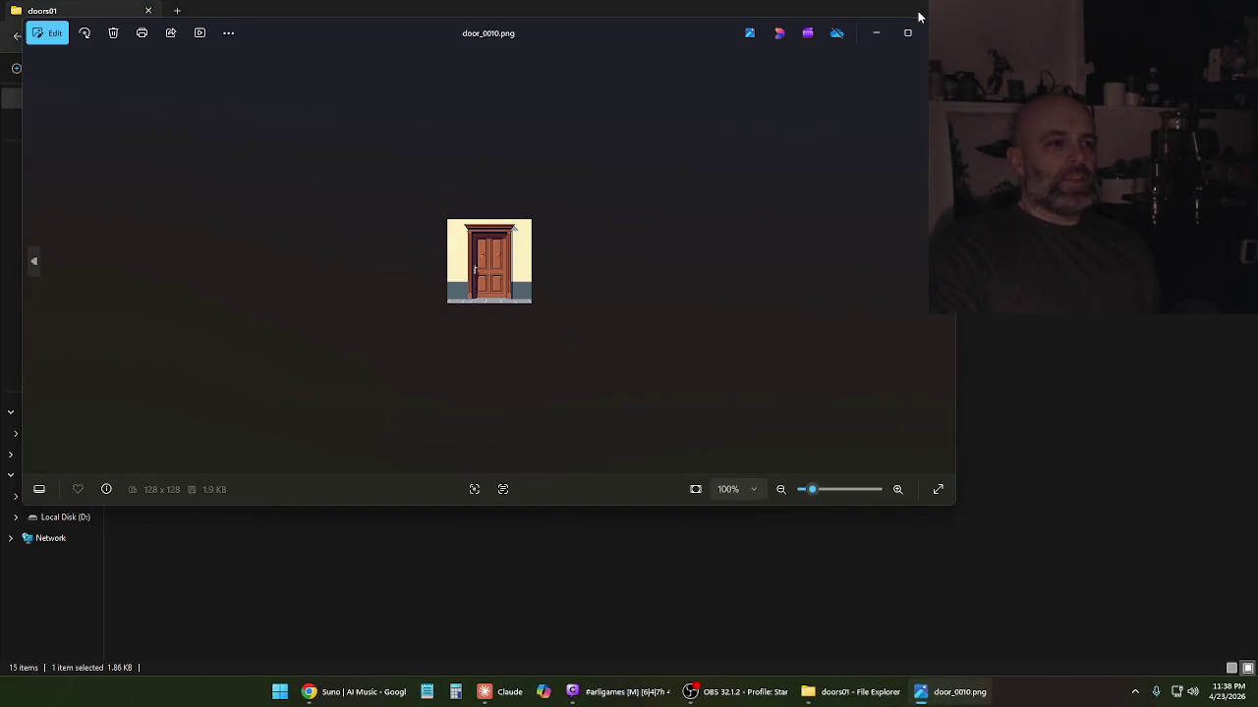
click(938, 33)
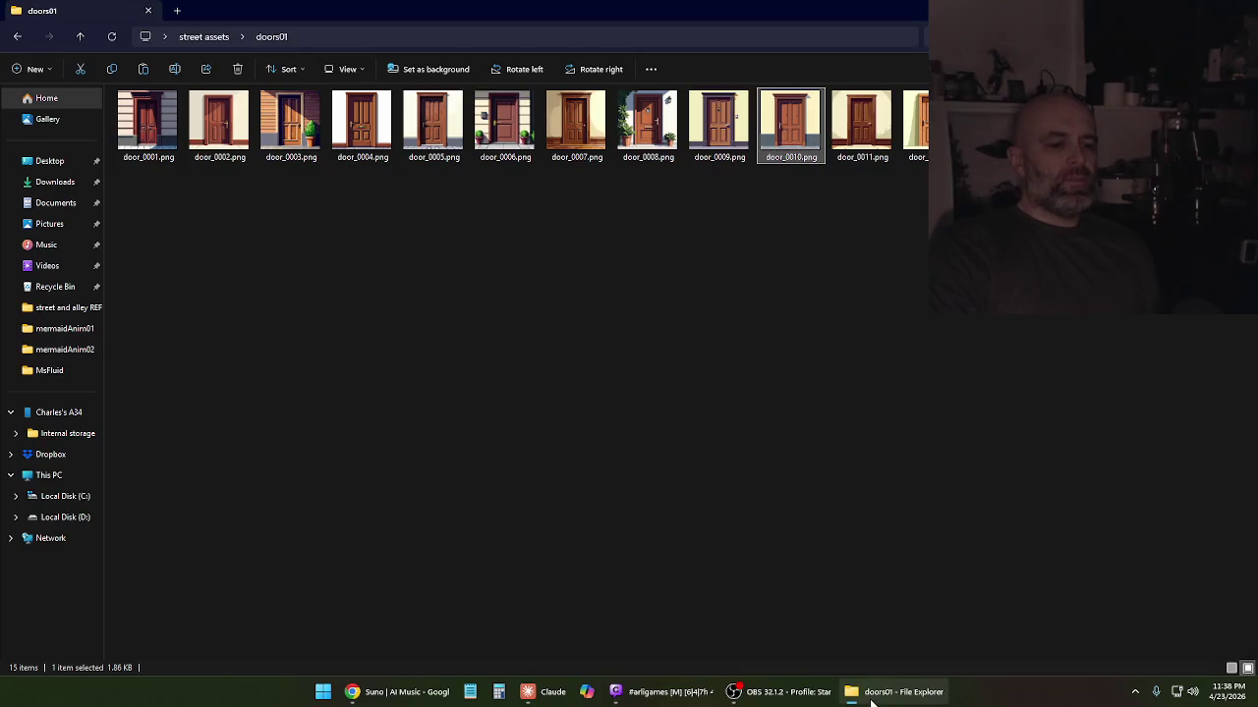
click(871, 700)
click(728, 139)
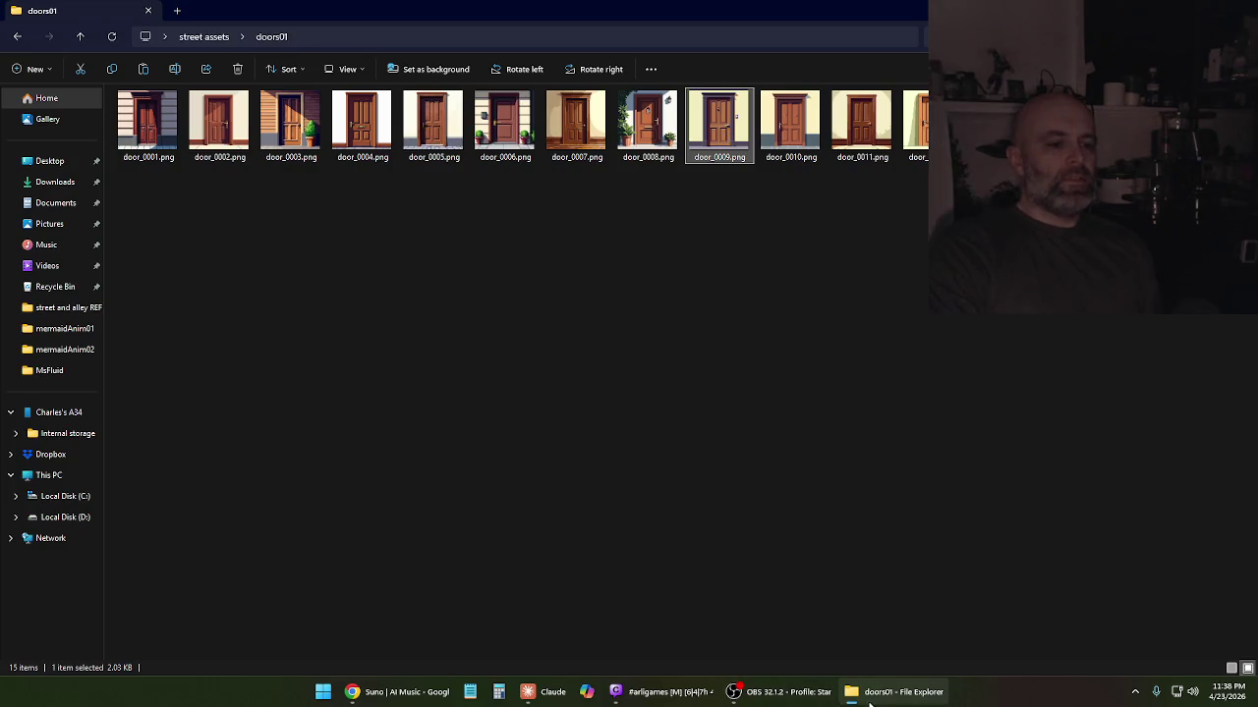
click(896, 692)
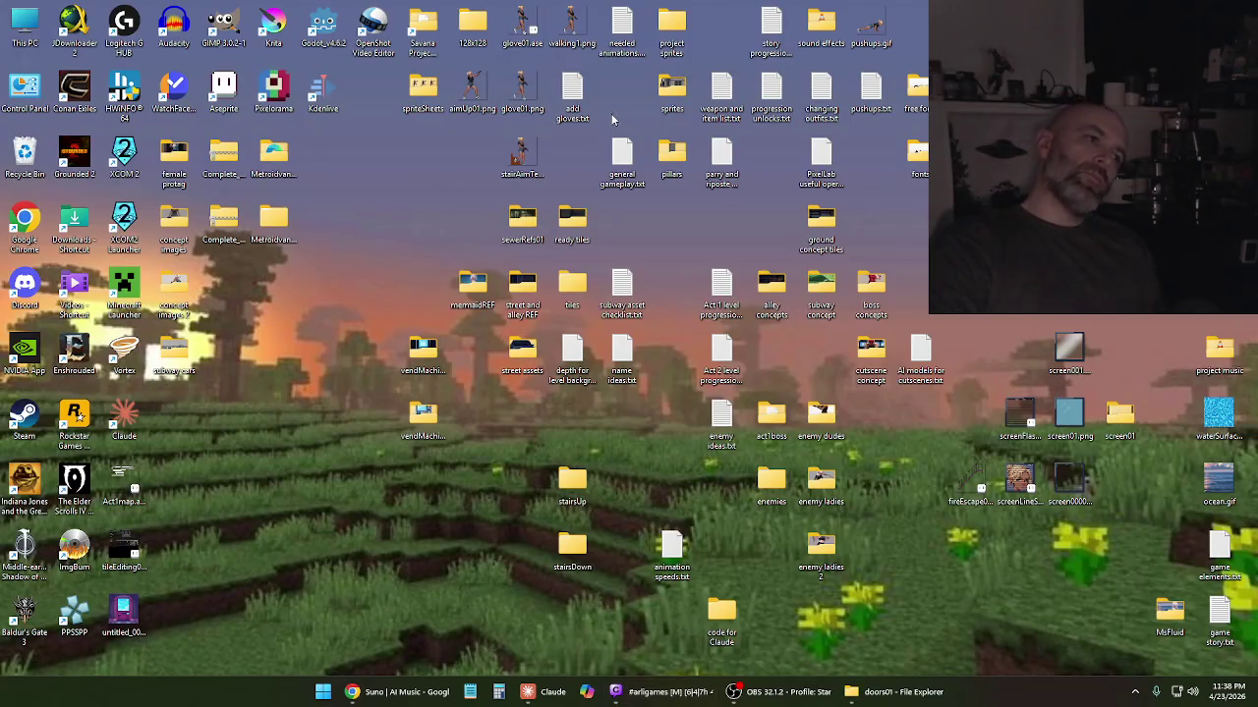
Launch Aseprite, load the glove01.png sprite into it, and restore the doors01 folder
double_click(224, 91)
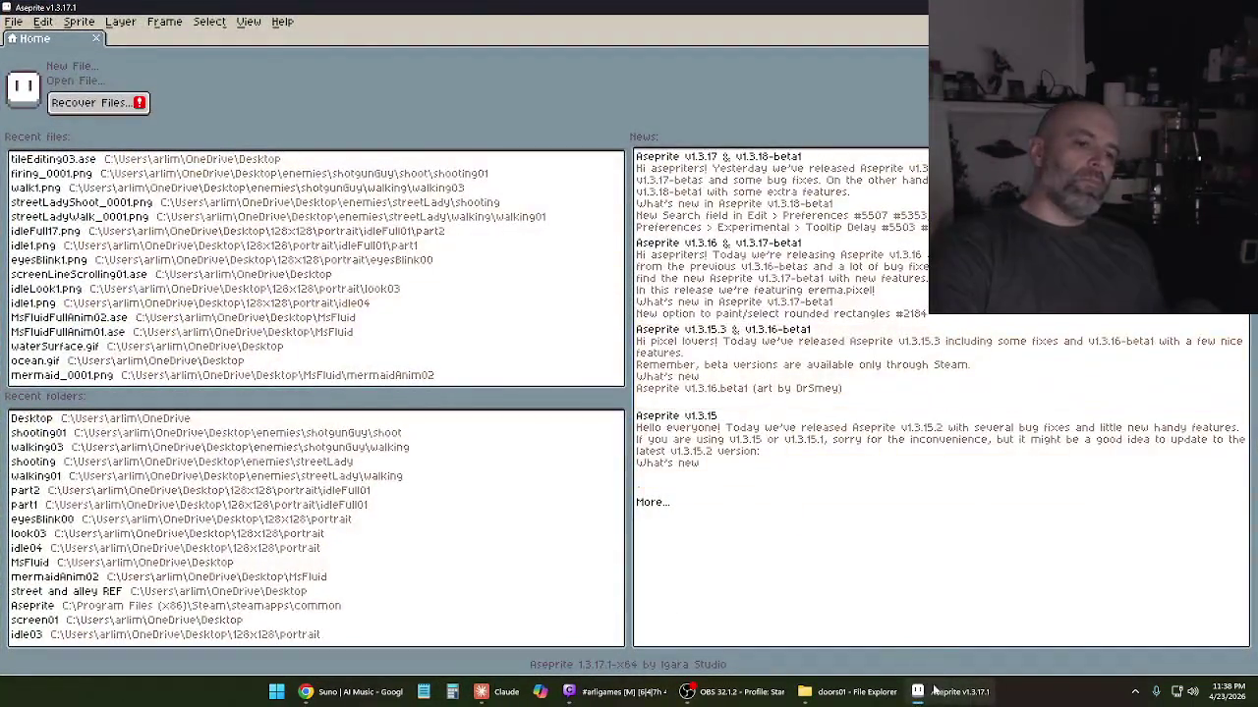
click(948, 691)
click(847, 691)
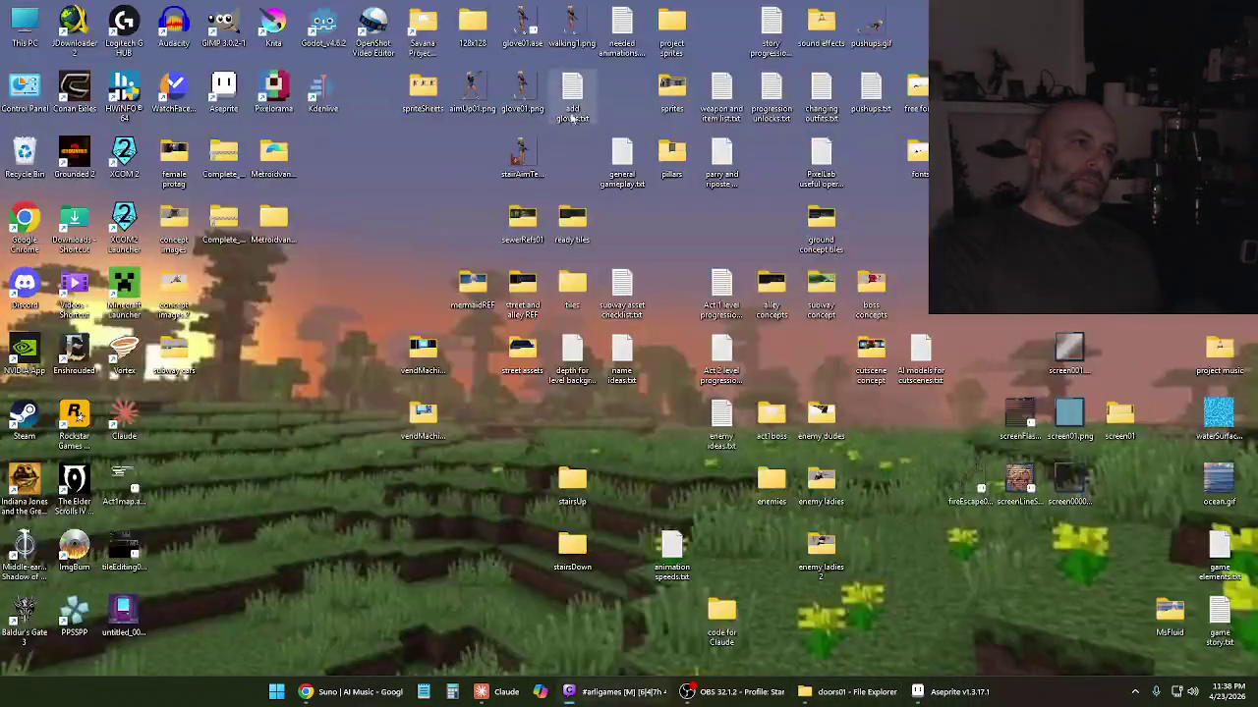
click(519, 88)
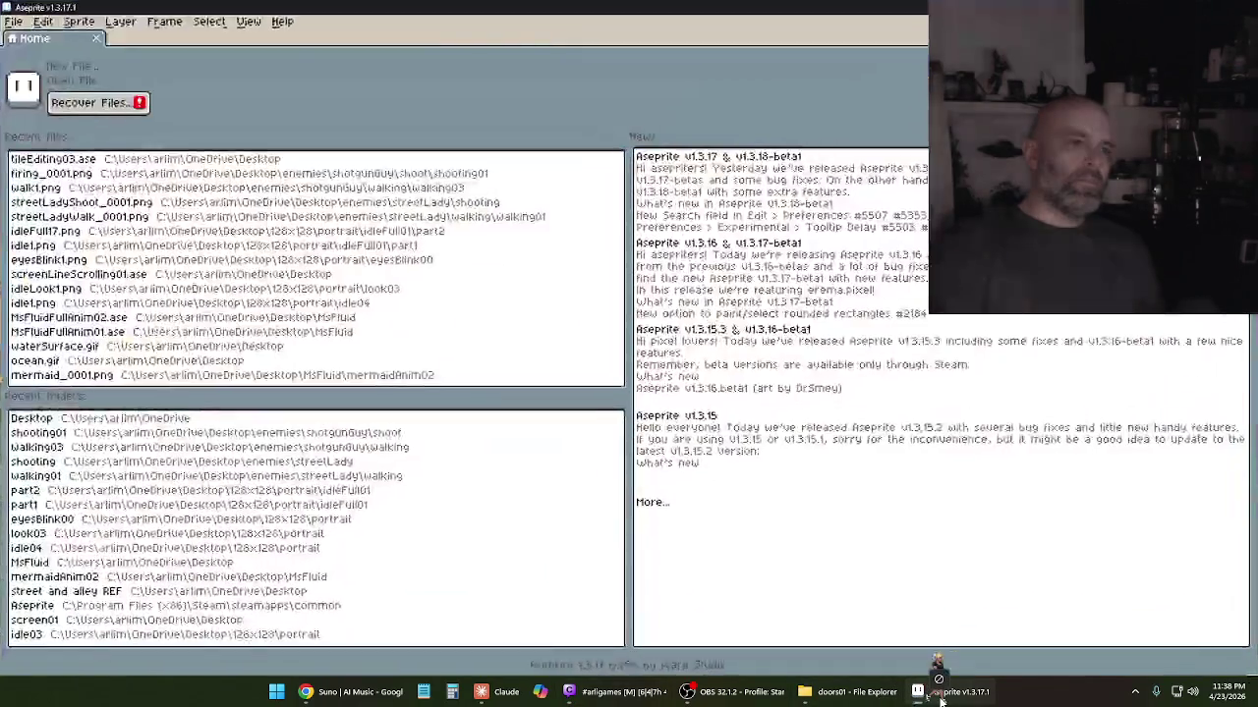
drag(928, 694, 931, 678)
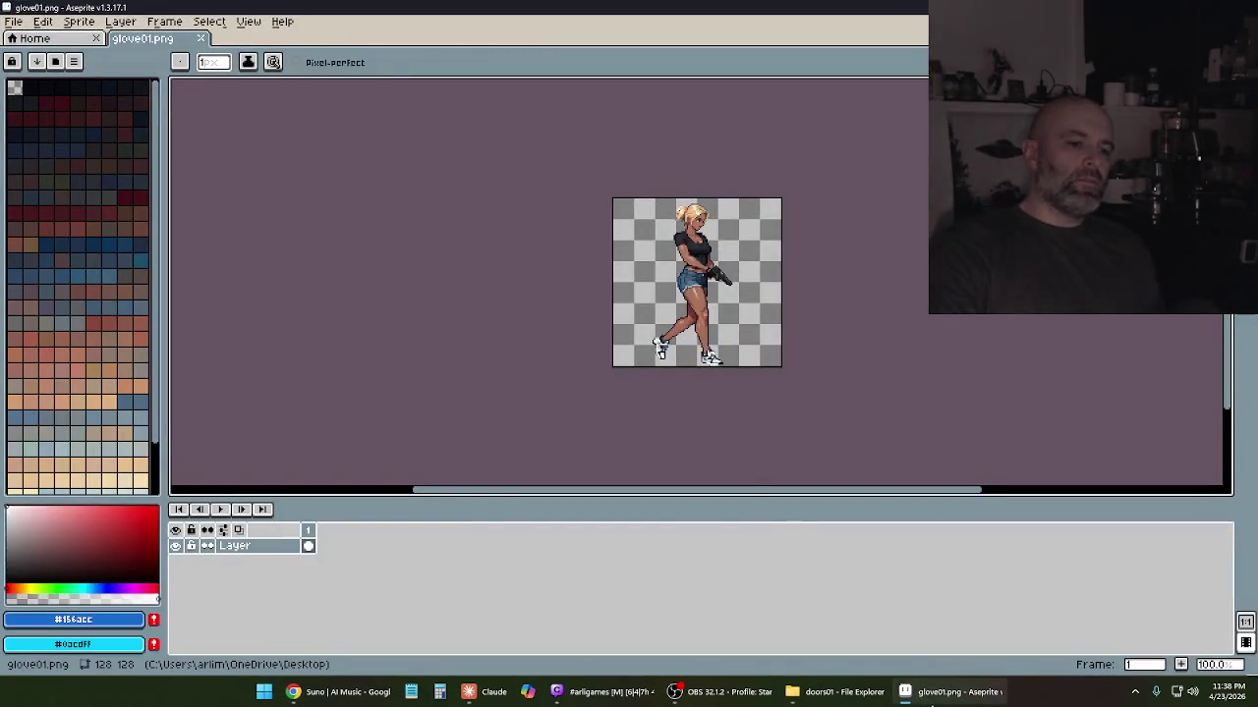
click(931, 694)
click(843, 692)
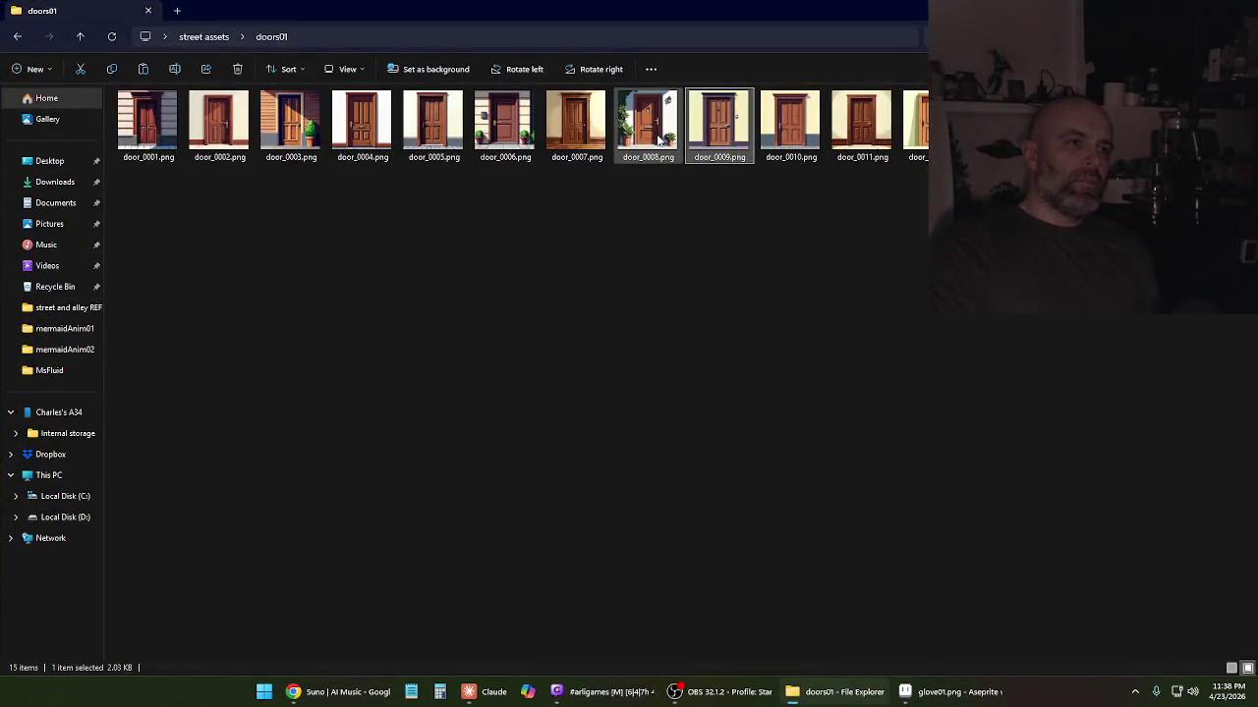
Drag door_0010.png from doors01 into Aseprite, prompting the load-as-animation question
click(658, 141)
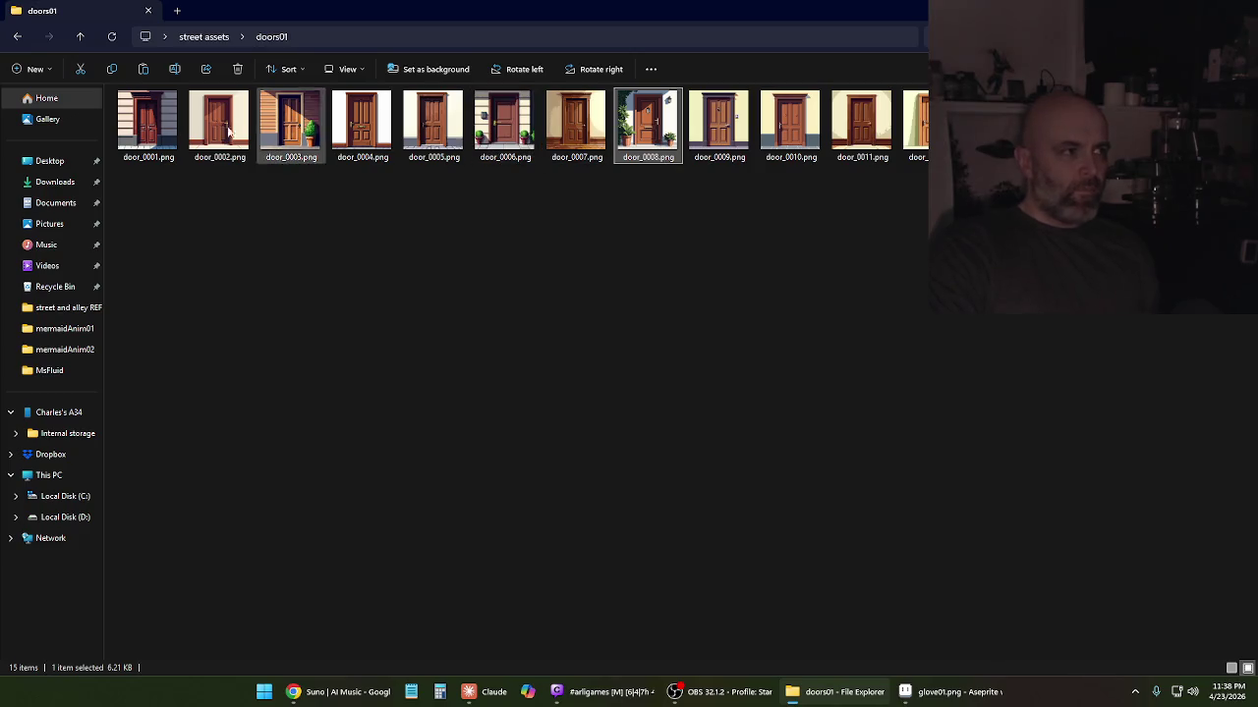
click(785, 137)
drag(790, 134, 494, 42)
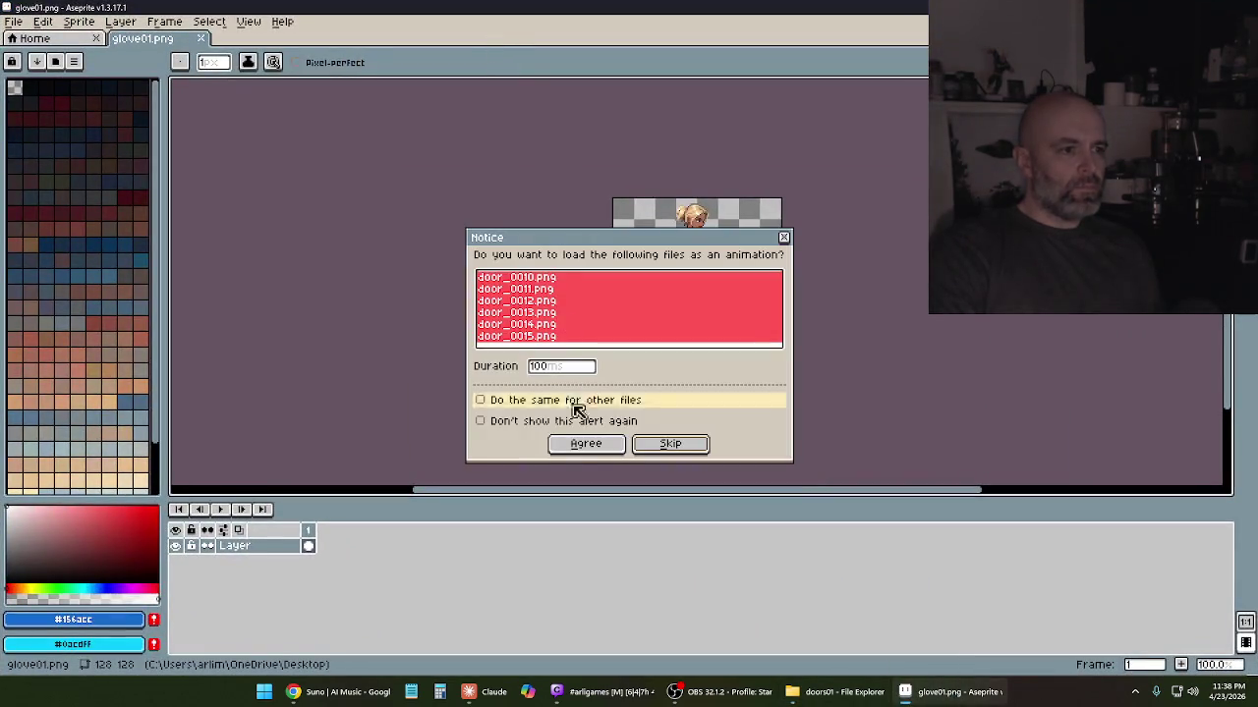
Load door_0010.png as a single frame and paste the copied glove01 sprite onto a new layer
click(665, 448)
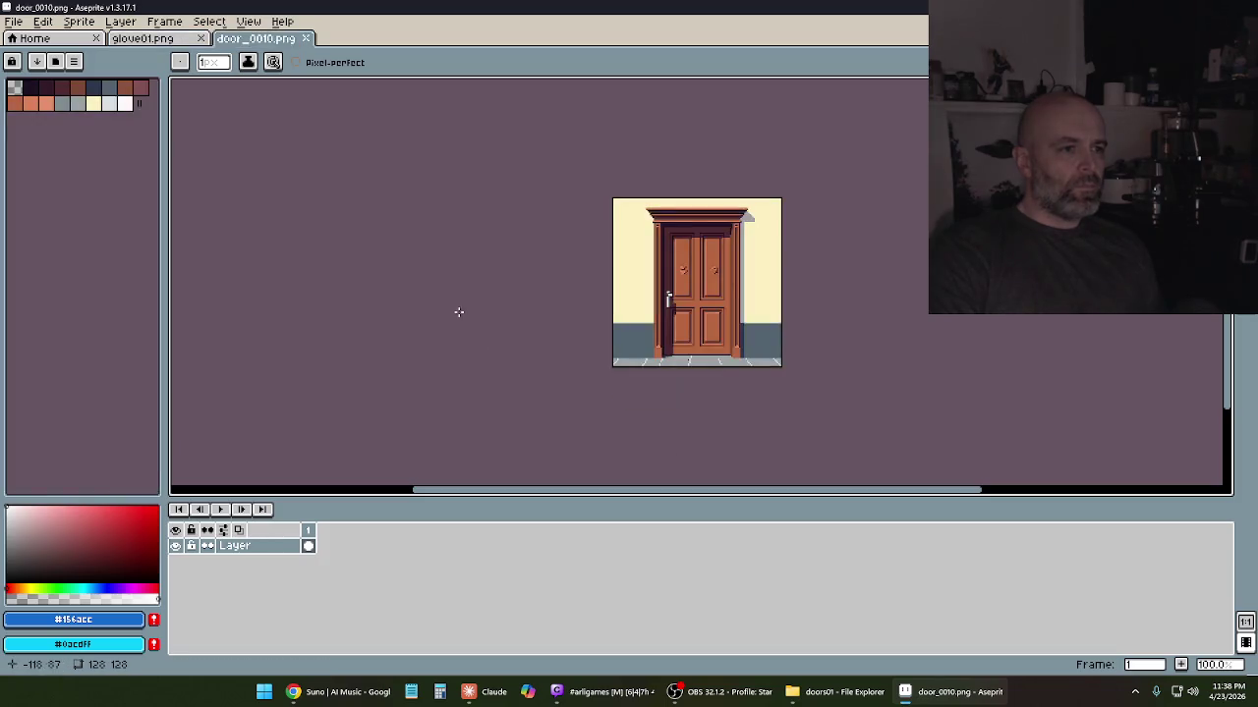
click(190, 41)
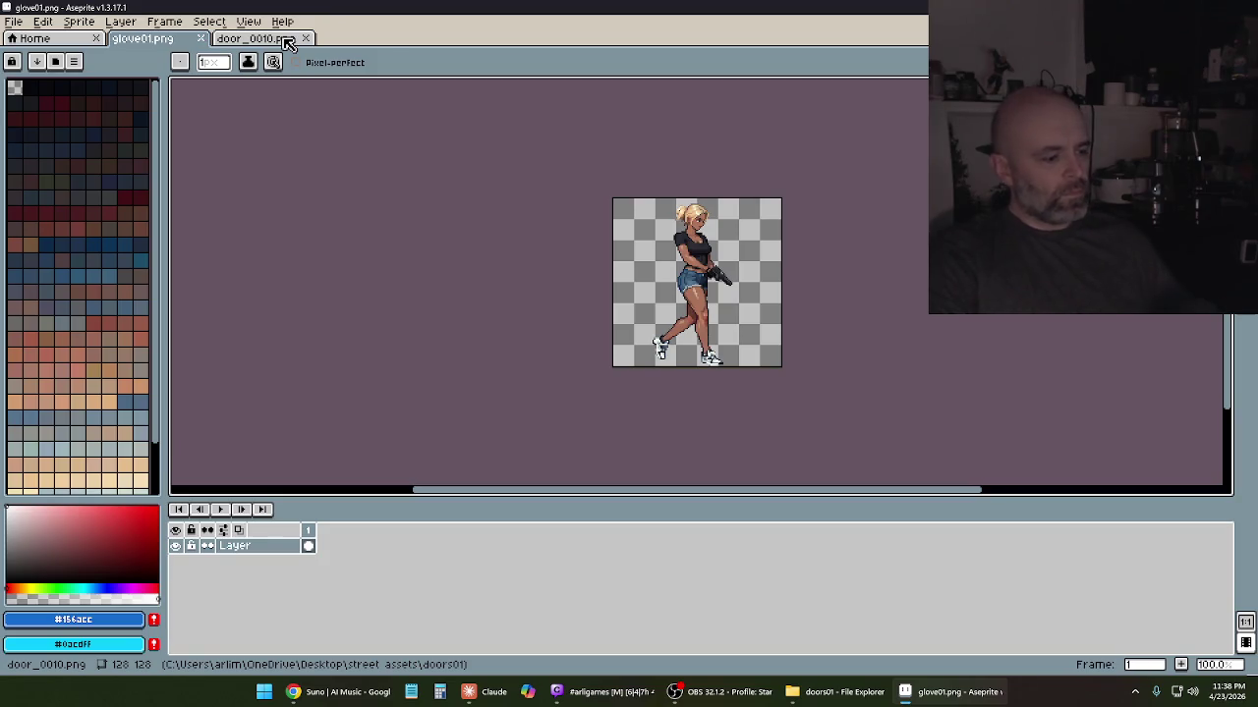
key(ctrl+a)
key(ctrl+c)
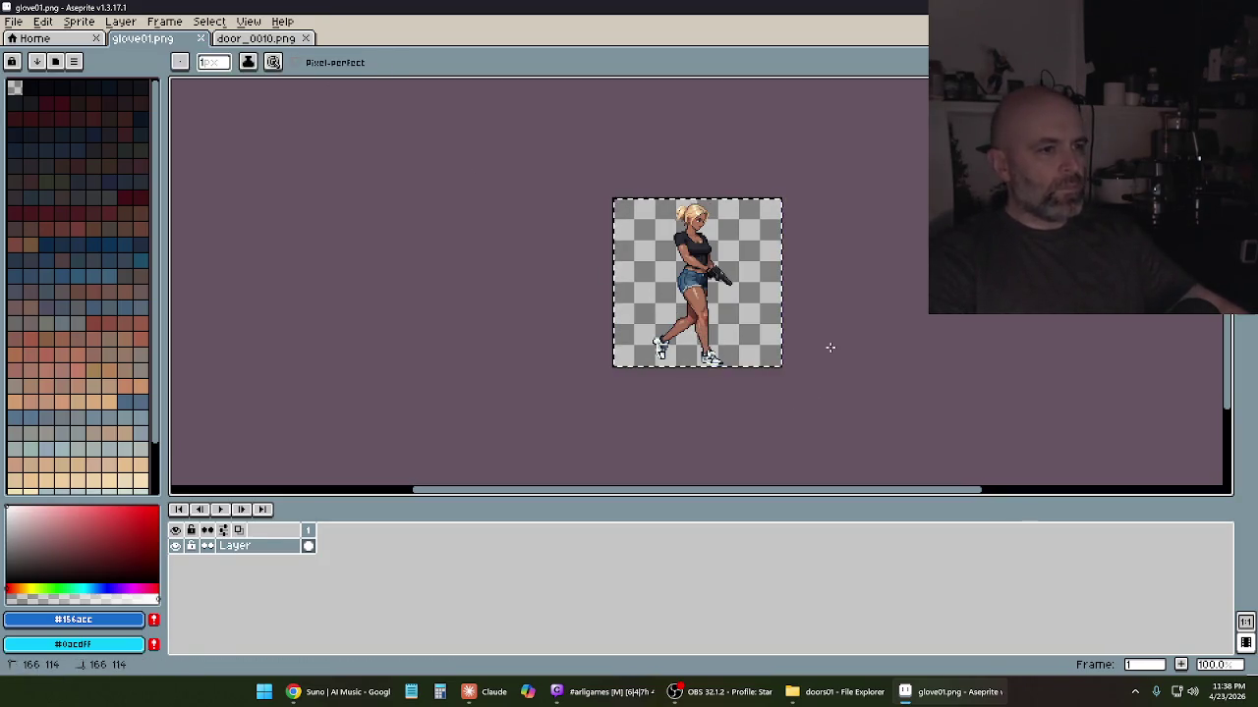
click(275, 45)
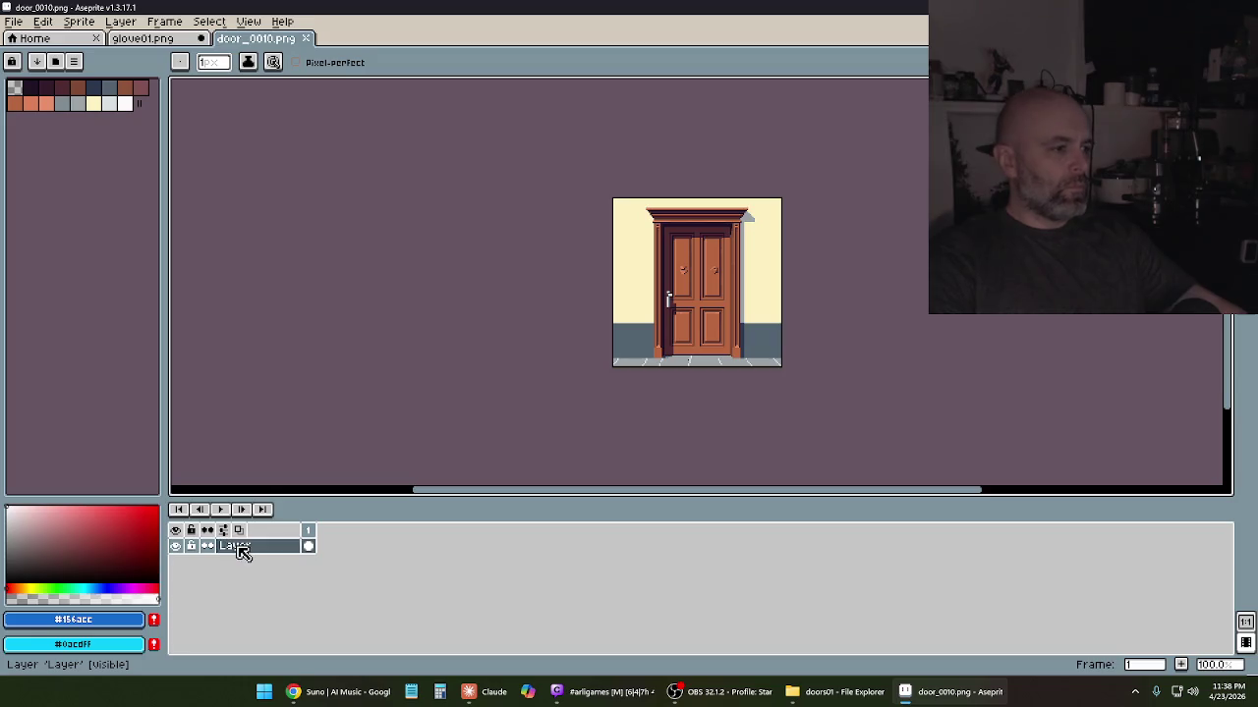
right_click(238, 546)
click(393, 572)
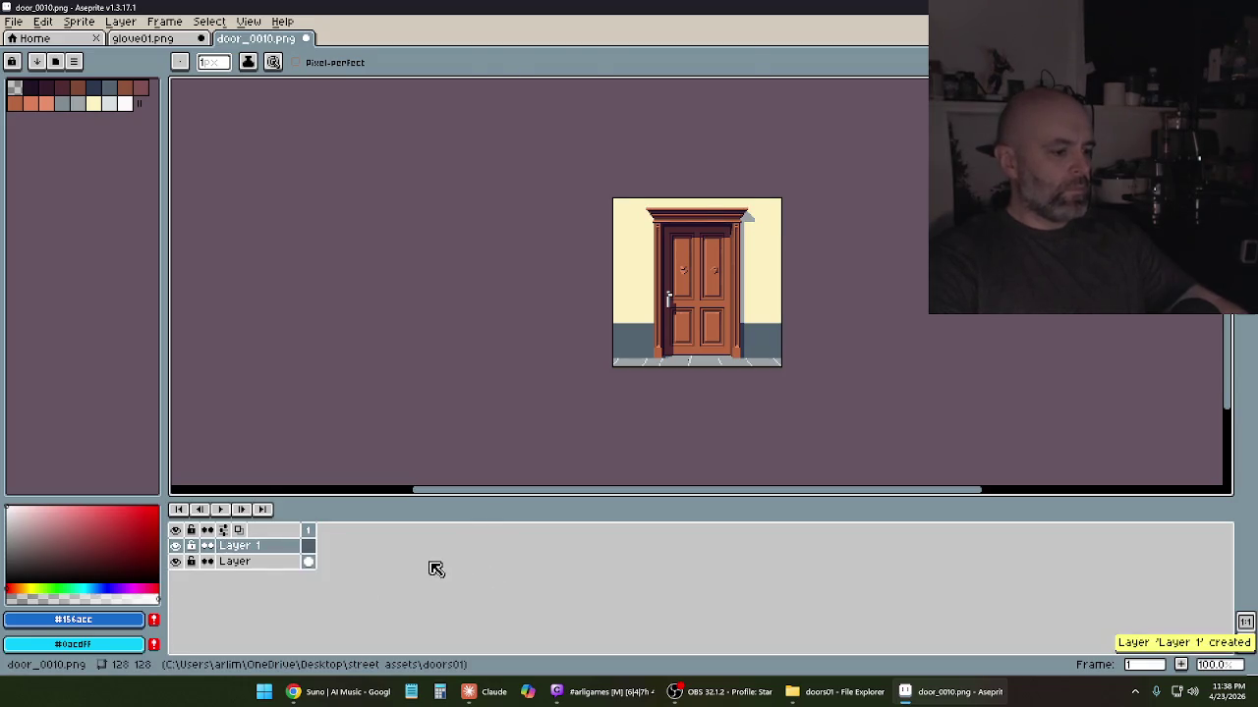
key(ctrl+v)
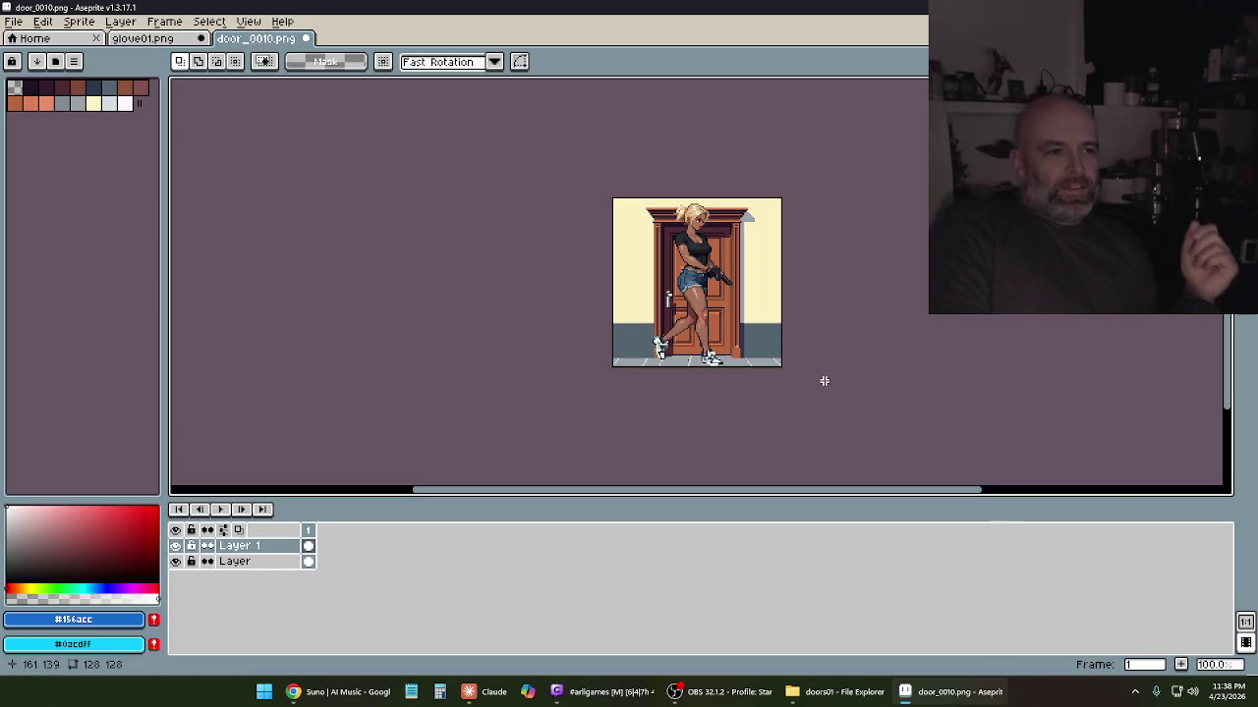
Undo the pasted glove, keeping the empty layer, then hide Aseprite and show the desktop
scroll(737, 307, up, 2)
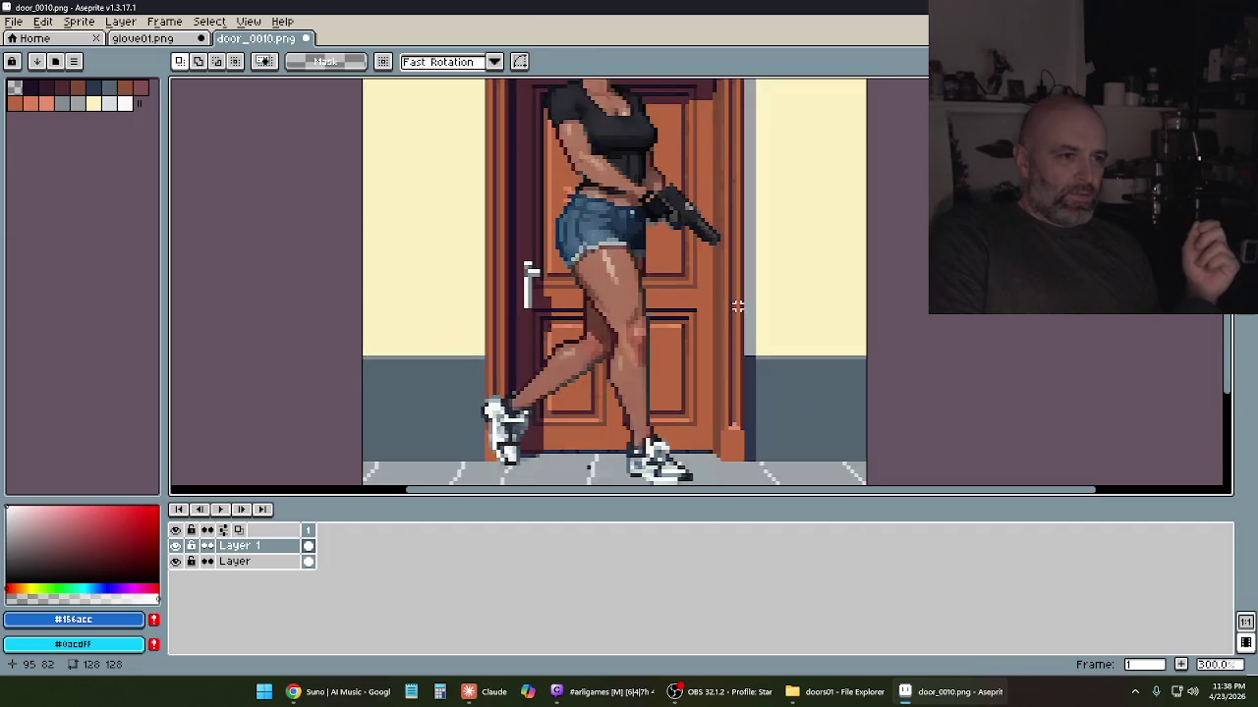
scroll(737, 309, down, 1)
scroll(732, 314, down, 1)
scroll(733, 321, up, 1)
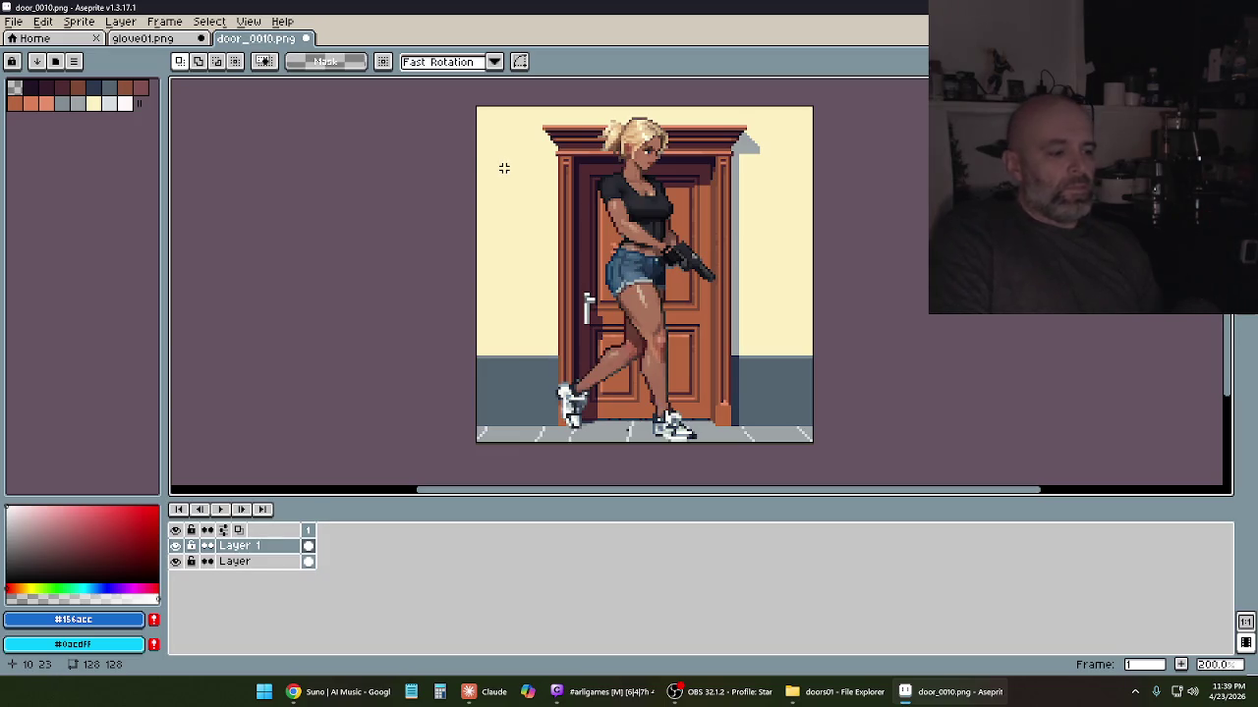
key(ctrl+z)
key(ctrl+z)
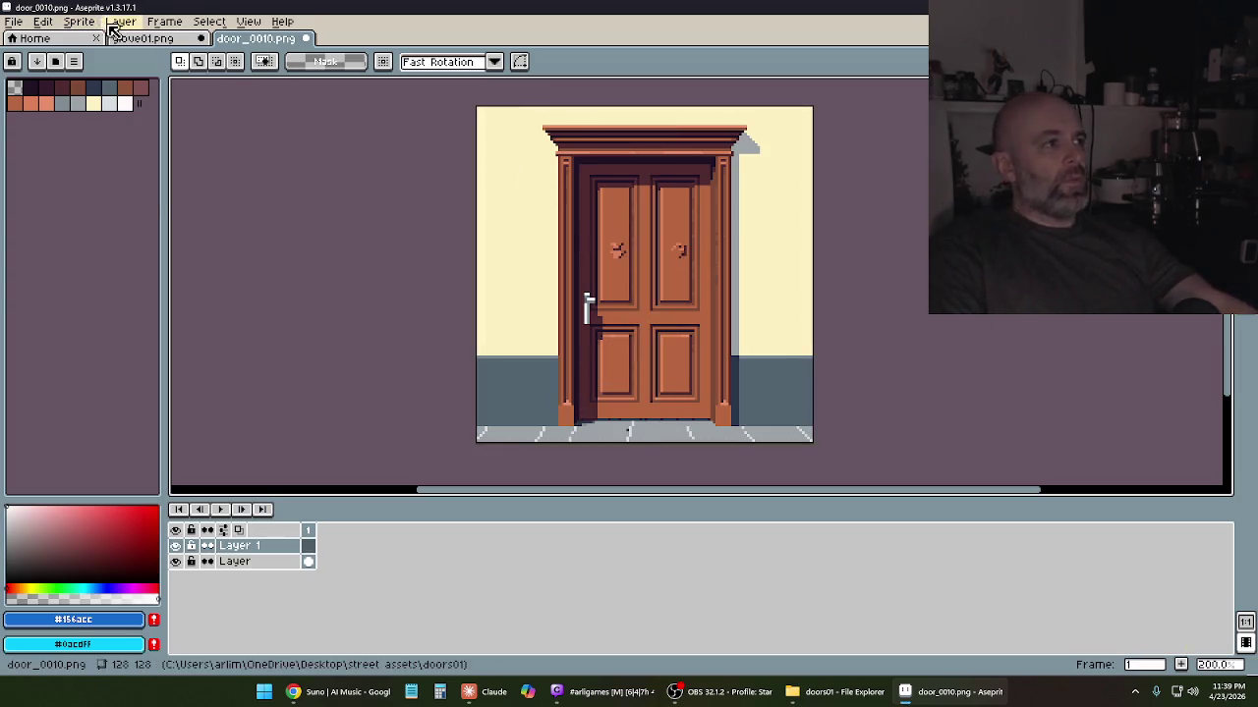
click(116, 21)
click(85, 27)
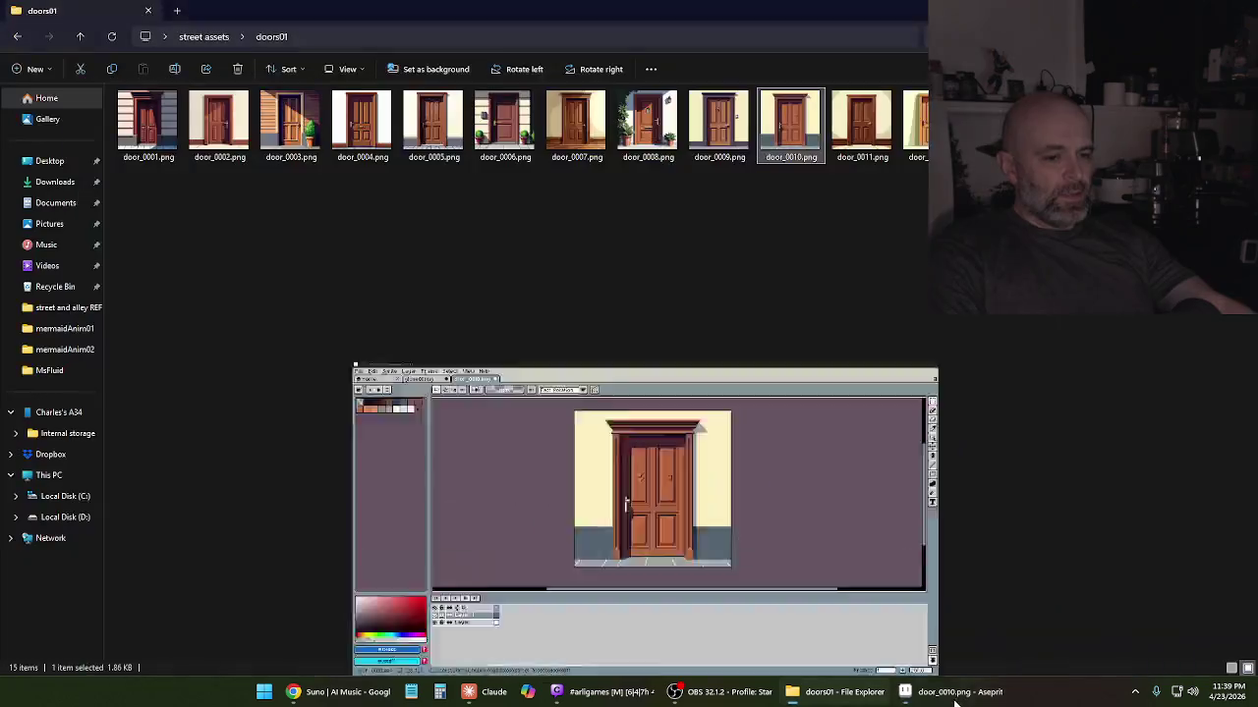
click(951, 693)
key(super+d)
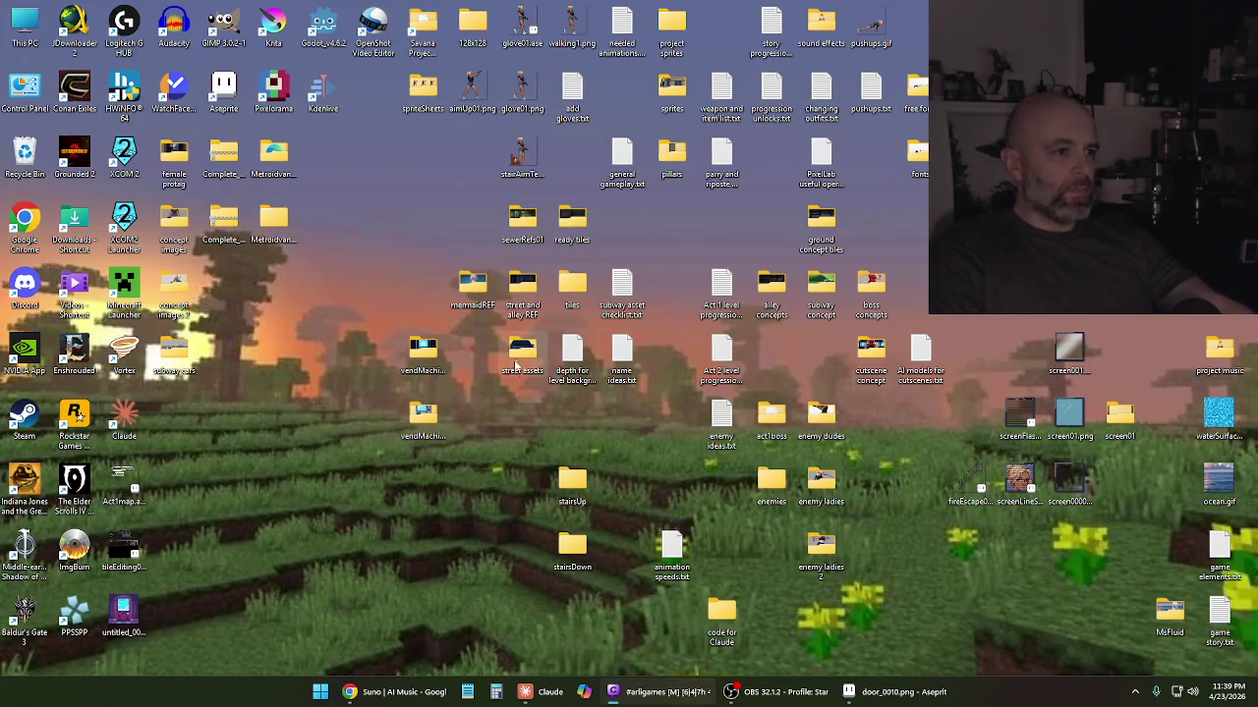
Rename the doors01 folder in street assets to doors(128)
double_click(518, 363)
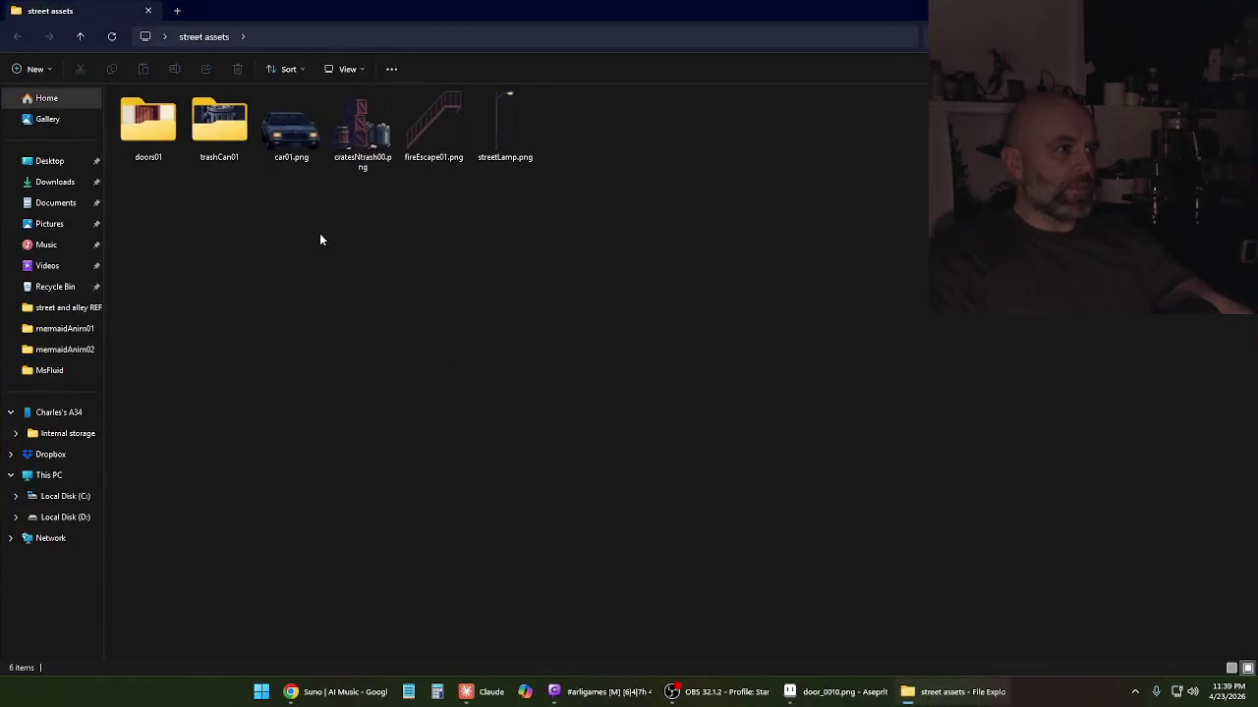
click(134, 133)
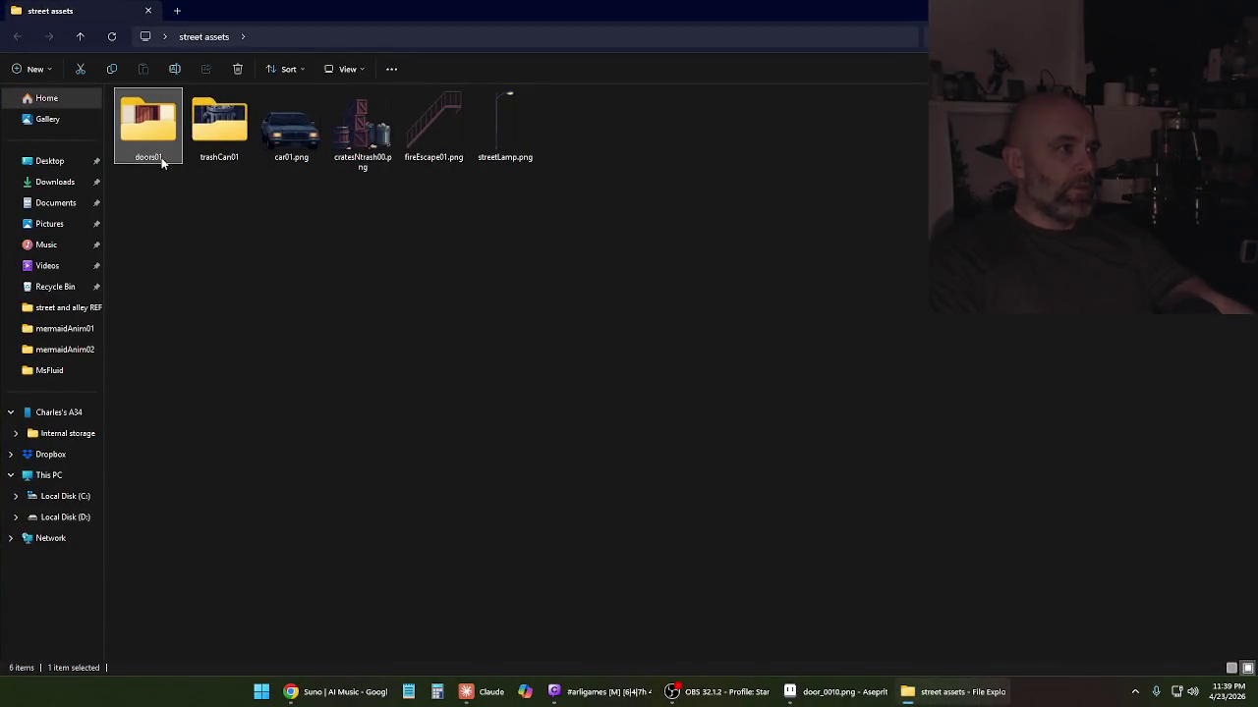
click(161, 157)
key(BackSpace)
key(BackSpace)
text(()
text(1289)
key(BackSpace)
text())
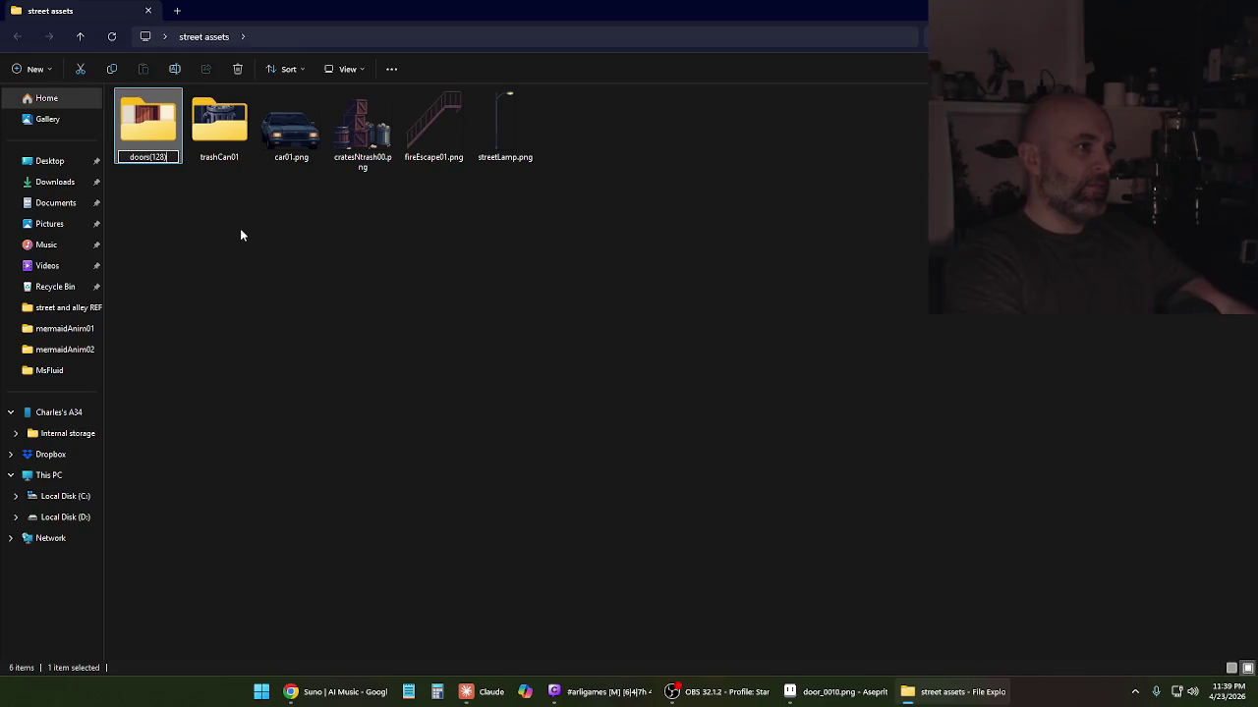
key(Return)
Deselect the folder, minimize File Explorer and bring Aseprite with door_0010.png forward
click(241, 235)
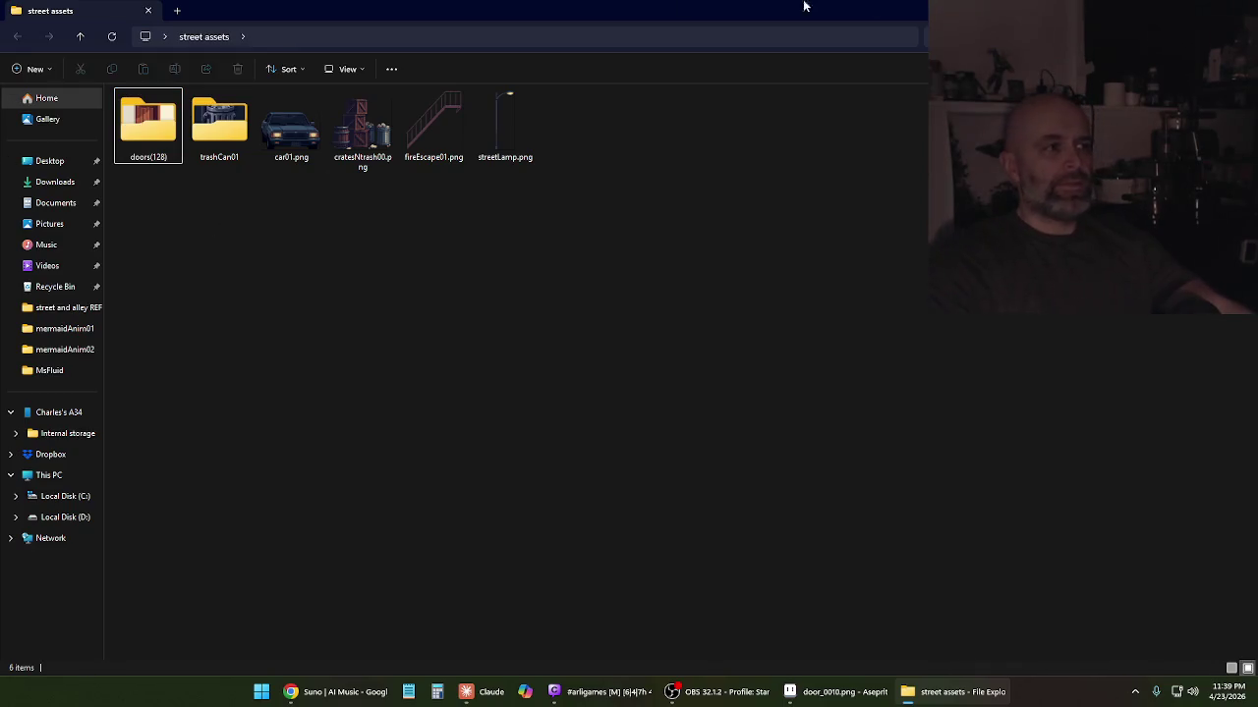
click(953, 692)
click(845, 691)
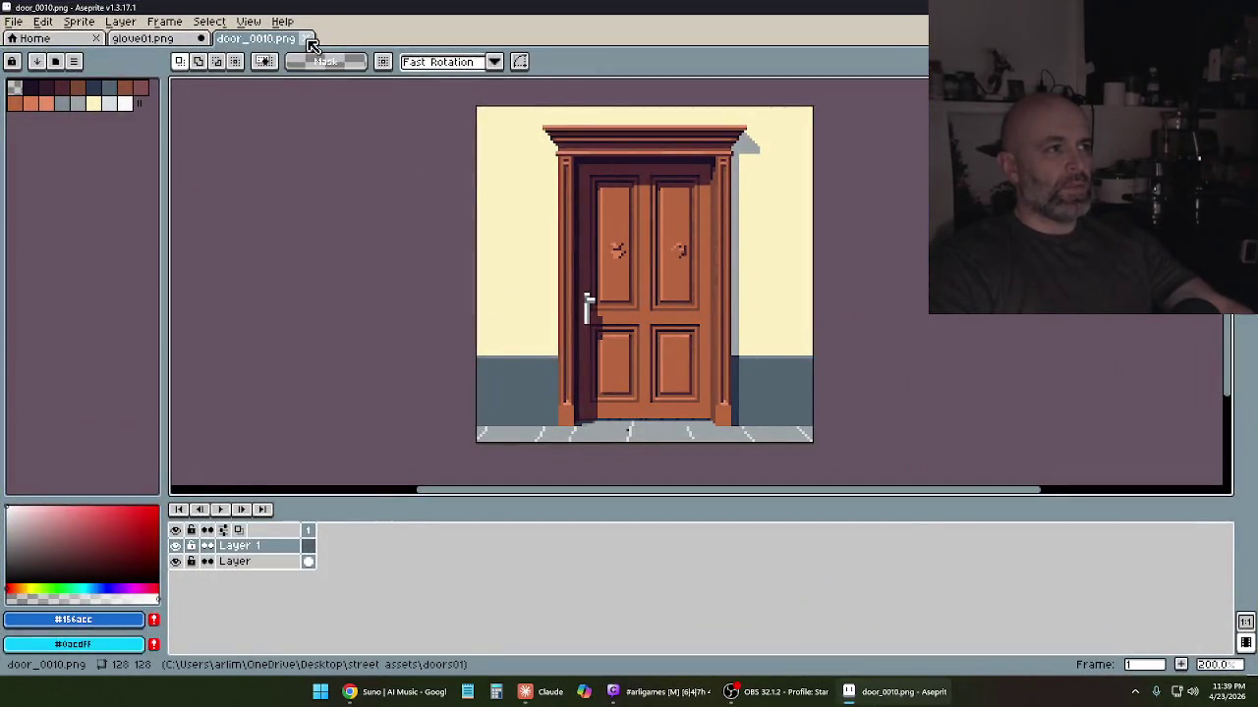
Resize the door sprite to 160 px wide with Nearest-neighbor interpolation
scroll(607, 208, down, 1)
scroll(592, 208, up, 1)
scroll(479, 259, down, 1)
scroll(510, 228, up, 1)
scroll(509, 228, down, 1)
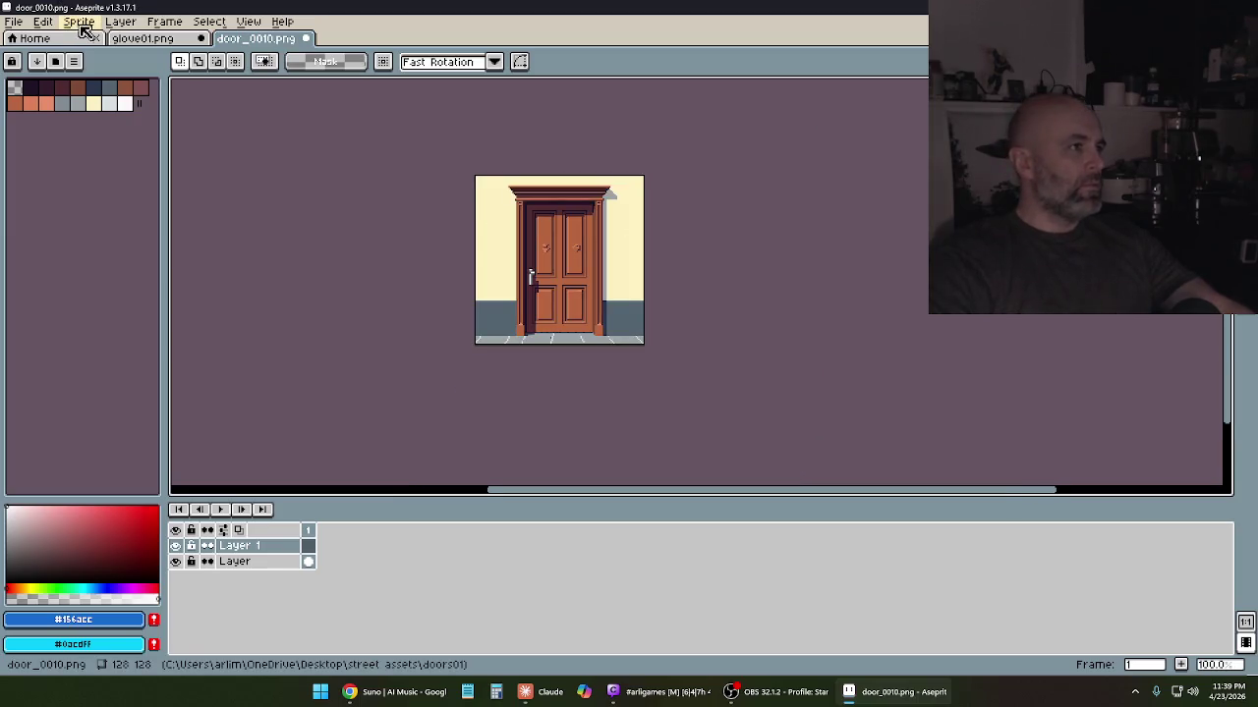
click(79, 20)
click(111, 95)
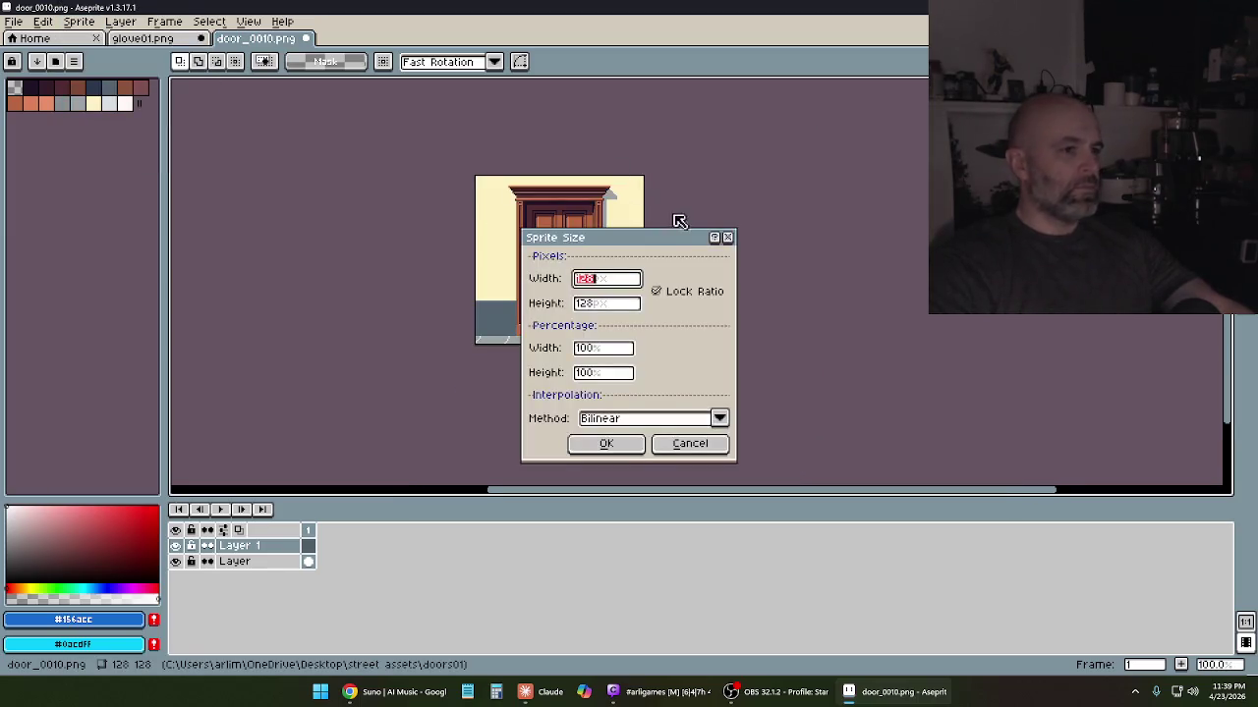
text(160)
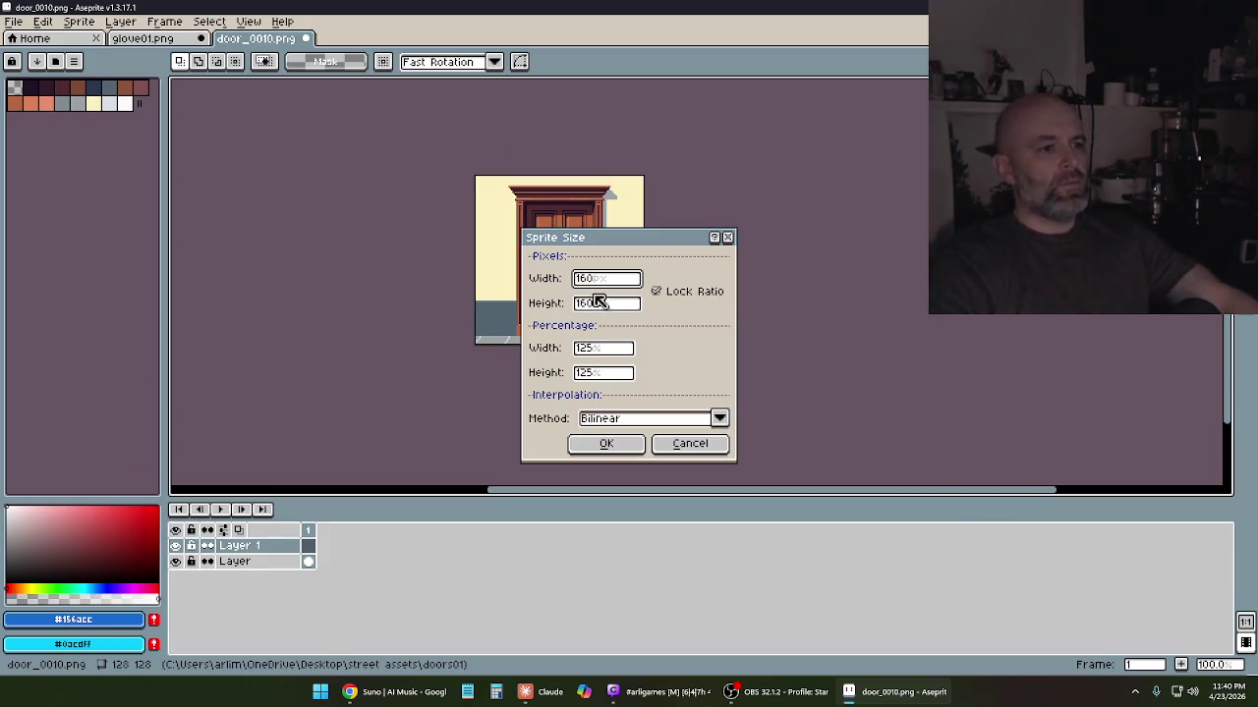
click(629, 420)
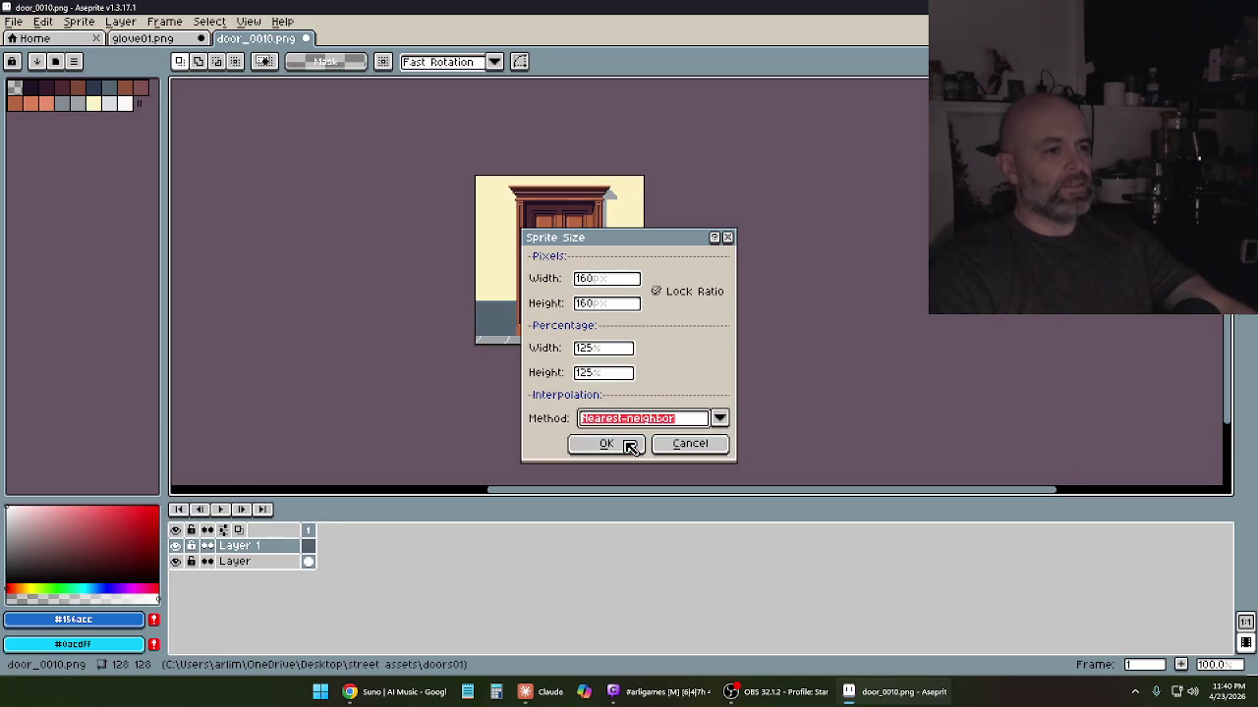
click(629, 445)
Look over the enlarged door, then bring the glove01.png sprite to the front
scroll(688, 326, up, 1)
scroll(799, 337, up, 1)
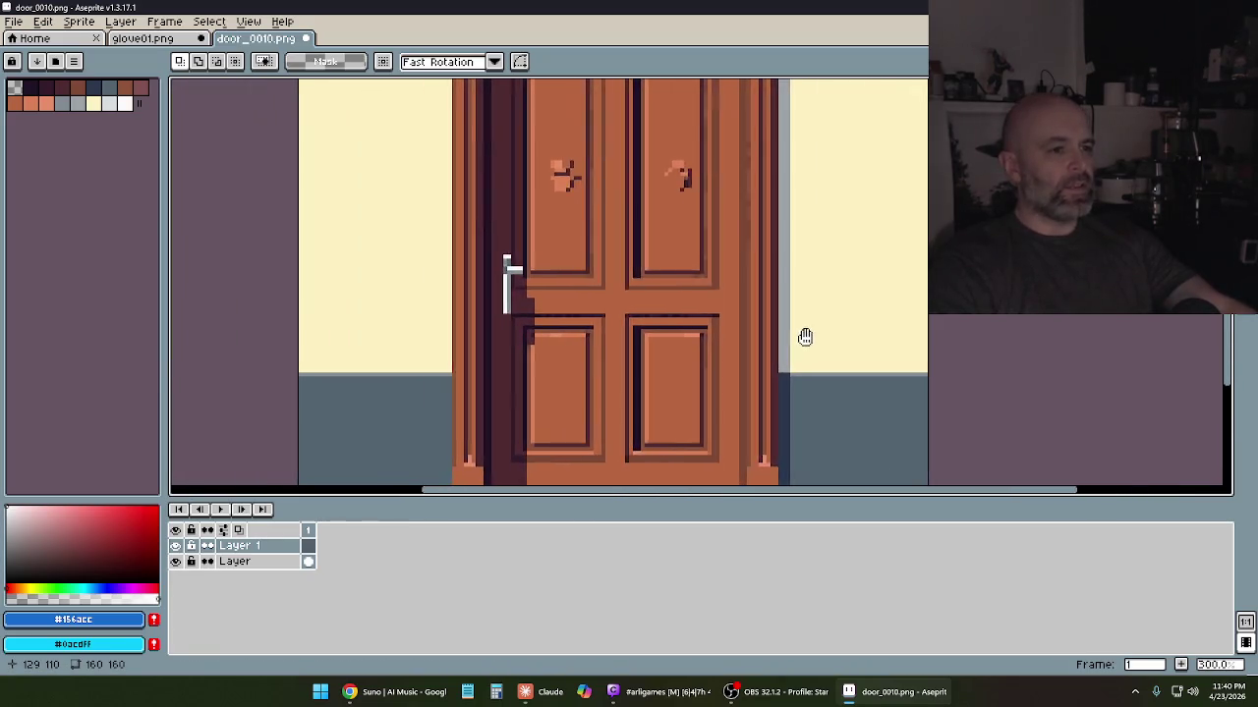
scroll(780, 336, down, 1)
drag(718, 209, 706, 237)
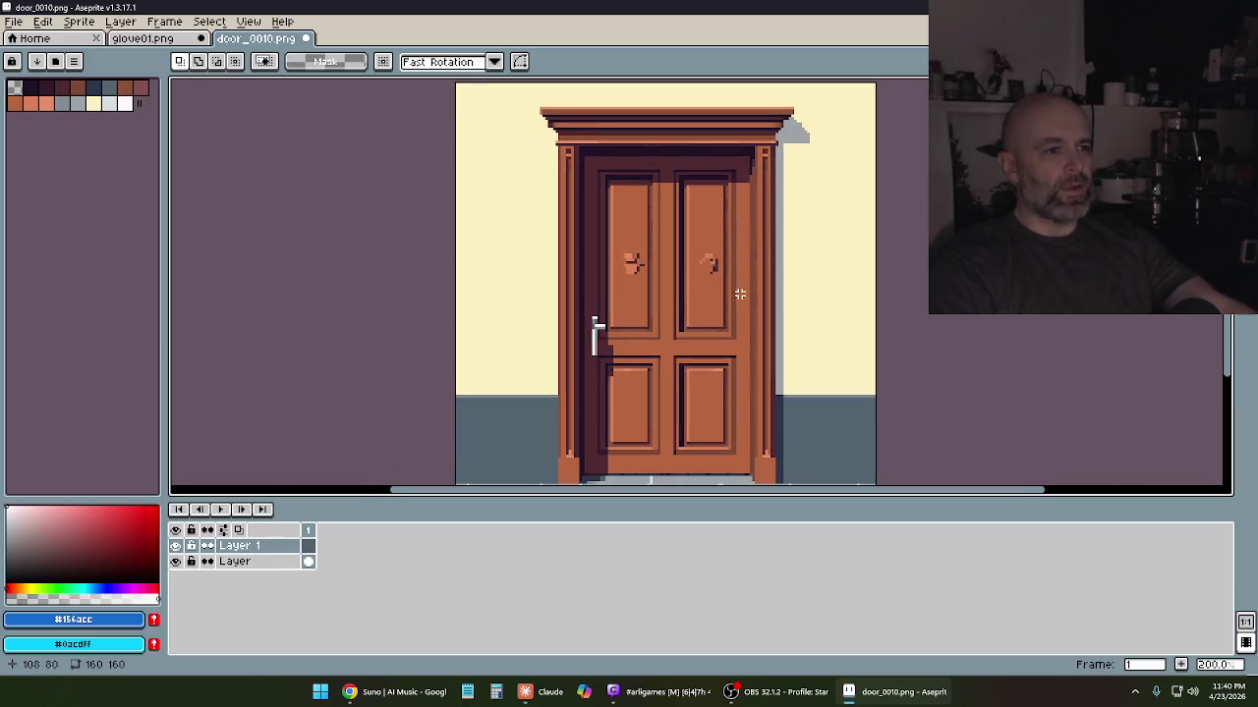
drag(739, 293, 733, 281)
scroll(725, 286, down, 1)
scroll(724, 287, up, 1)
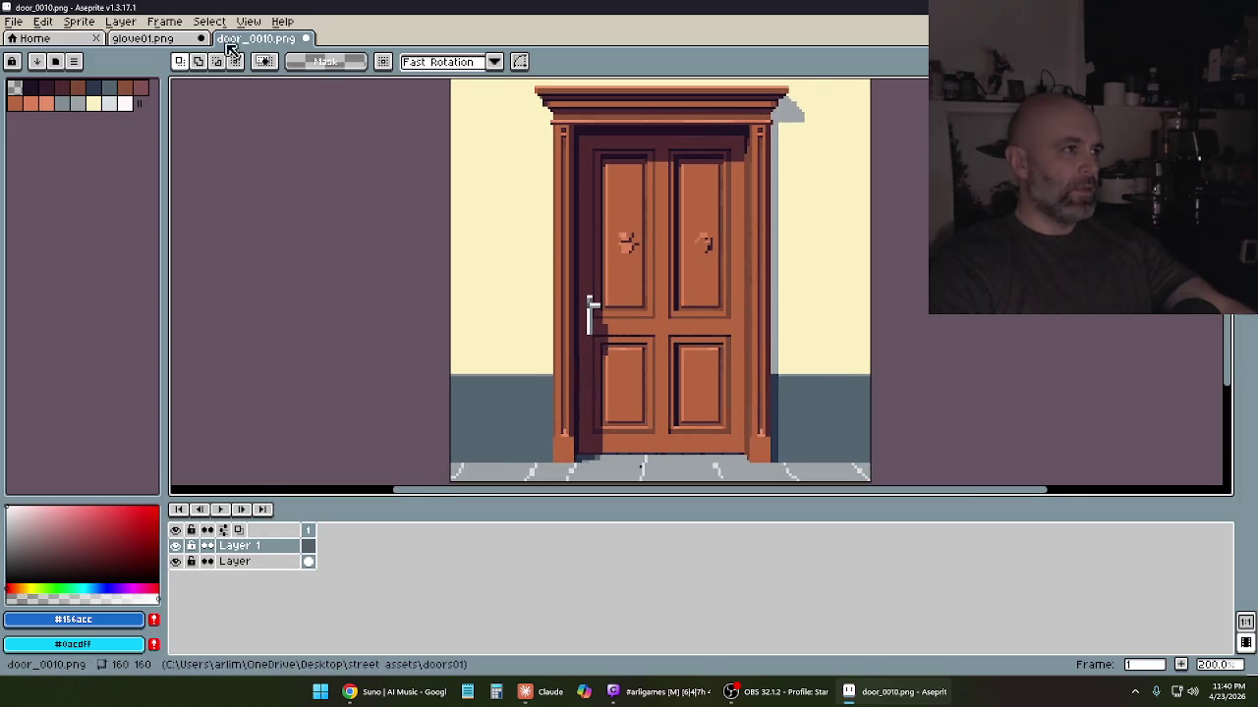
click(174, 46)
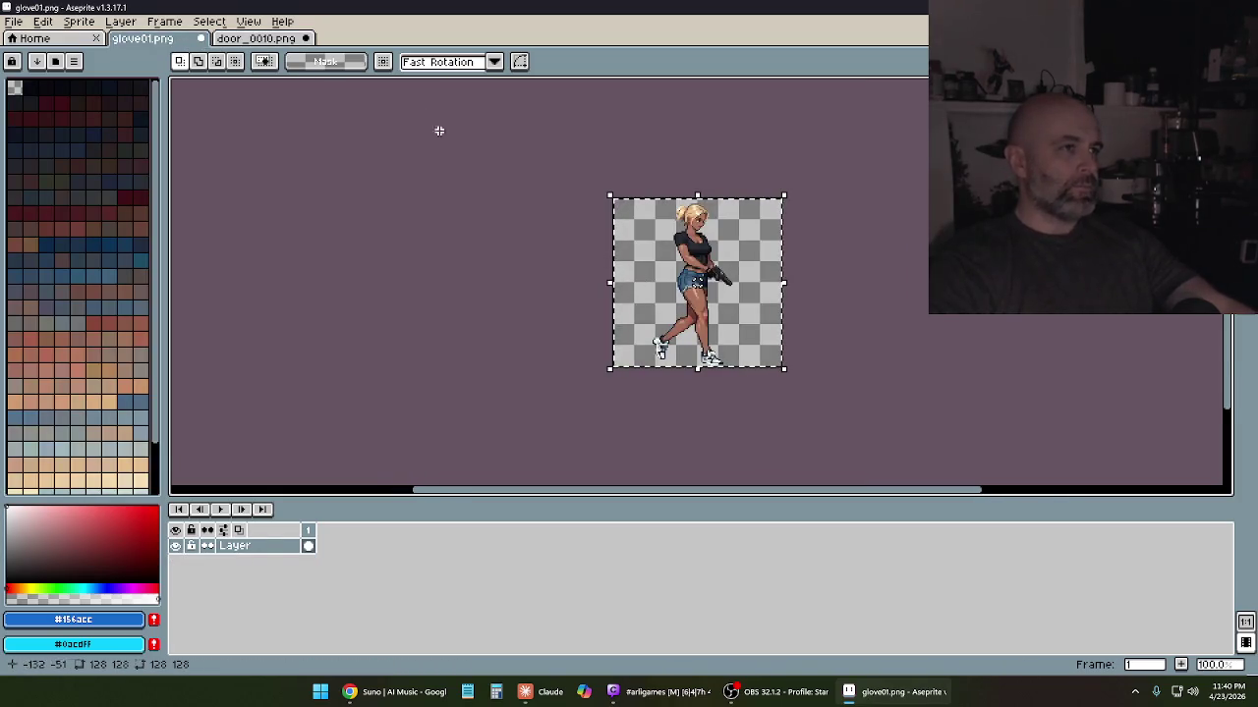
Paste the copied character into door_0010.png and commit it at the door's lower left
click(285, 38)
key(ctrl+v)
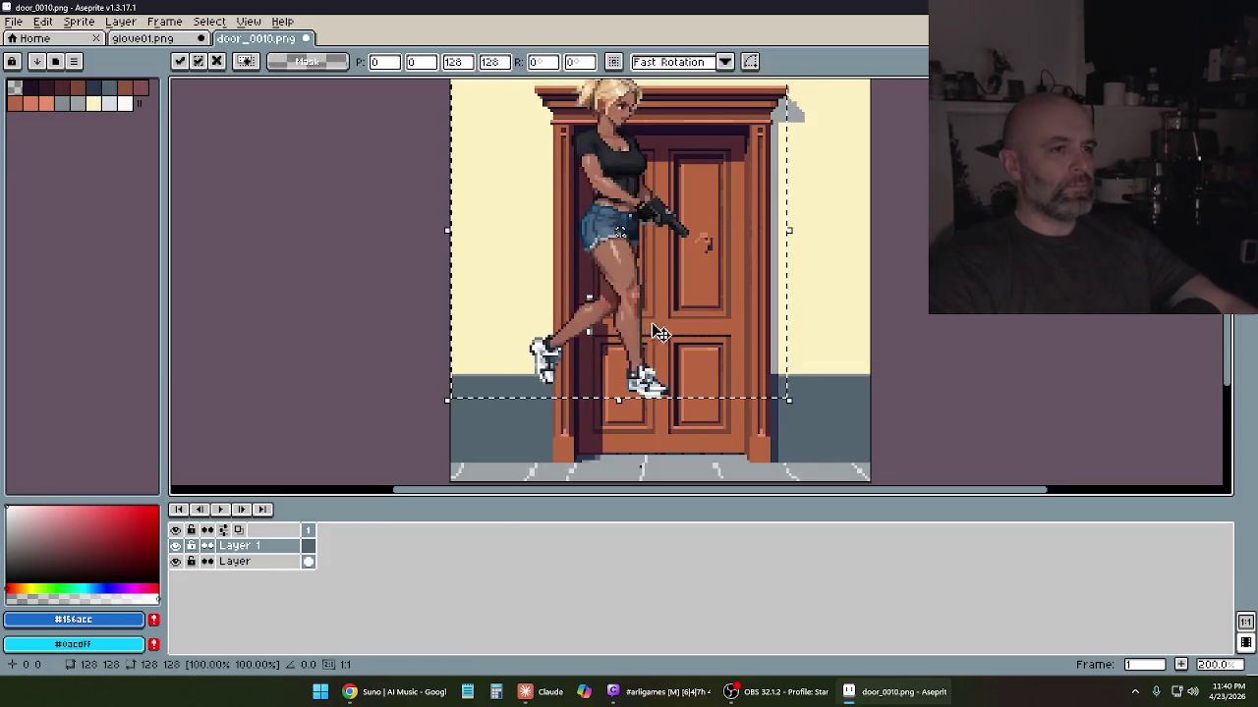
scroll(664, 282, down, 1)
drag(663, 280, 645, 312)
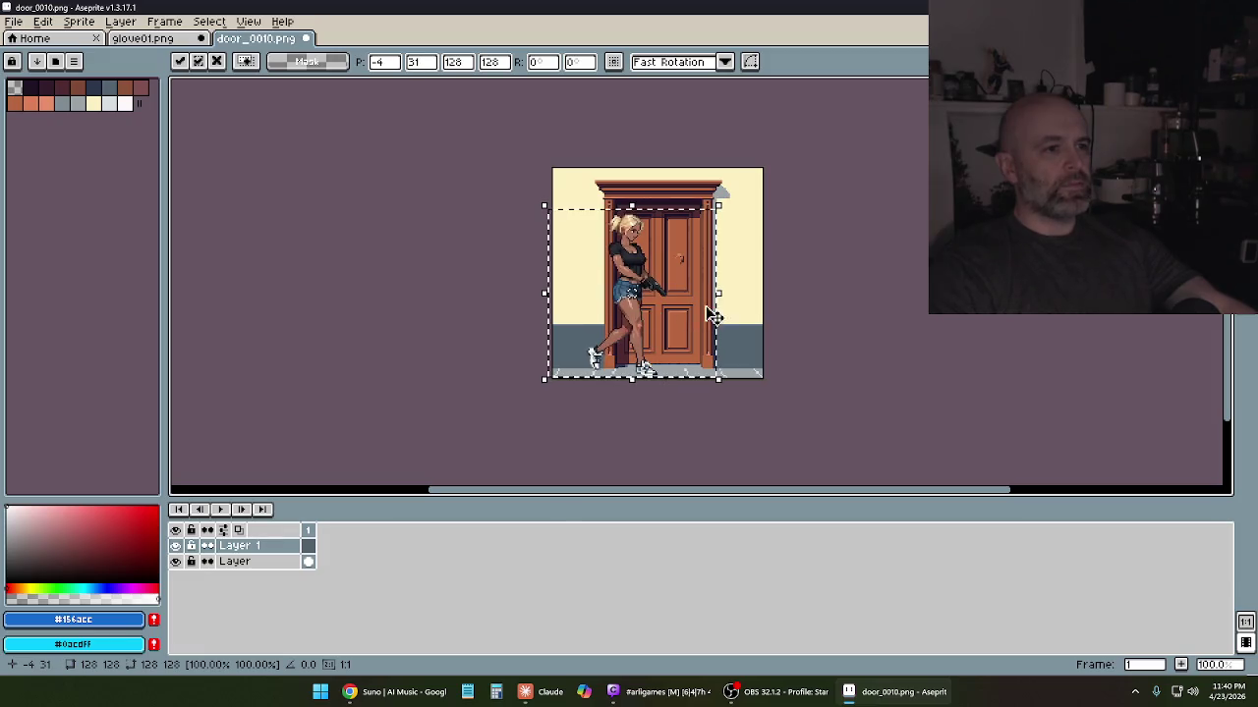
click(802, 309)
scroll(803, 309, up, 1)
scroll(803, 309, down, 1)
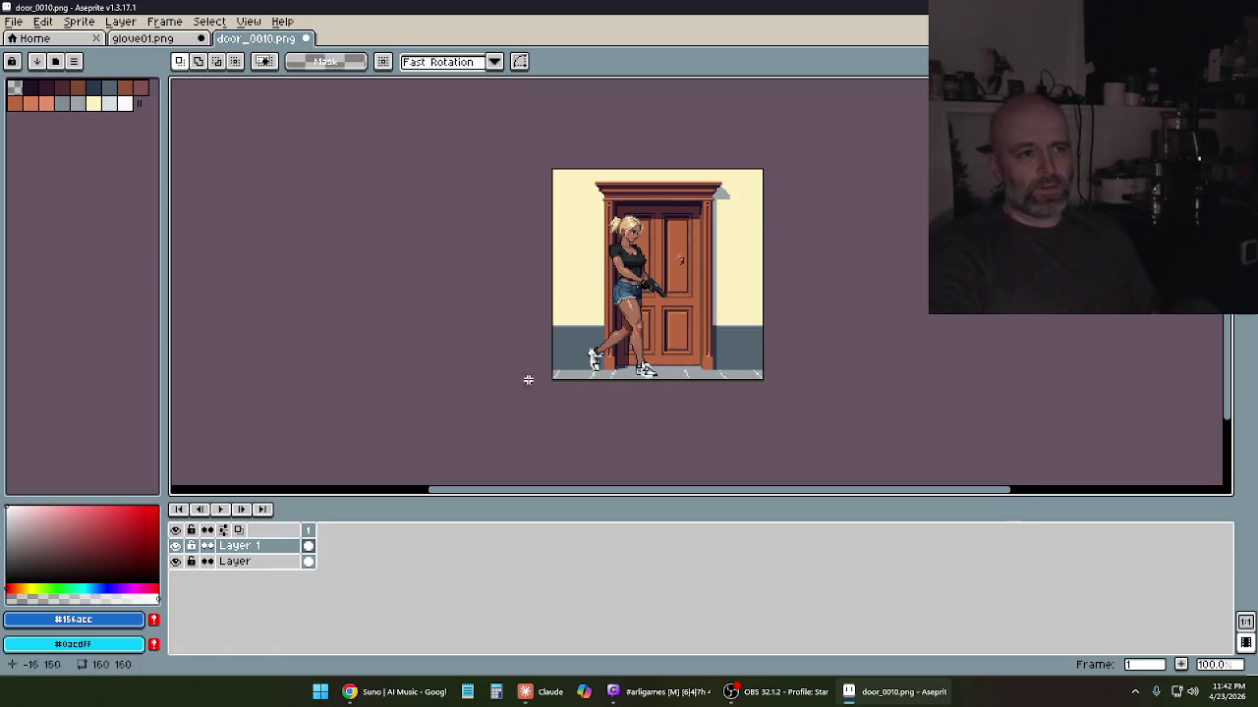
Minimize Aseprite to the desktop and restore the door sprite window
scroll(658, 338, down, 1)
scroll(657, 338, up, 1)
scroll(657, 338, down, 1)
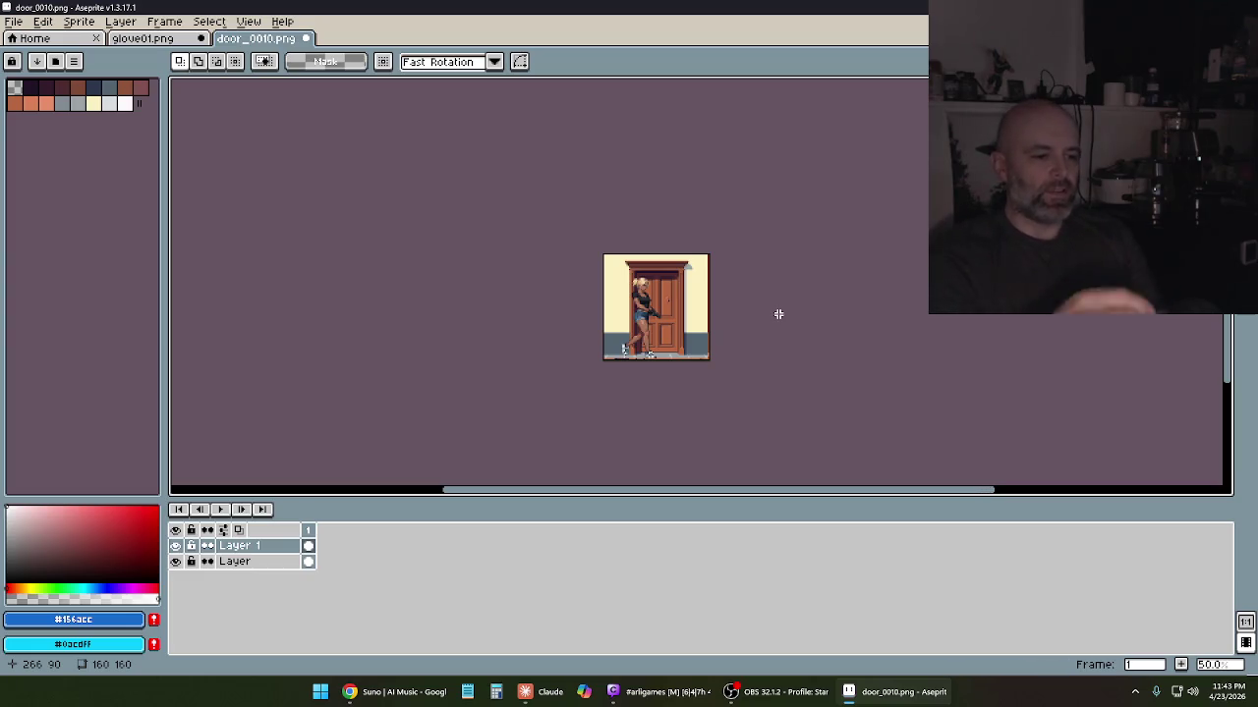
click(867, 693)
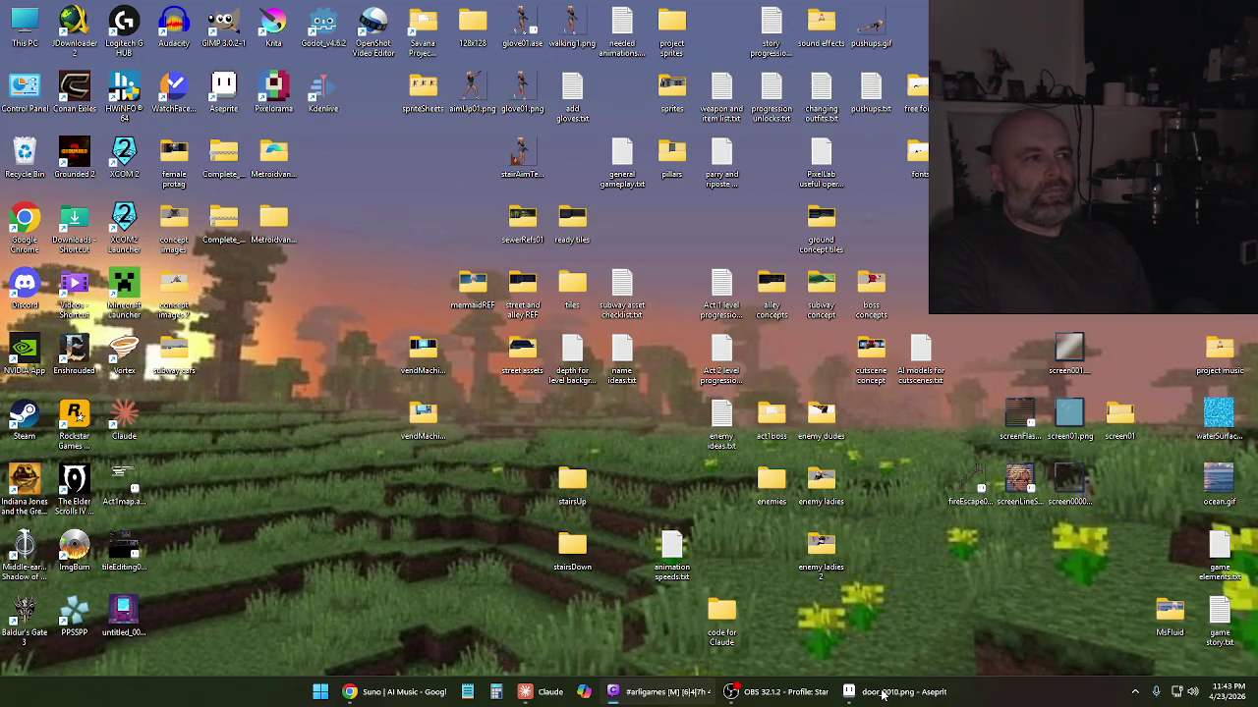
click(882, 692)
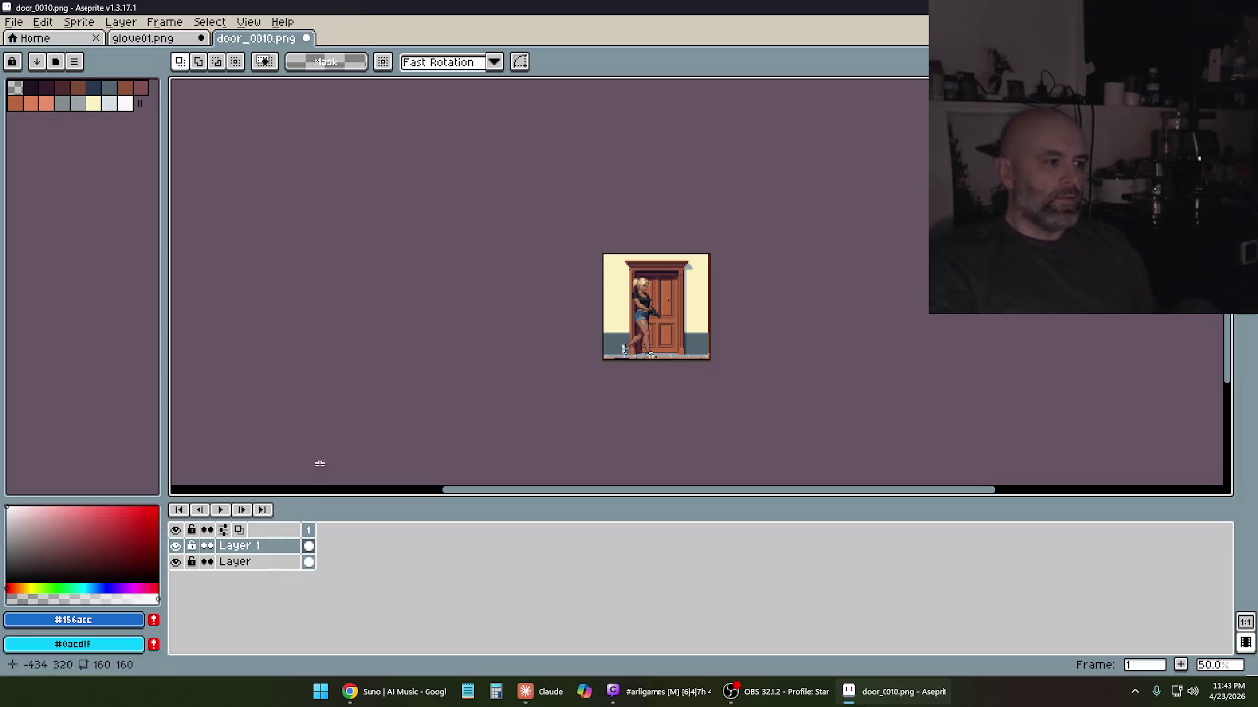
Delete the character's cel on Layer 1
scroll(644, 292, up, 2)
scroll(644, 291, down, 1)
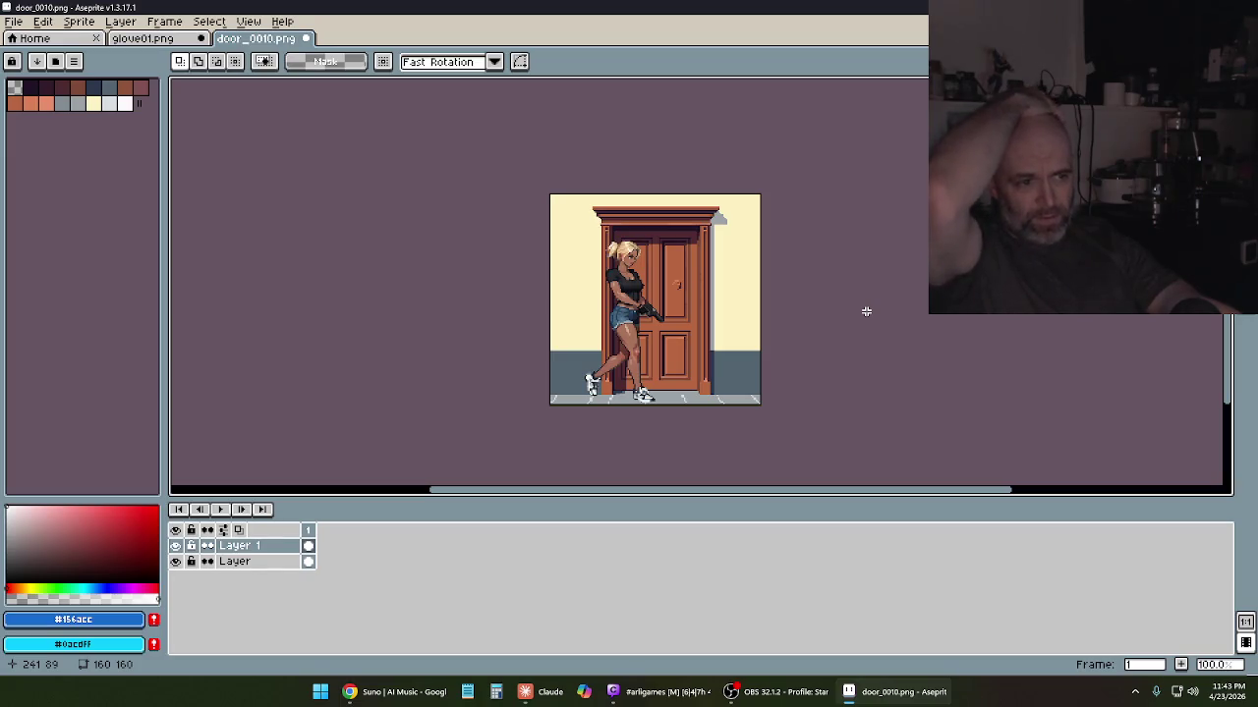
click(311, 547)
key(Delete)
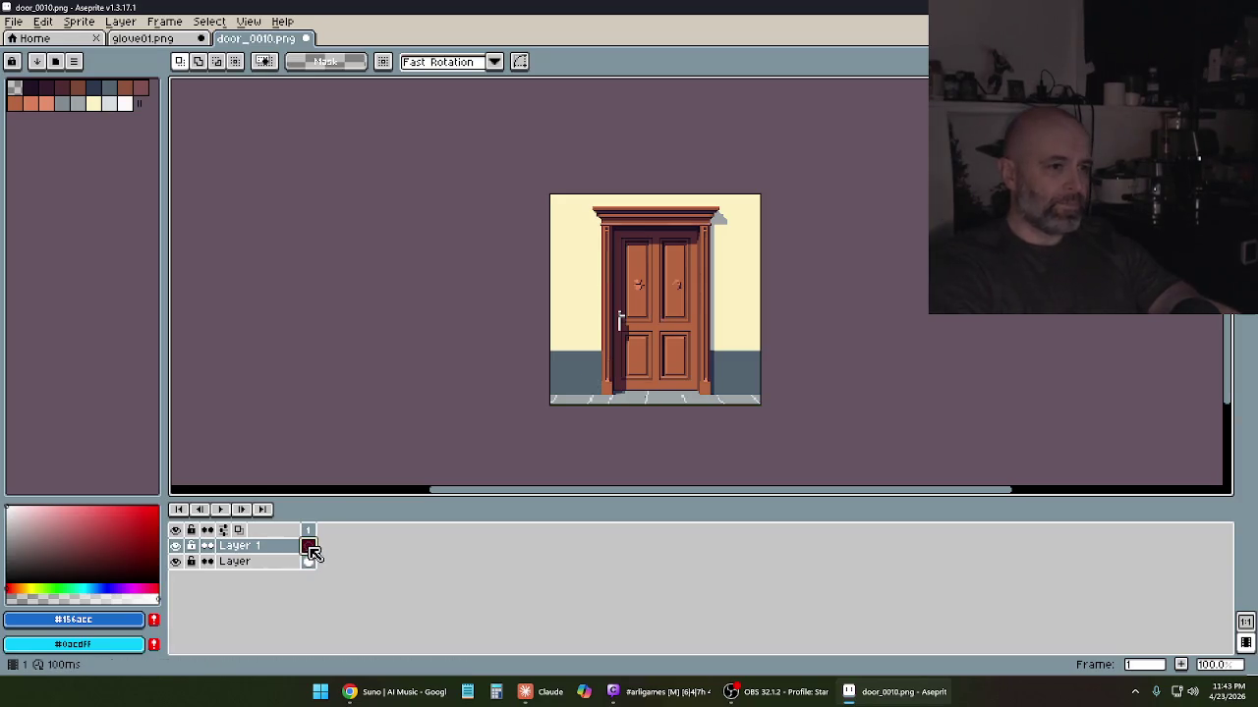
Resize the door sprite to 175 px wide
click(123, 22)
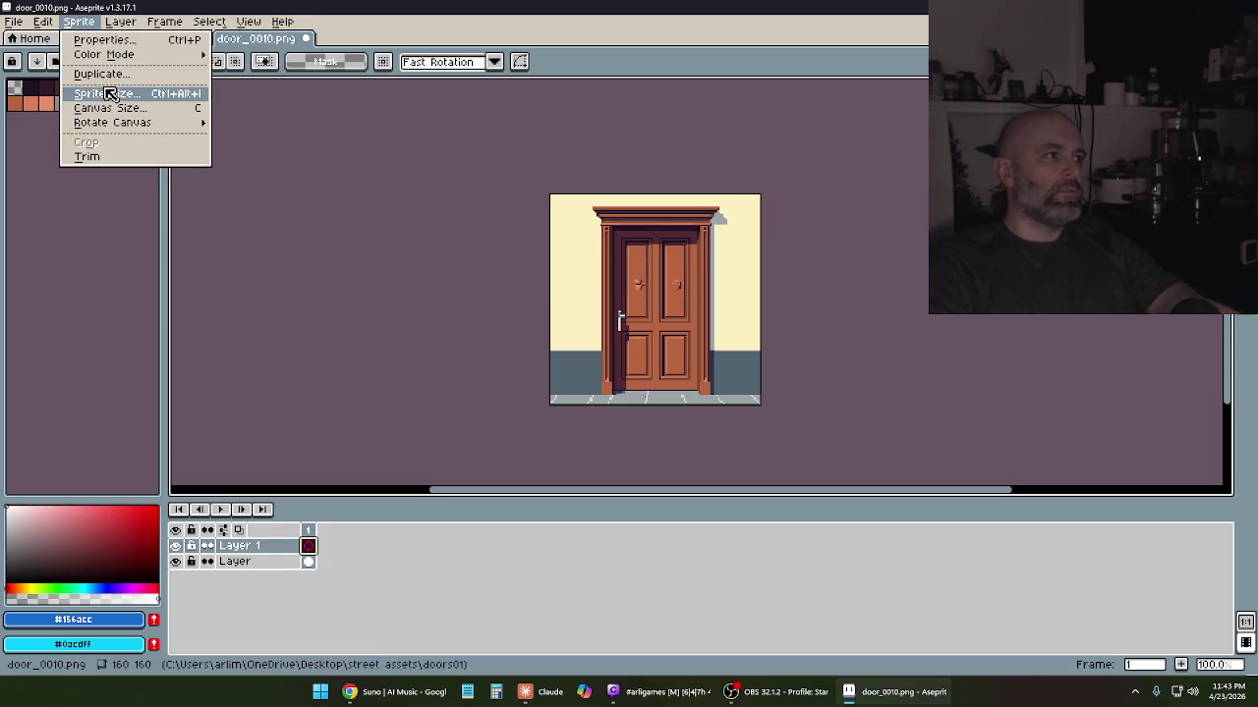
click(116, 94)
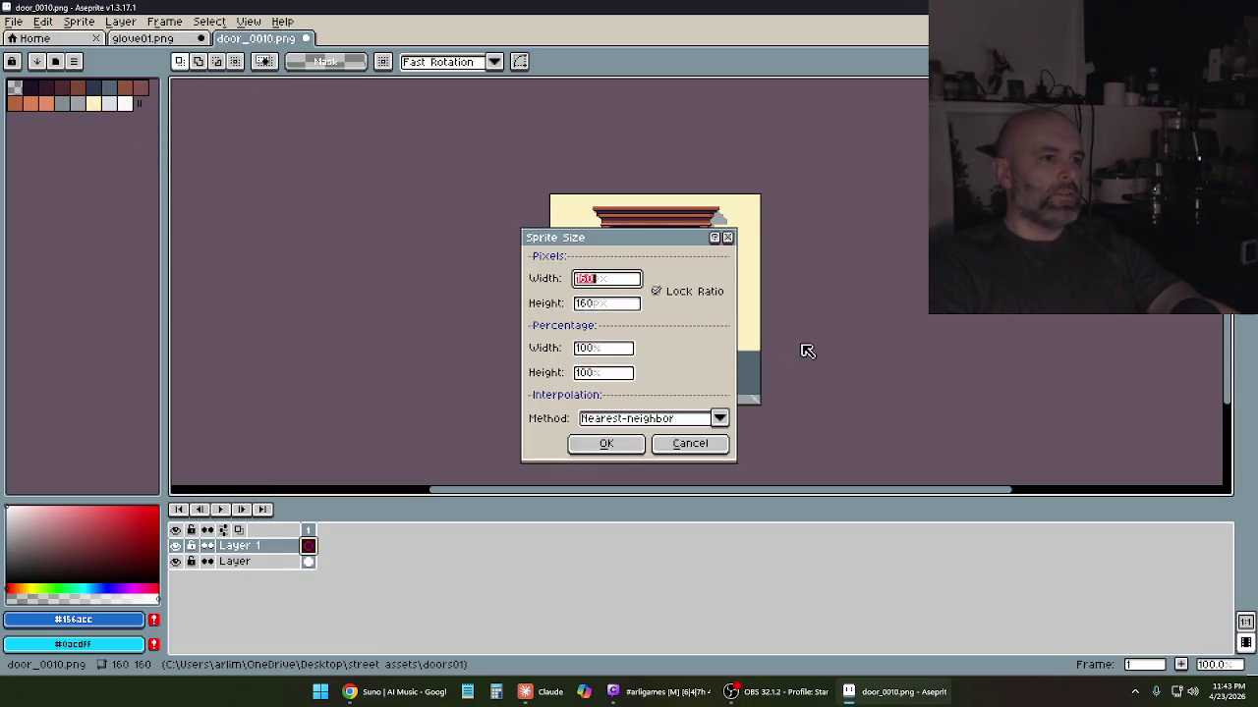
text(175)
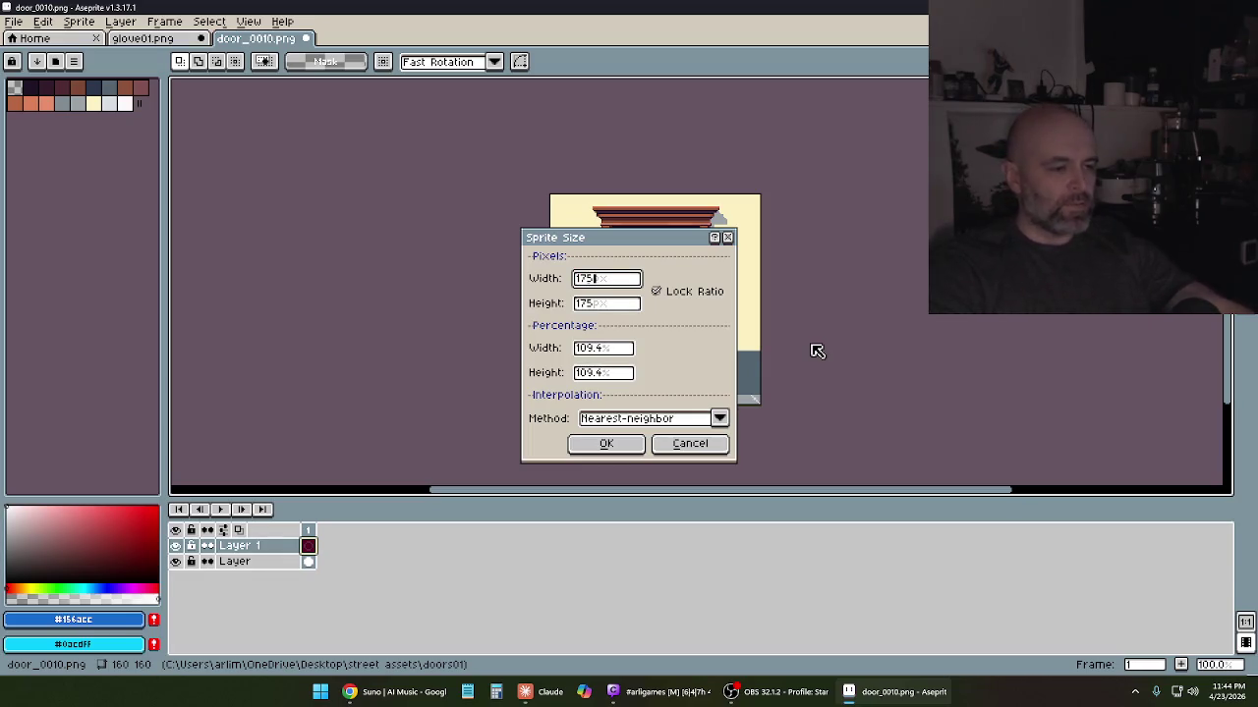
click(609, 447)
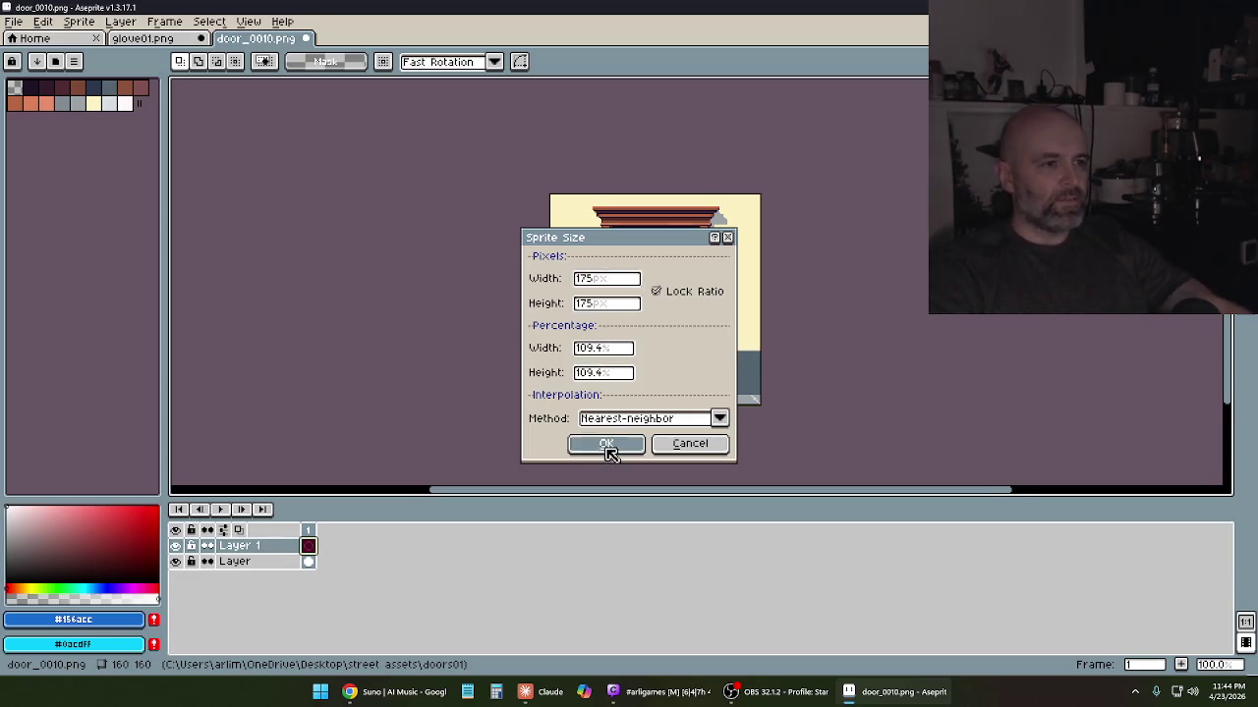
scroll(672, 326, up, 2)
scroll(672, 327, down, 2)
Paste the character again and commit it in front of the door's lower left
key(ctrl+v)
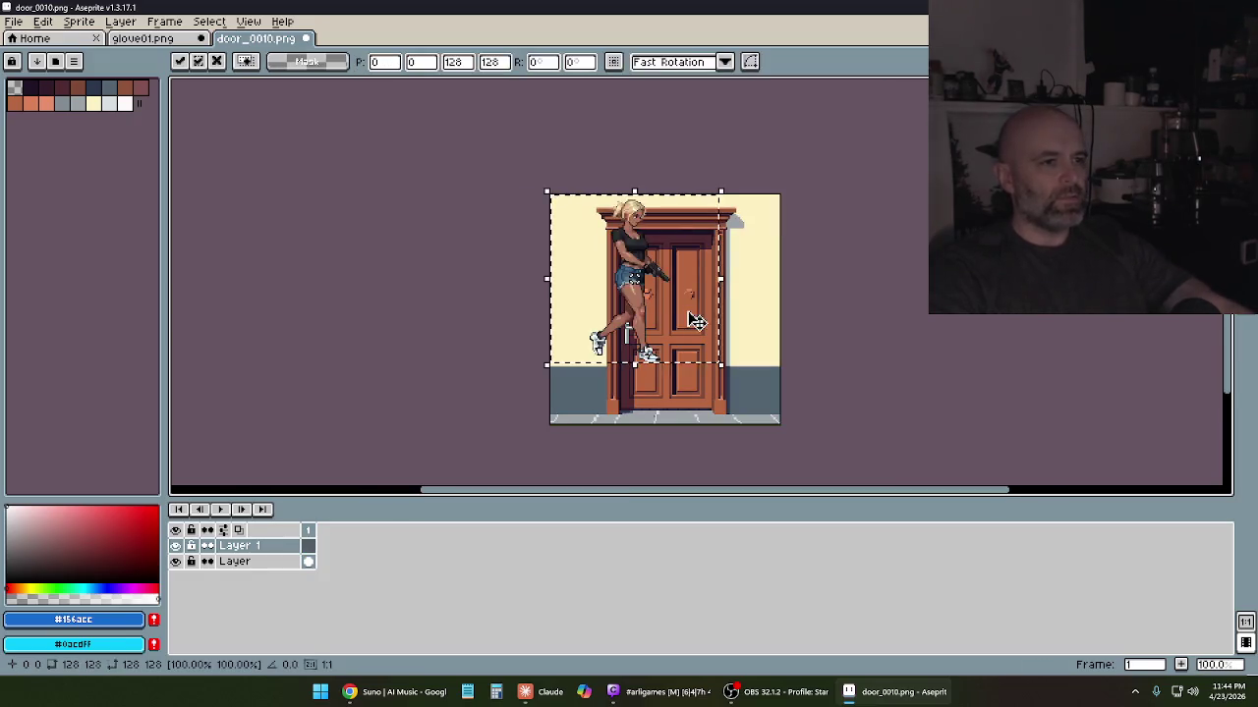
drag(648, 315, 654, 363)
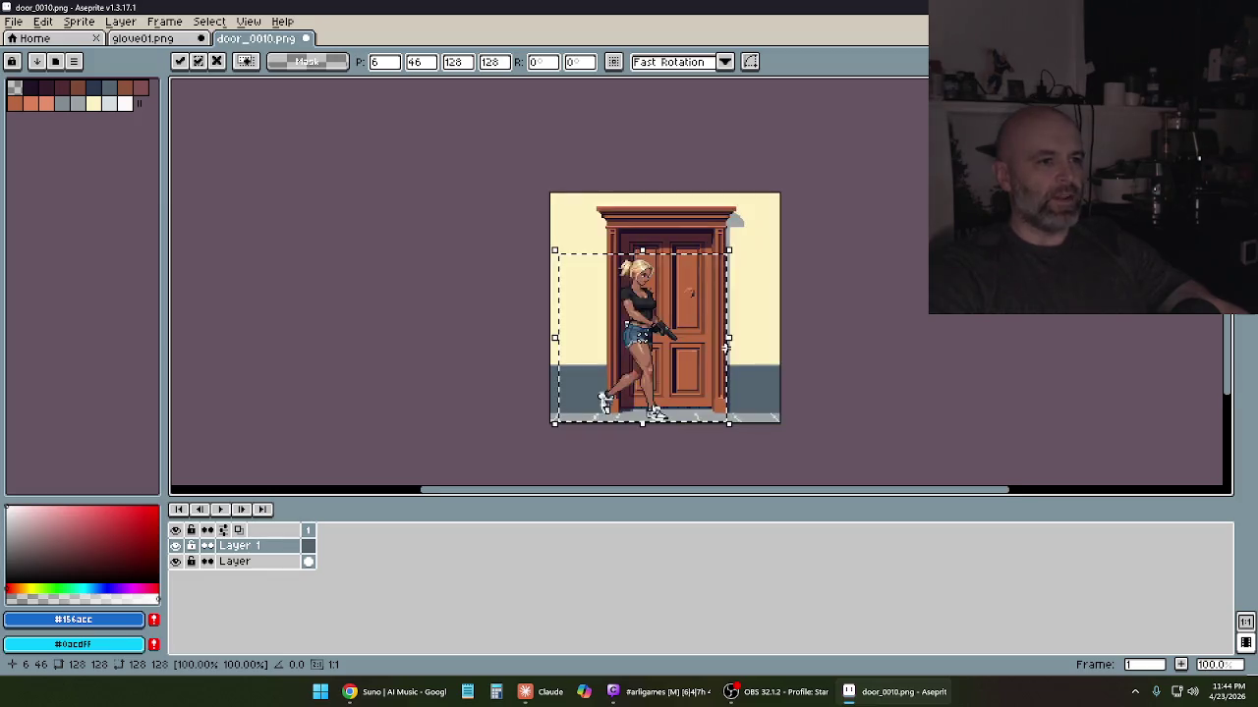
drag(770, 337, 808, 331)
key(Return)
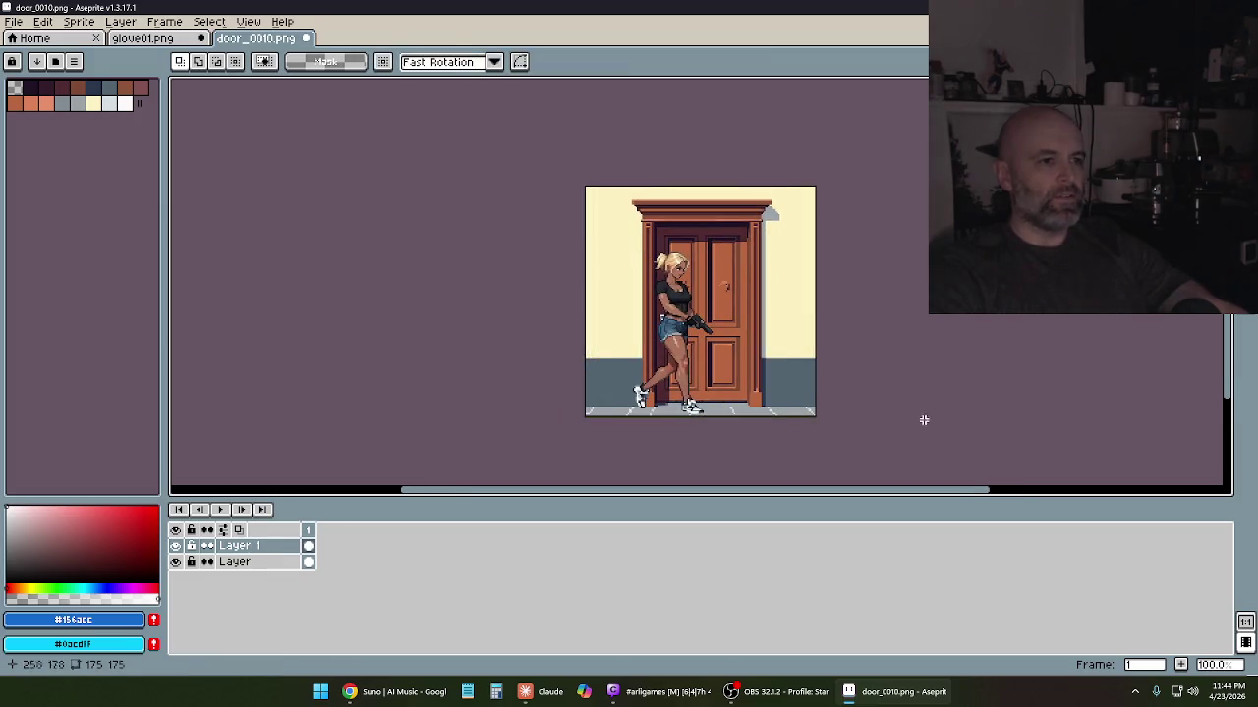
scroll(917, 396, down, 1)
scroll(891, 390, up, 1)
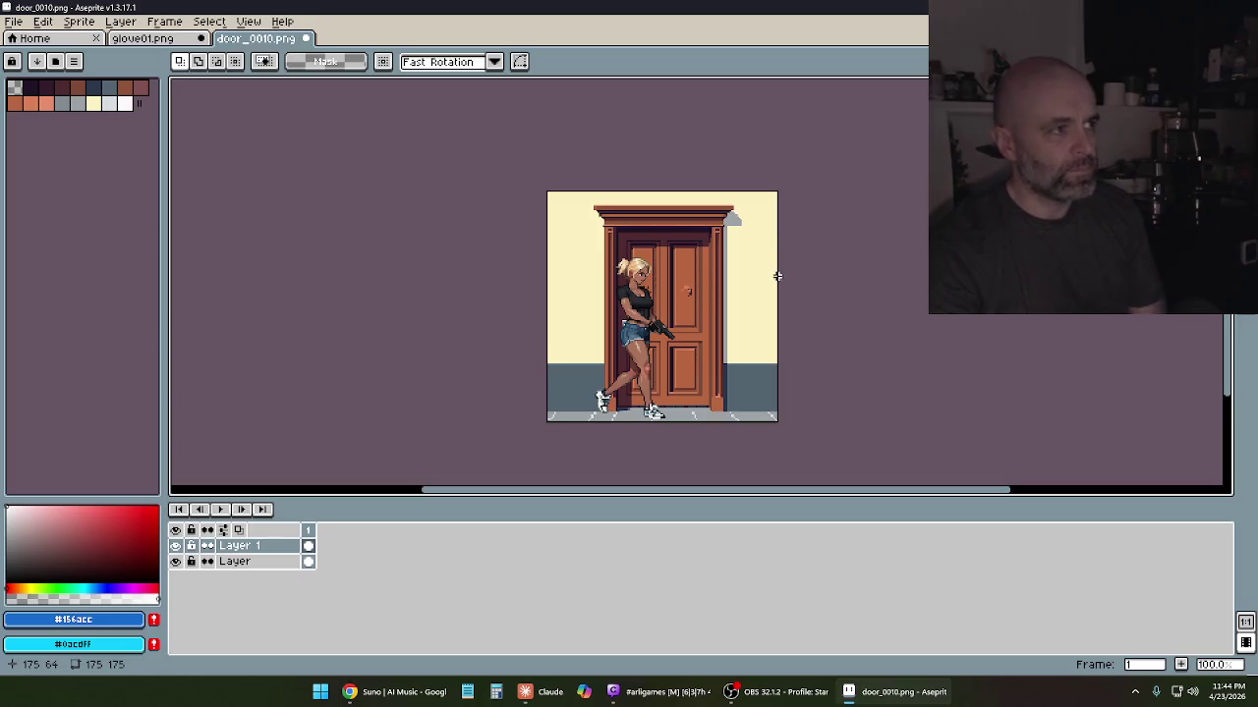
right_click(311, 548)
Undo the character paste and delete Layer 1 entirely
key(Escape)
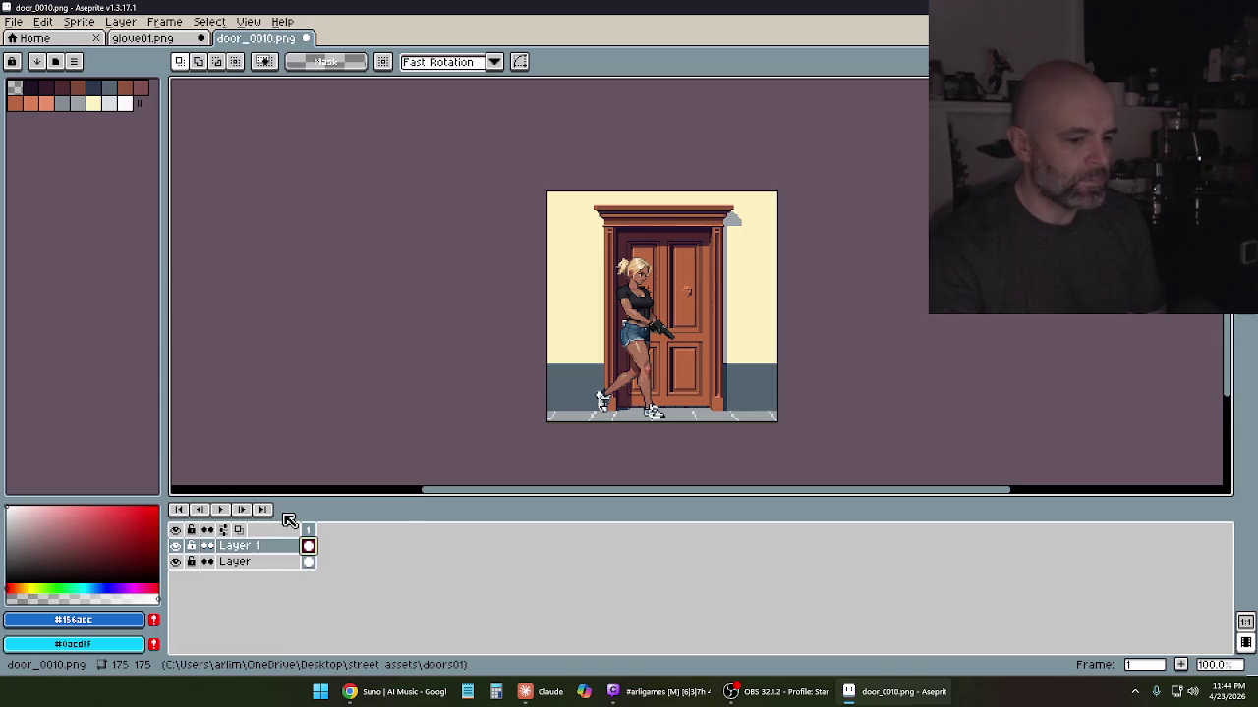
key(ctrl+z)
right_click(285, 550)
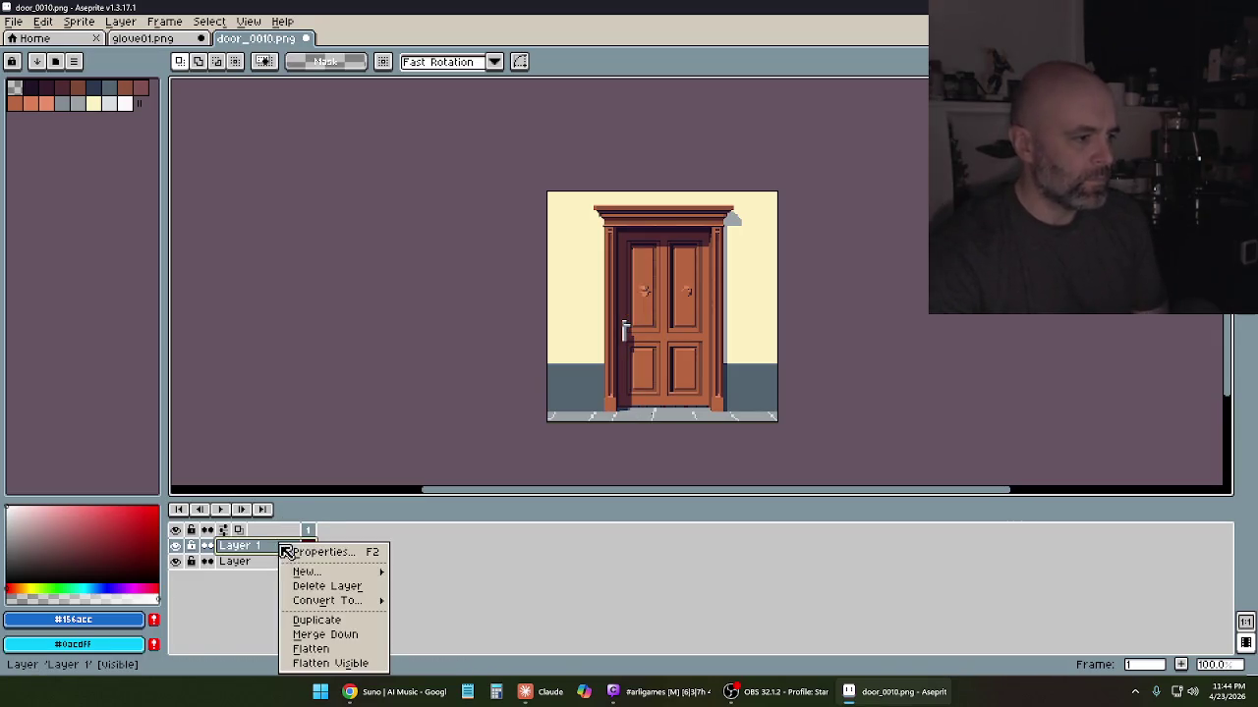
click(323, 586)
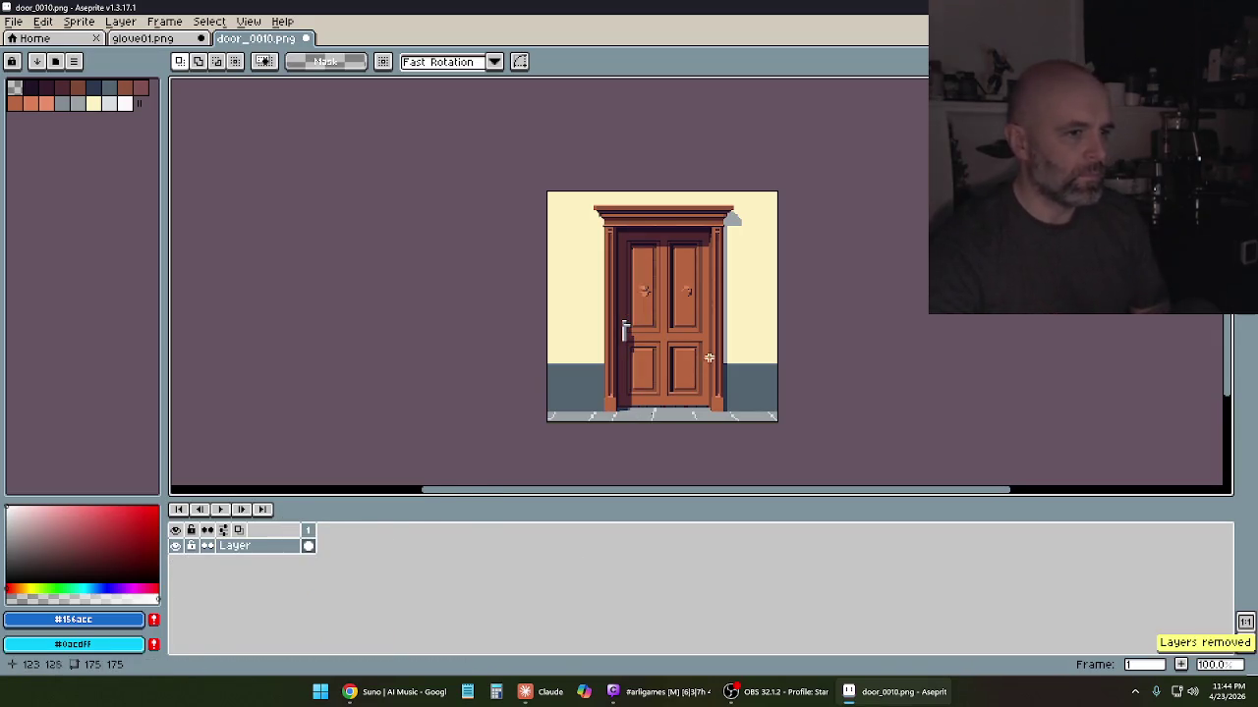
scroll(661, 309, up, 2)
scroll(620, 334, down, 2)
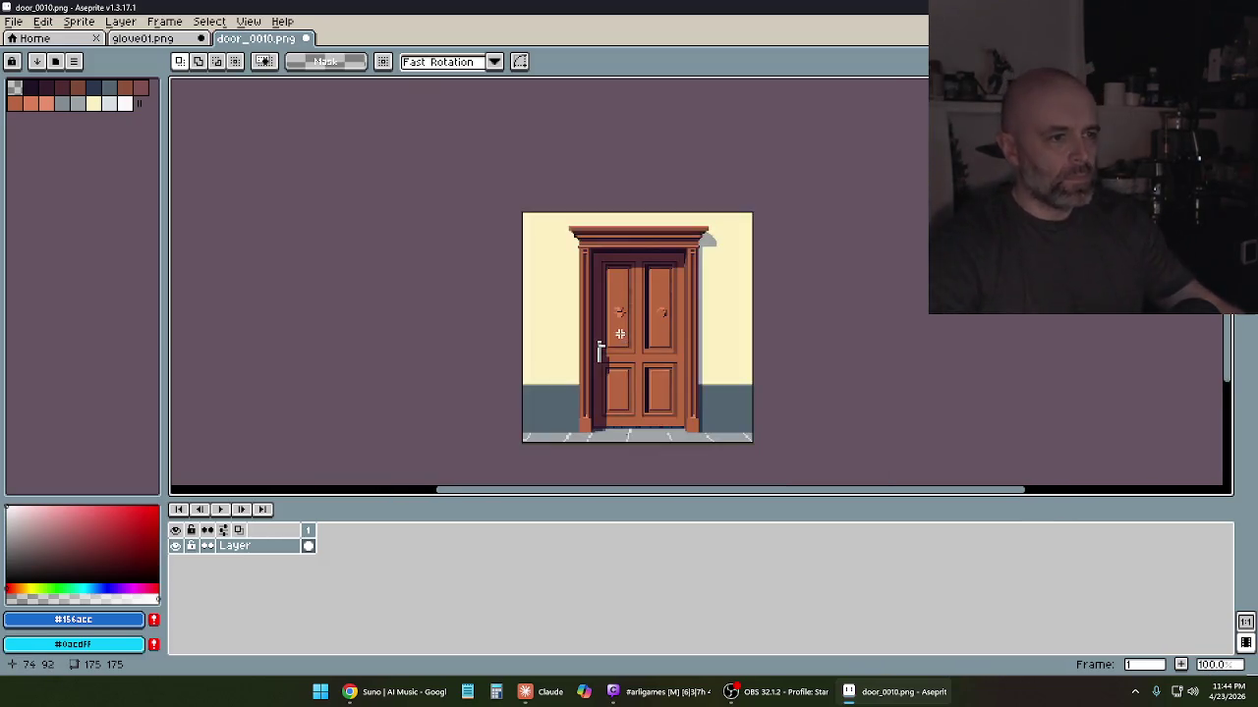
scroll(620, 334, up, 1)
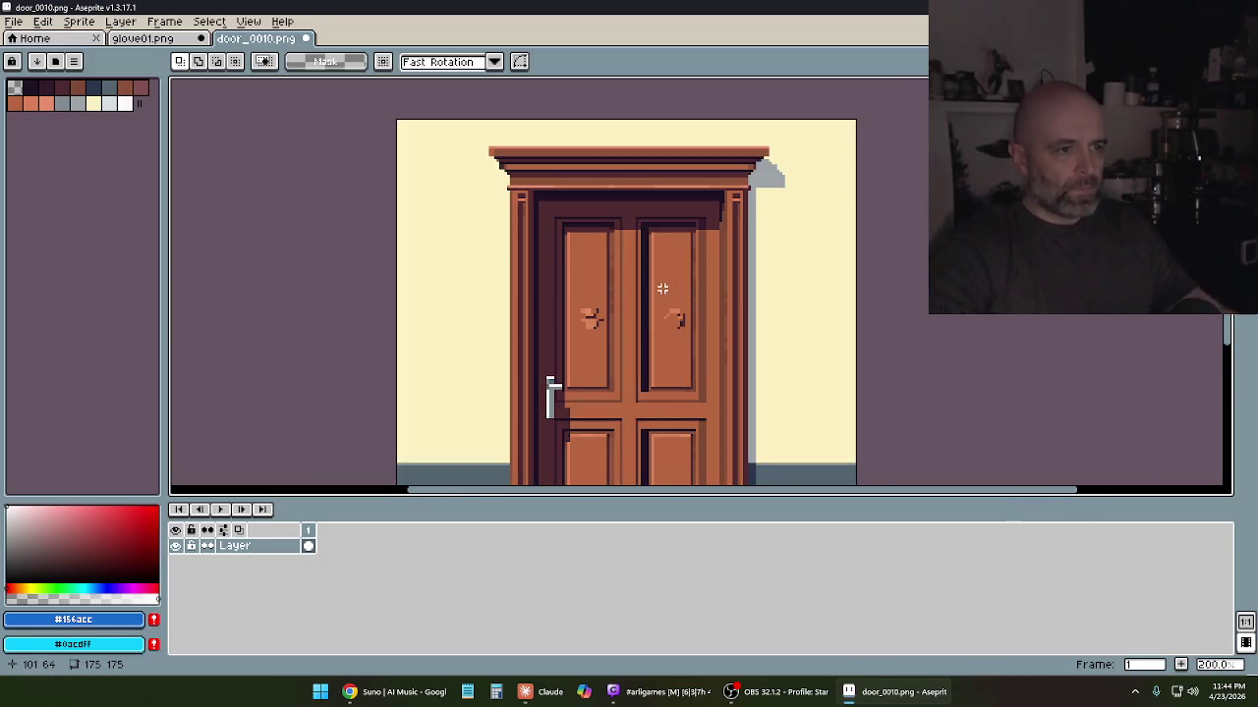
Duplicate the door layer to create Layer Copy
key(b)
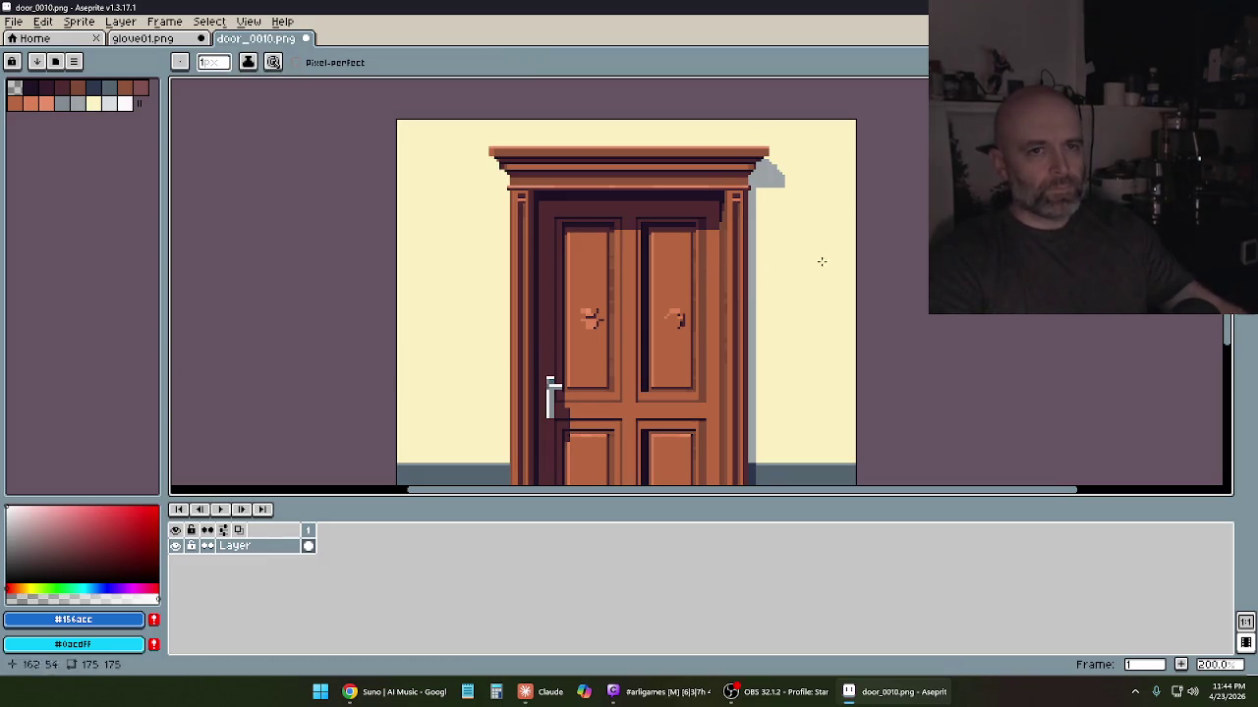
right_click(234, 547)
click(278, 626)
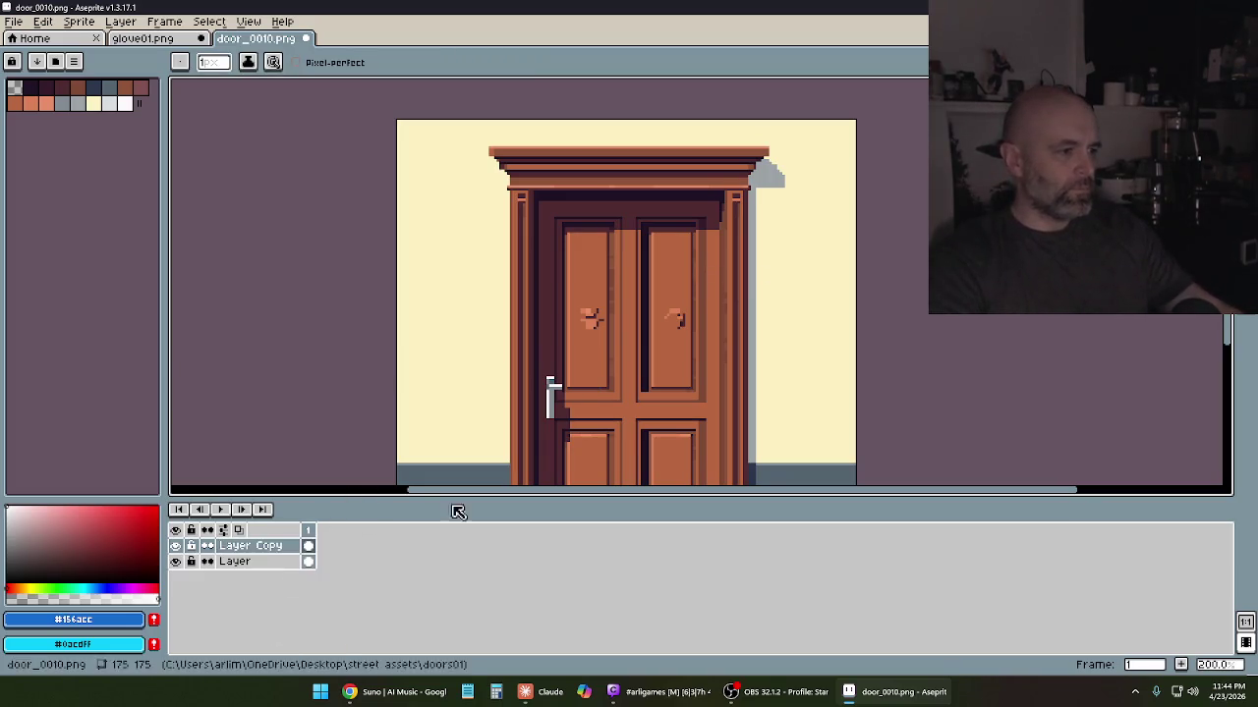
Pick the door's brown #b66640 and paint over the light marks on the upper panels
scroll(586, 381, up, 1)
key(i)
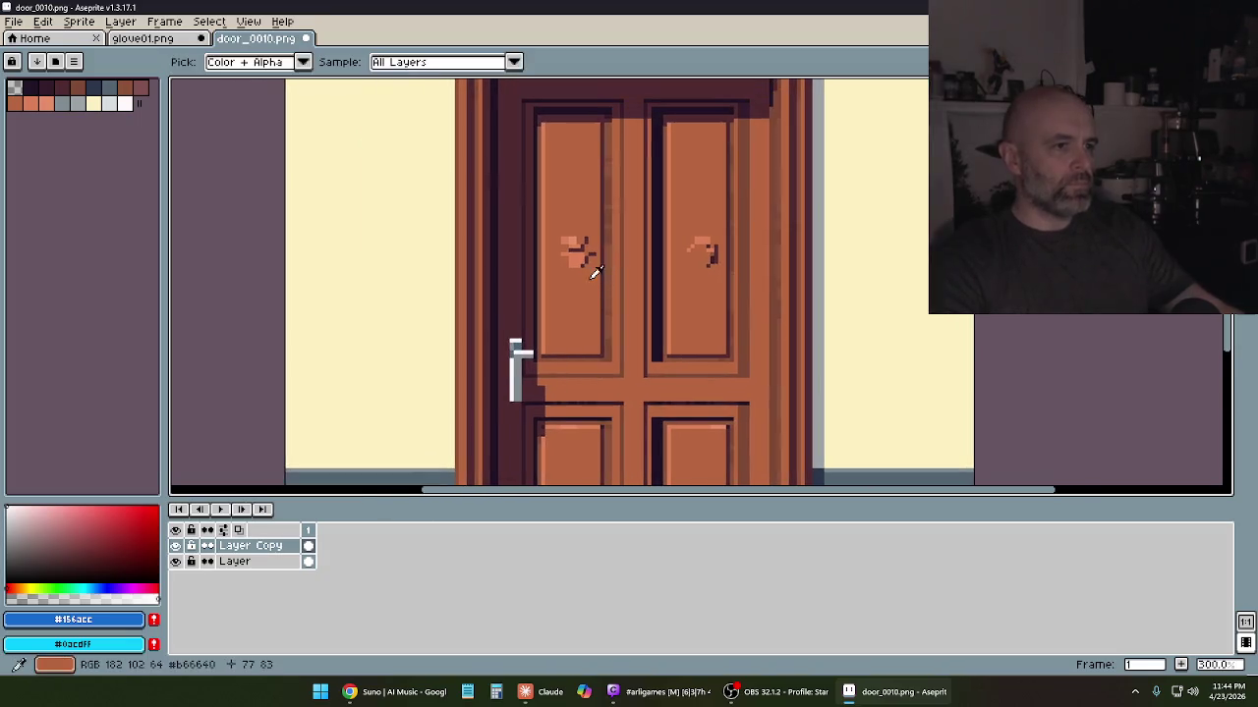
alt+click(586, 270)
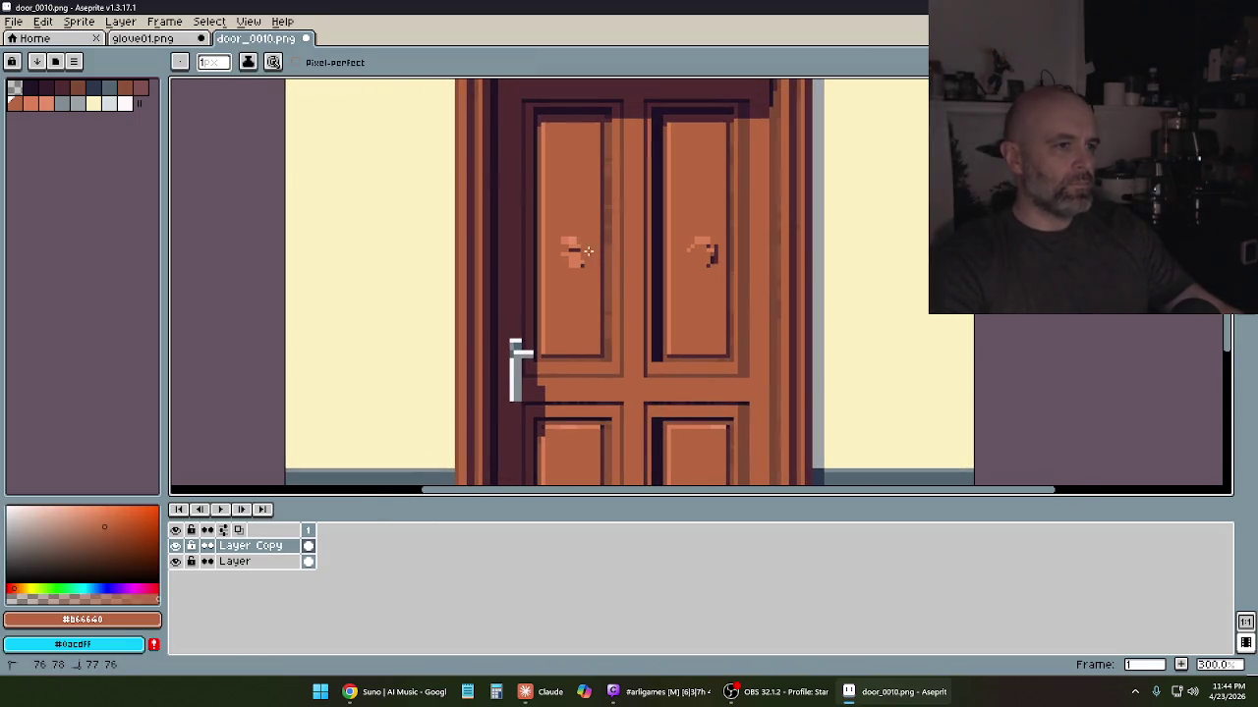
scroll(585, 252, up, 1)
scroll(586, 252, up, 5)
mouse_move(574, 236)
mouse_down()
mouse_move(516, 250)
mouse_move(565, 276)
mouse_move(562, 346)
mouse_move(530, 326)
mouse_move(599, 324)
mouse_up()
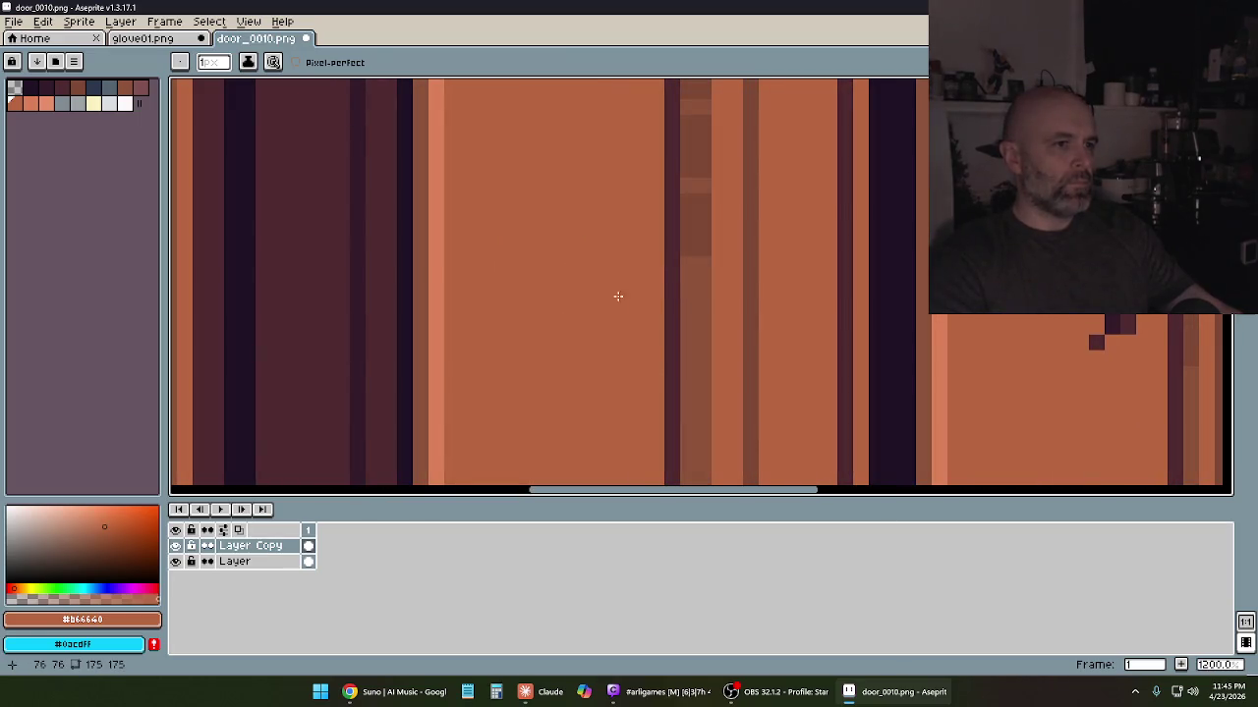
scroll(639, 265, right, 2)
scroll(718, 243, right, 2)
mouse_move(718, 239)
mouse_down()
mouse_move(702, 248)
mouse_move(737, 240)
mouse_move(783, 309)
mouse_move(762, 263)
mouse_up()
click(767, 306)
Pan around the door to the floor and make the original Layer active
scroll(730, 262, down, 4)
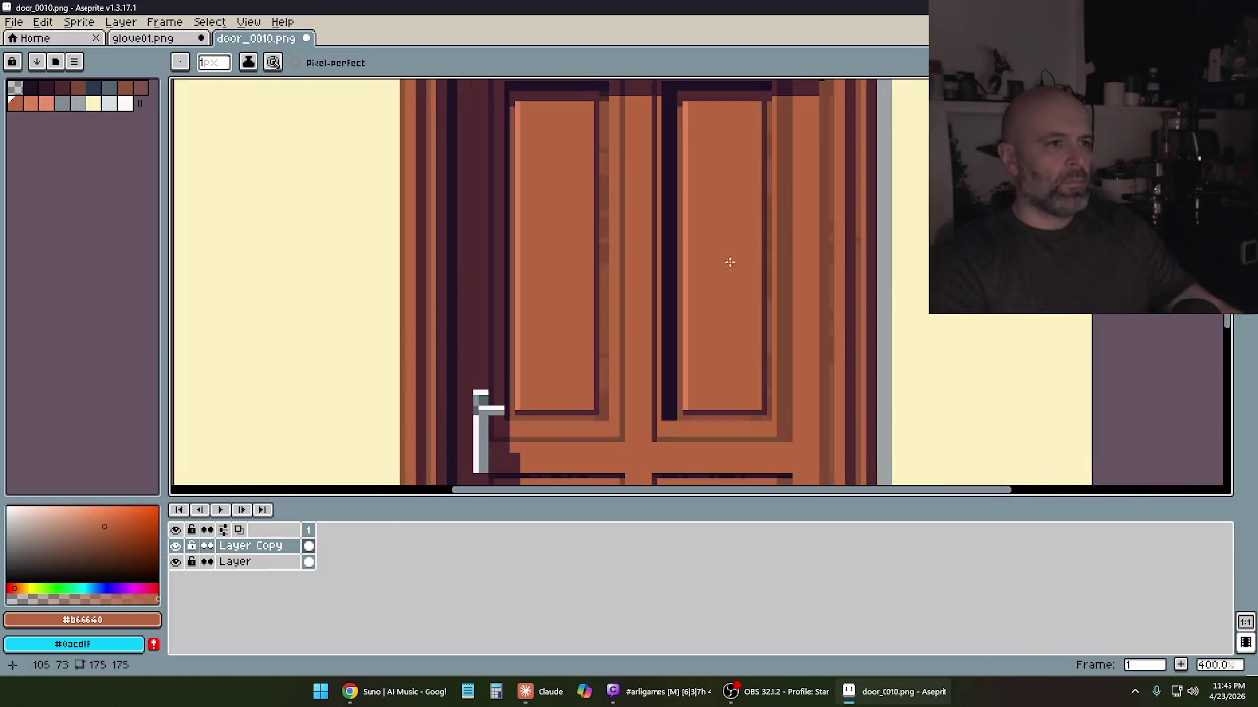
scroll(691, 285, down, 4)
scroll(691, 285, up, 3)
scroll(704, 281, up, 1)
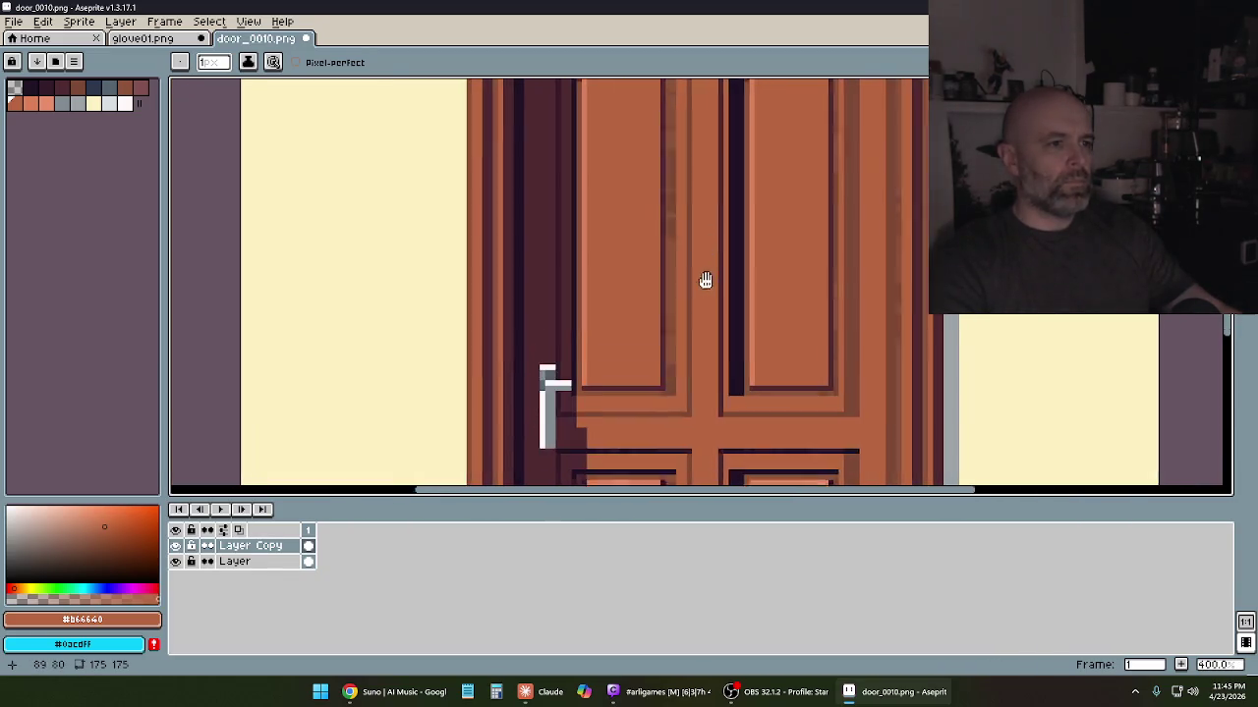
scroll(705, 304, down, 2)
mouse_move(737, 229)
mouse_down()
mouse_move(674, 323)
mouse_move(695, 112)
mouse_move(681, 252)
mouse_move(646, 241)
mouse_move(632, 185)
mouse_move(640, 253)
mouse_up()
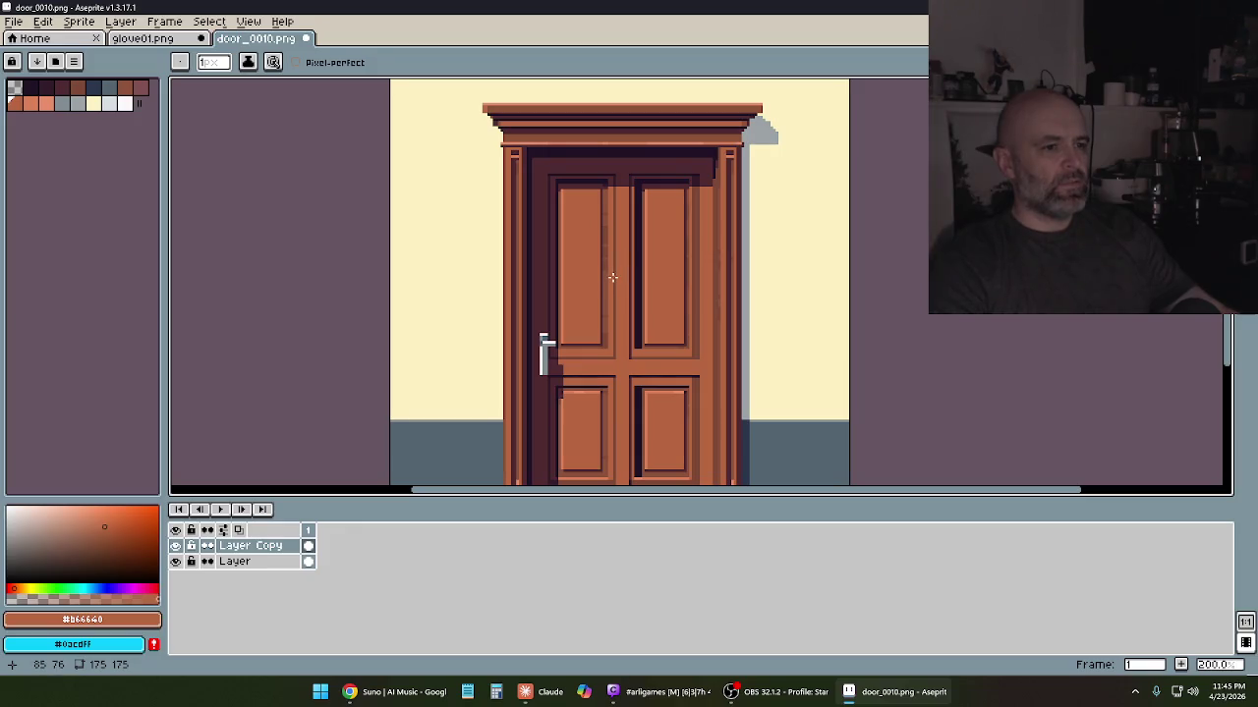
drag(612, 278, 664, 204)
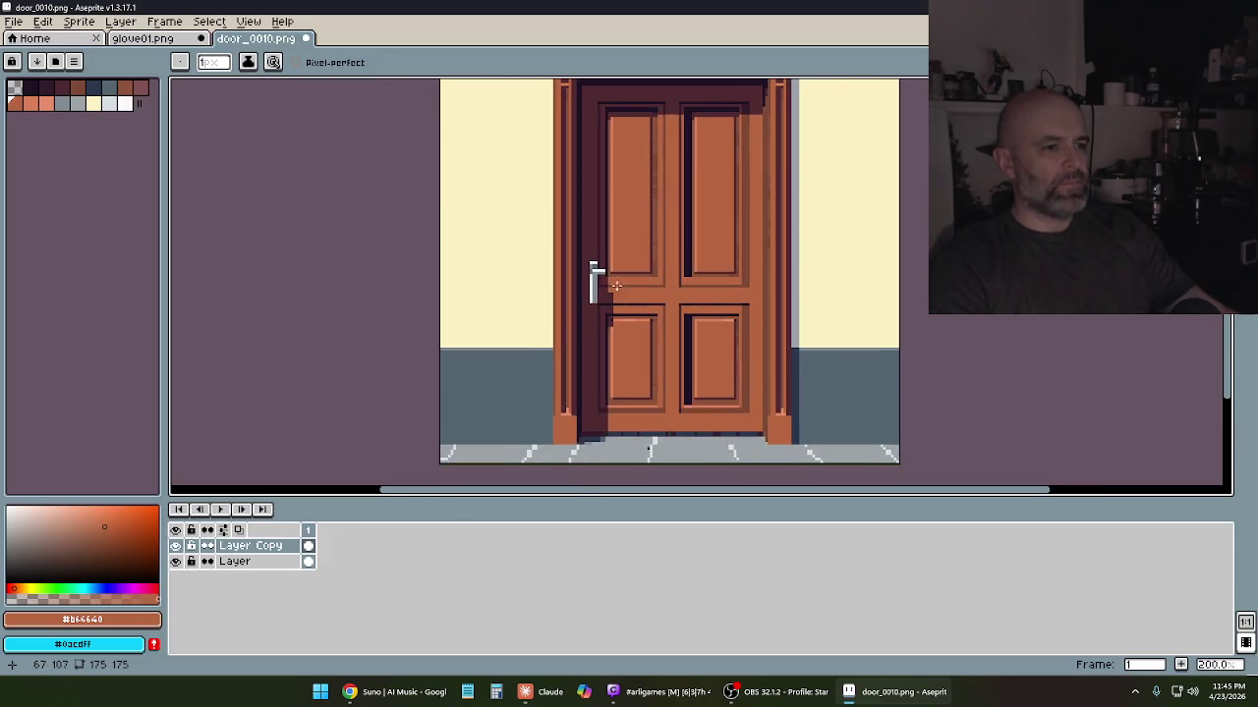
scroll(615, 286, up, 2)
scroll(652, 315, up, 1)
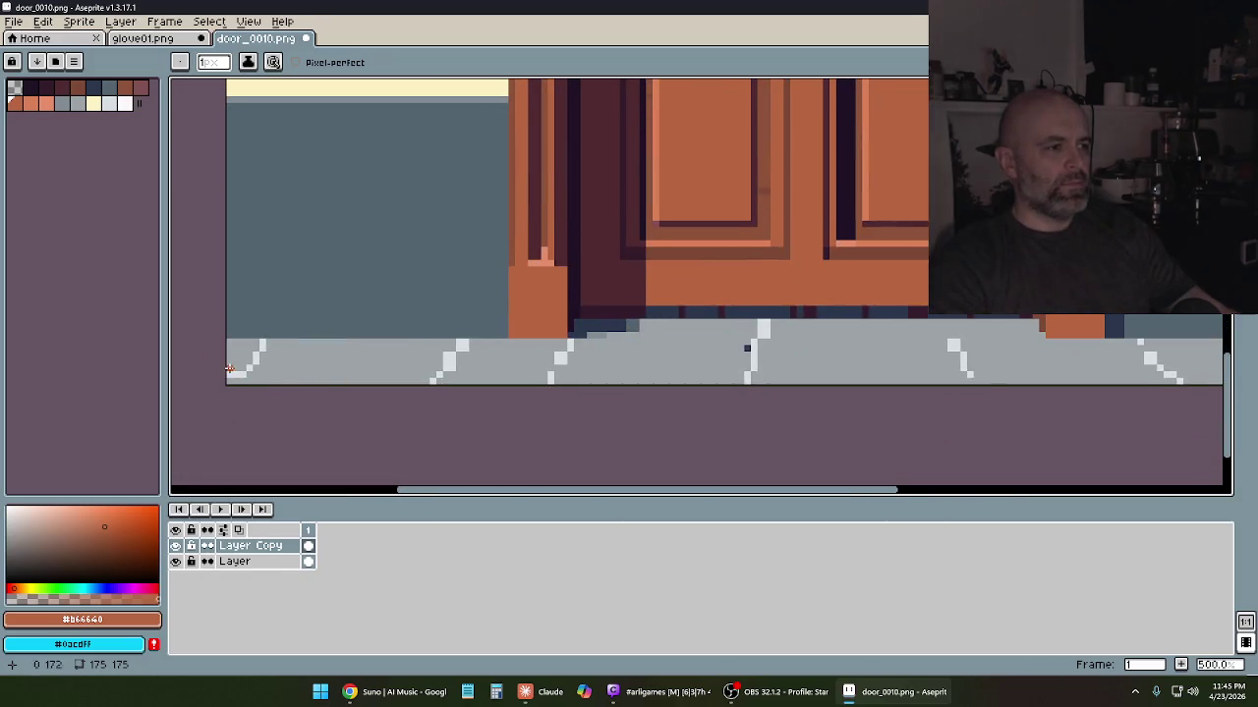
scroll(556, 326, down, 3)
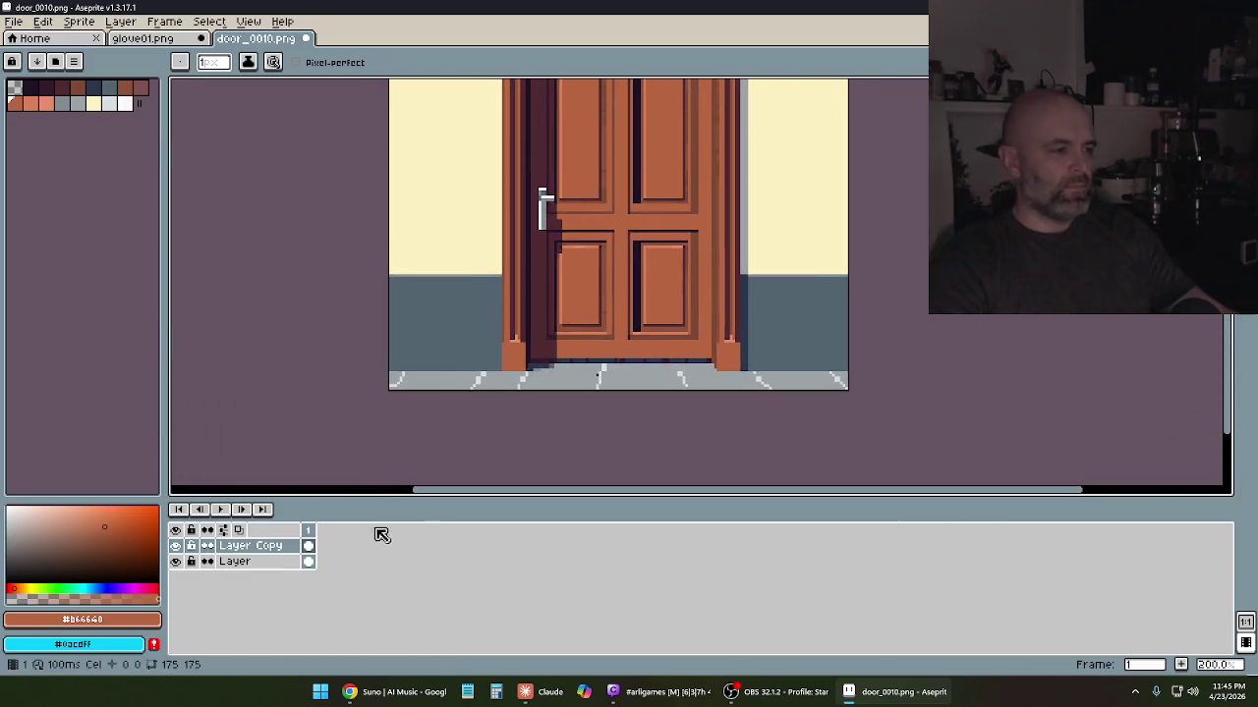
click(263, 564)
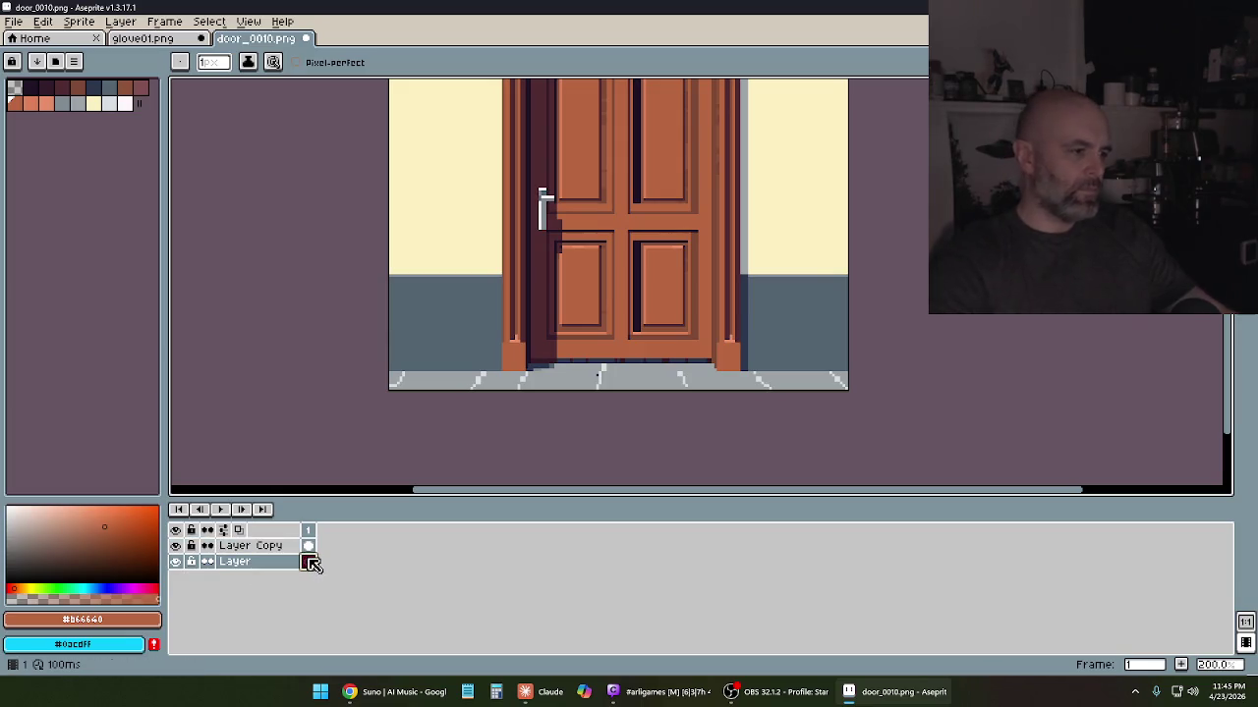
click(1244, 88)
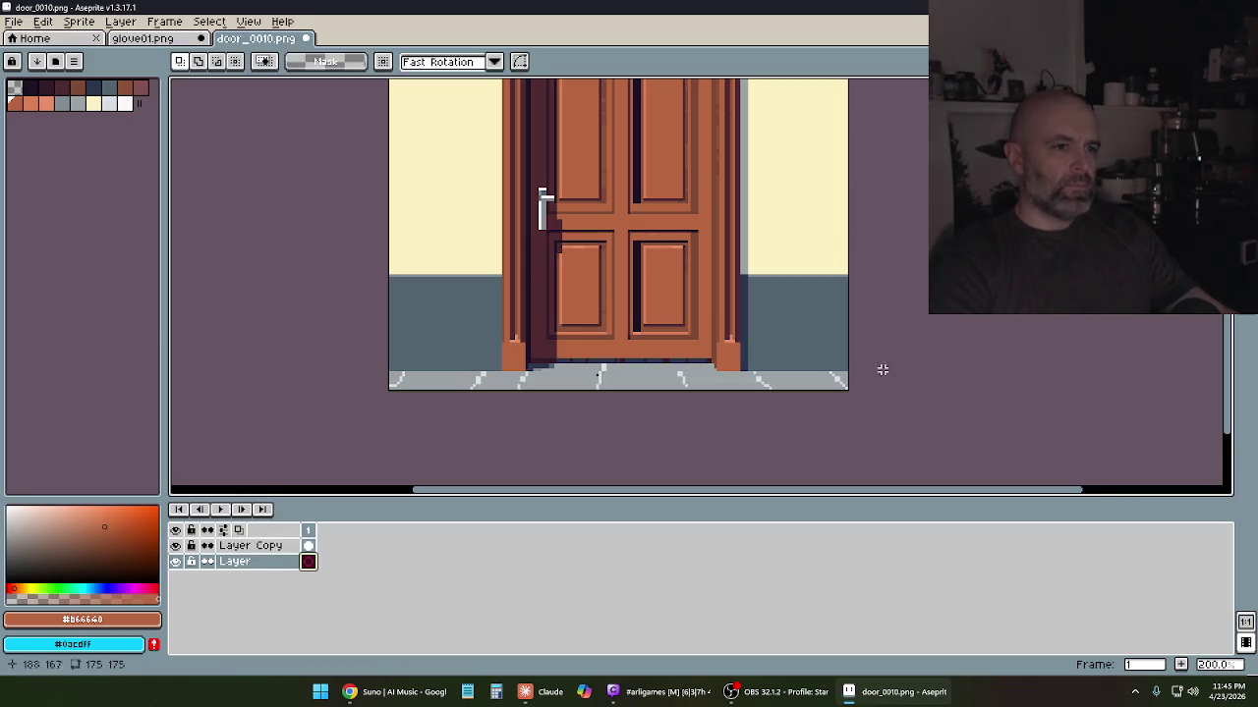
On Layer Copy, erase the floor strip under the door to transparency
scroll(668, 422, up, 2)
click(250, 546)
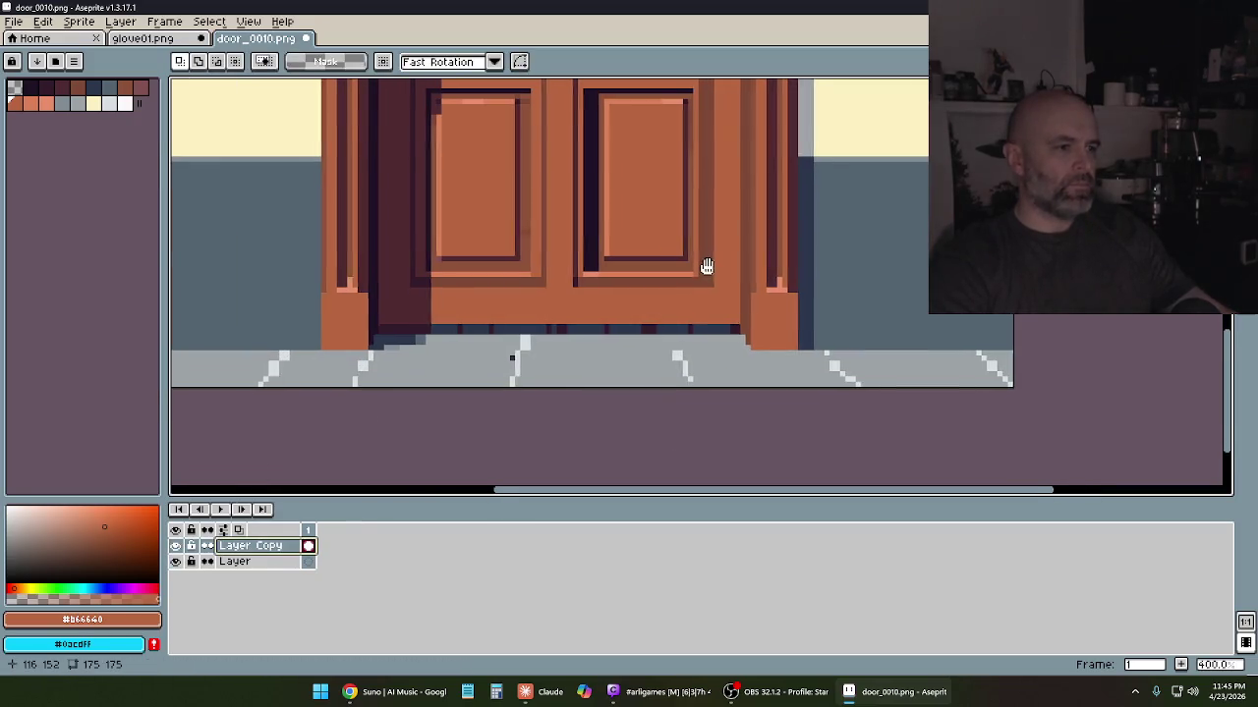
scroll(792, 280, down, 1)
drag(802, 383, 266, 341)
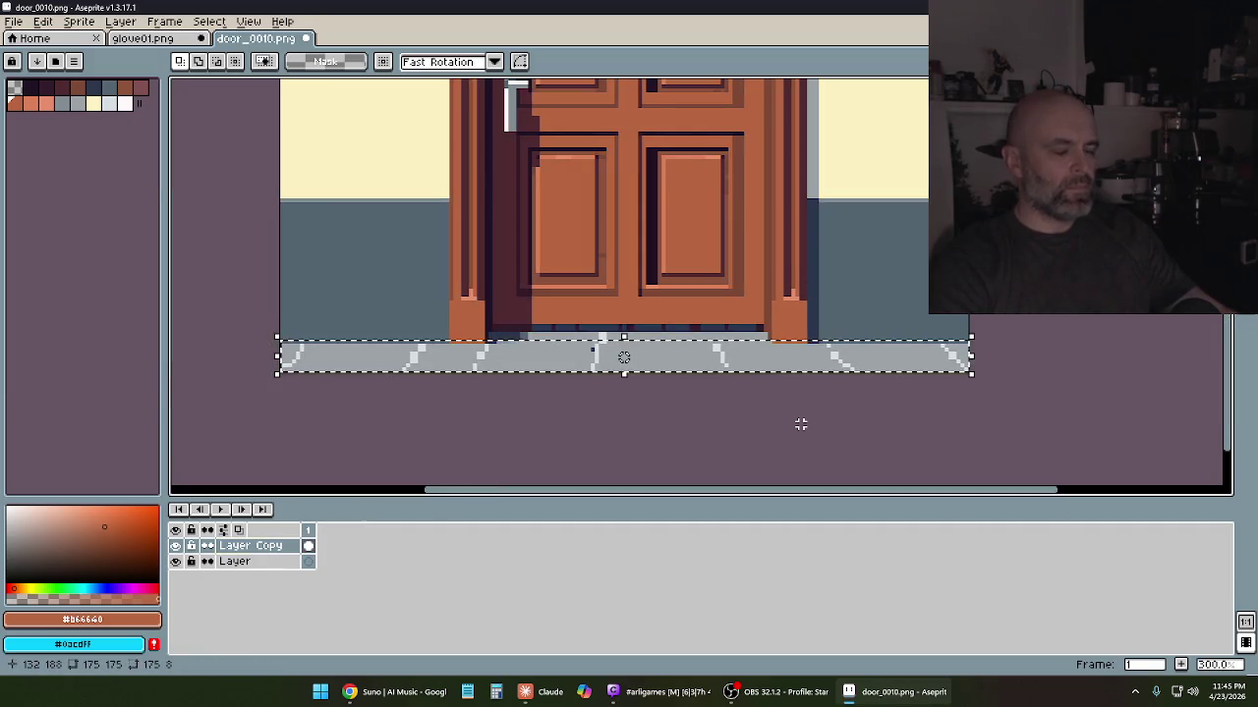
key(ctrl+d)
drag(971, 373, 278, 340)
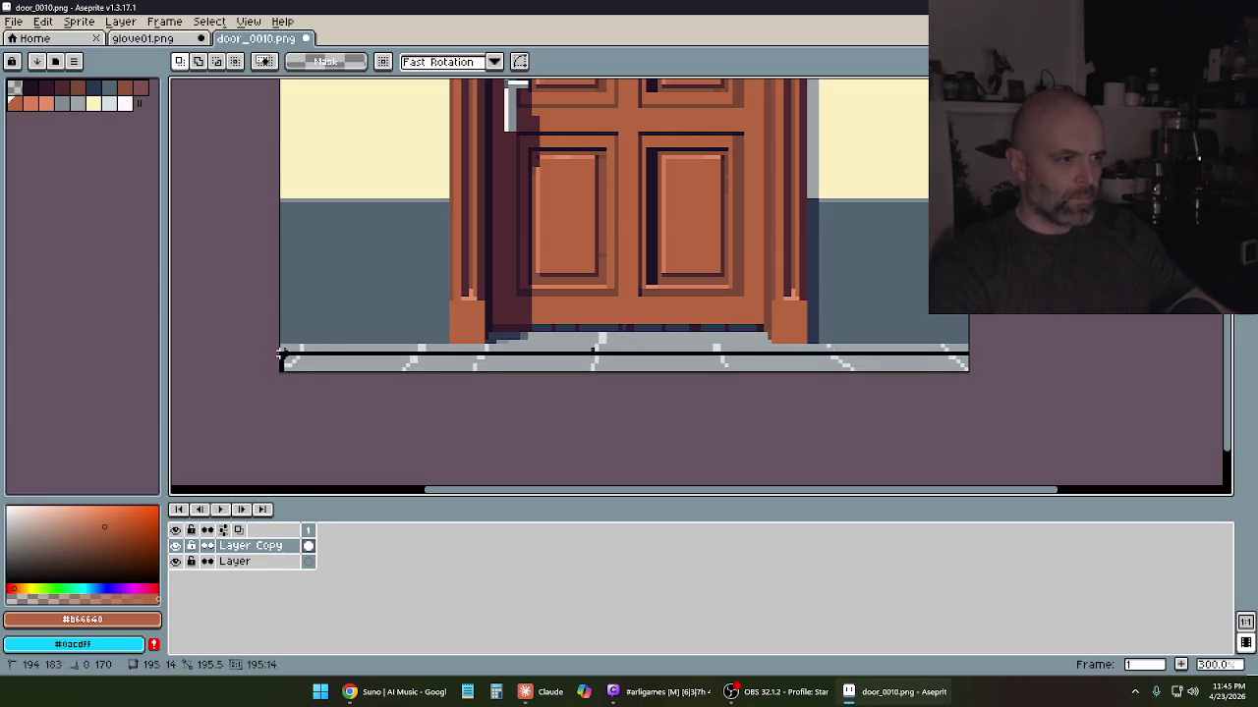
key(Delete)
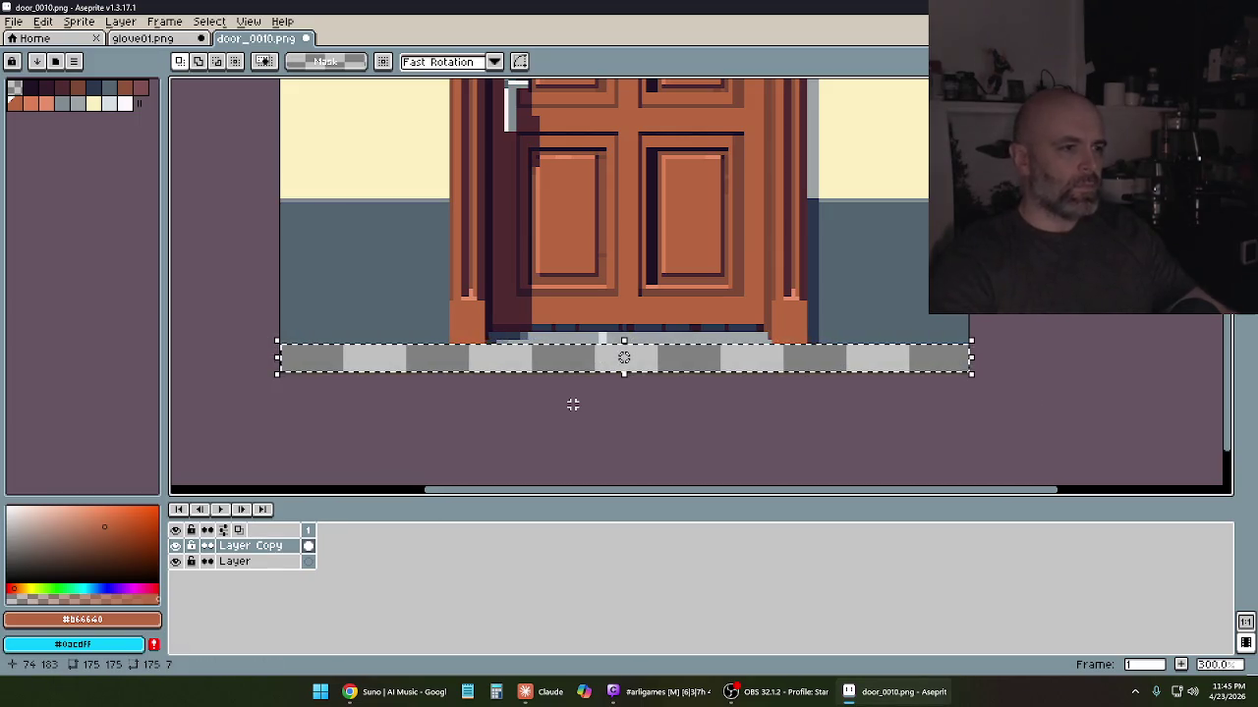
key(ctrl+d)
Clear the leftover floor pixel rows along the door's base with the Pencil
scroll(595, 336, up, 1)
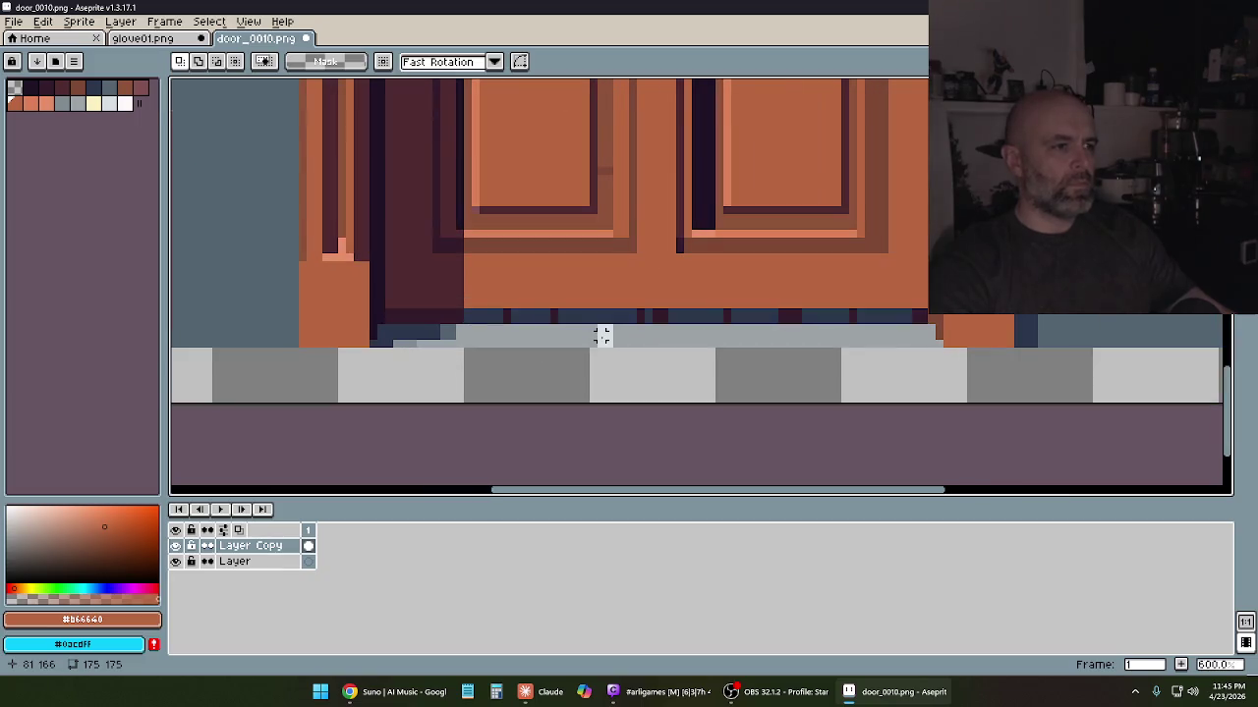
scroll(521, 352, up, 1)
key(b)
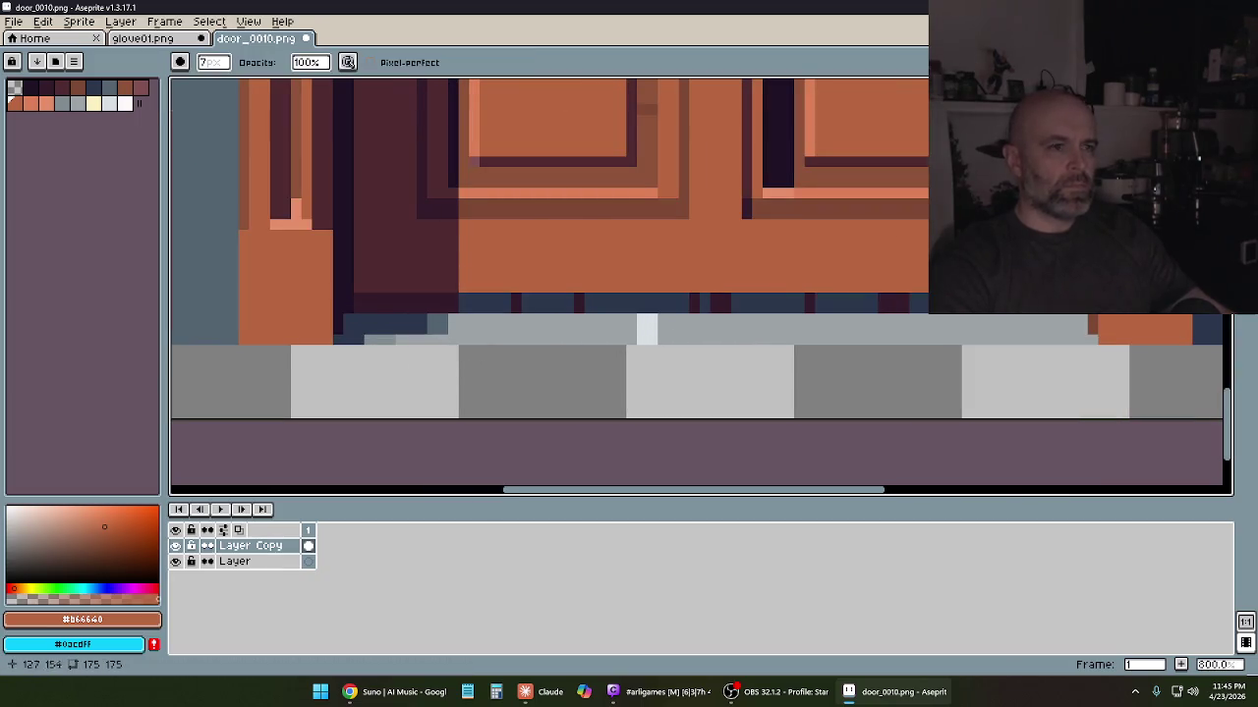
scroll(464, 285, up, 2)
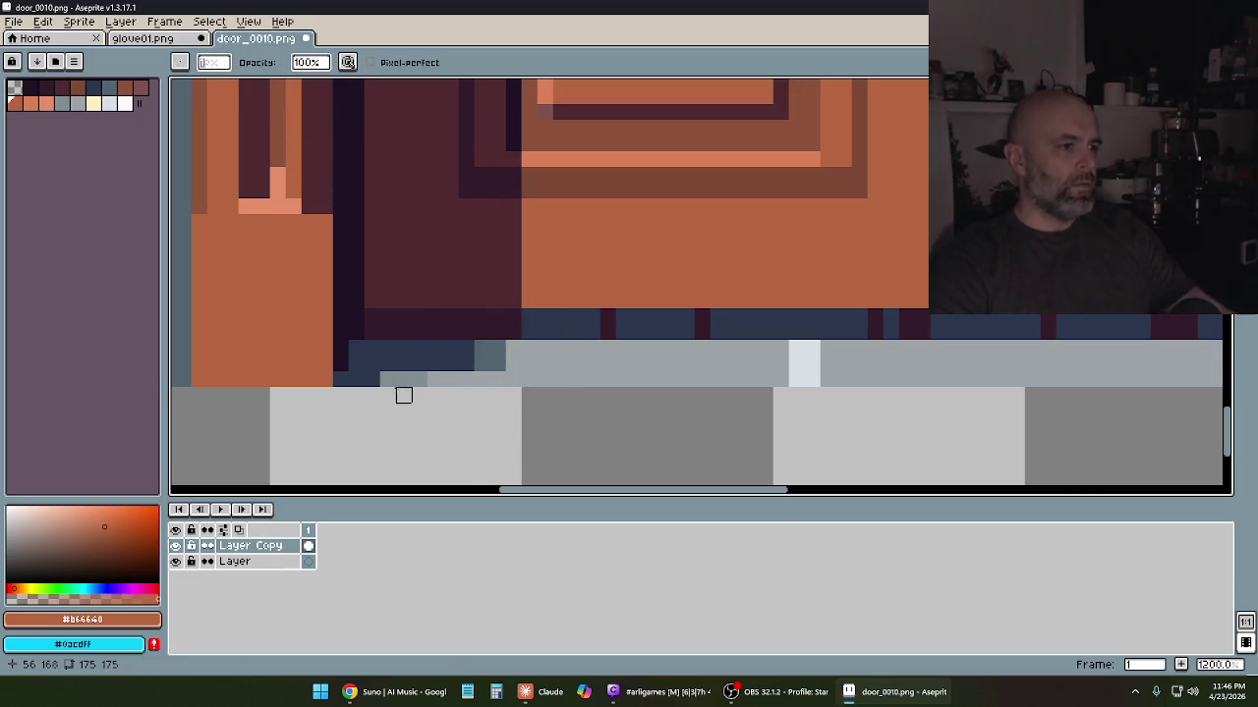
drag(388, 379, 608, 379)
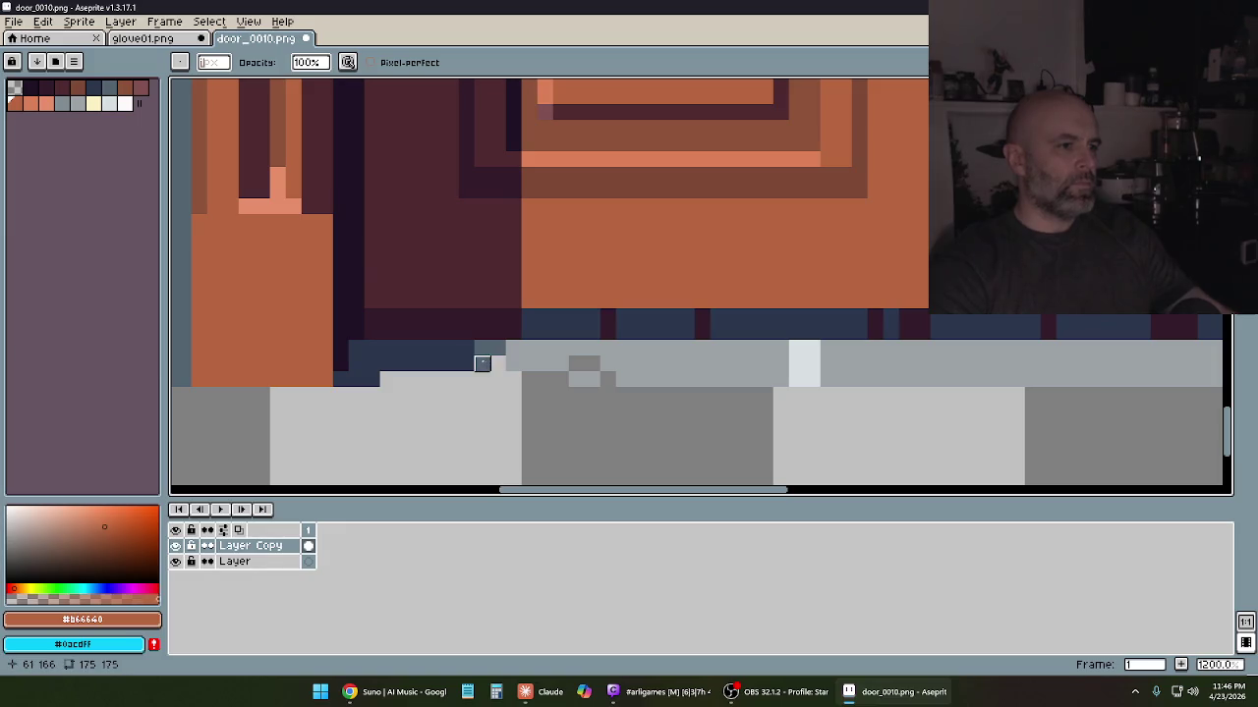
drag(482, 364, 640, 363)
drag(483, 348, 608, 347)
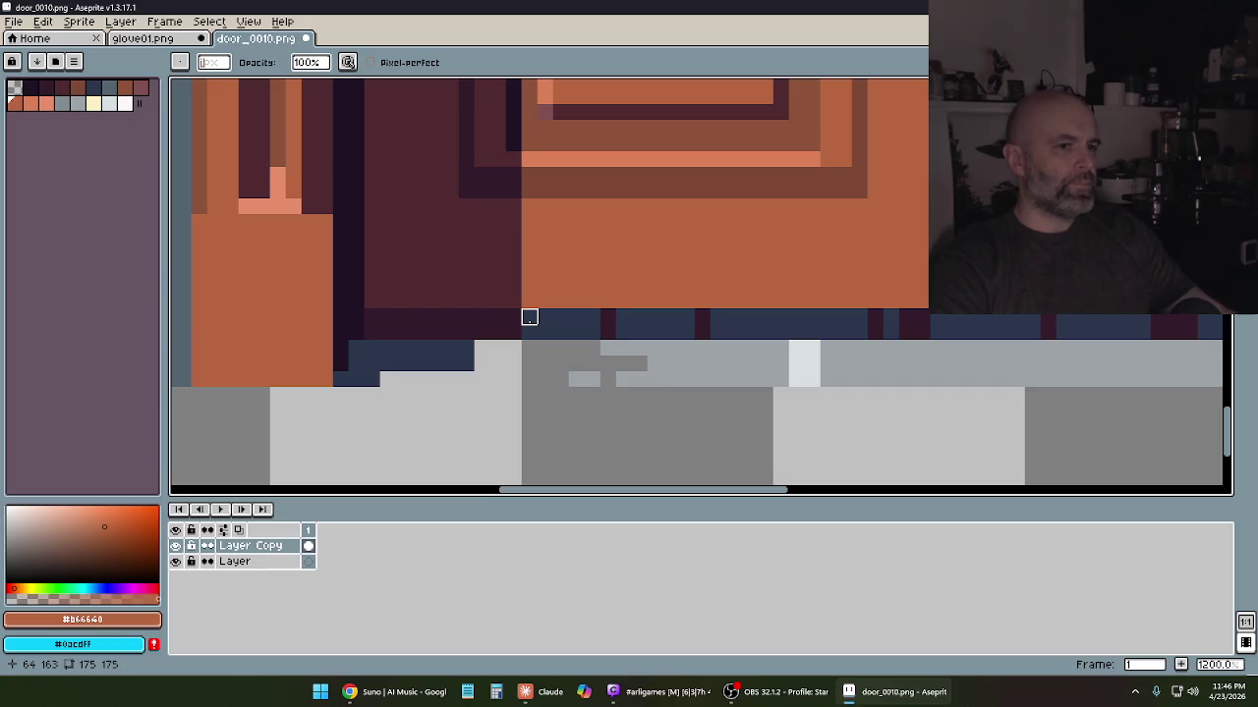
drag(528, 318, 529, 333)
scroll(608, 347, down, 3)
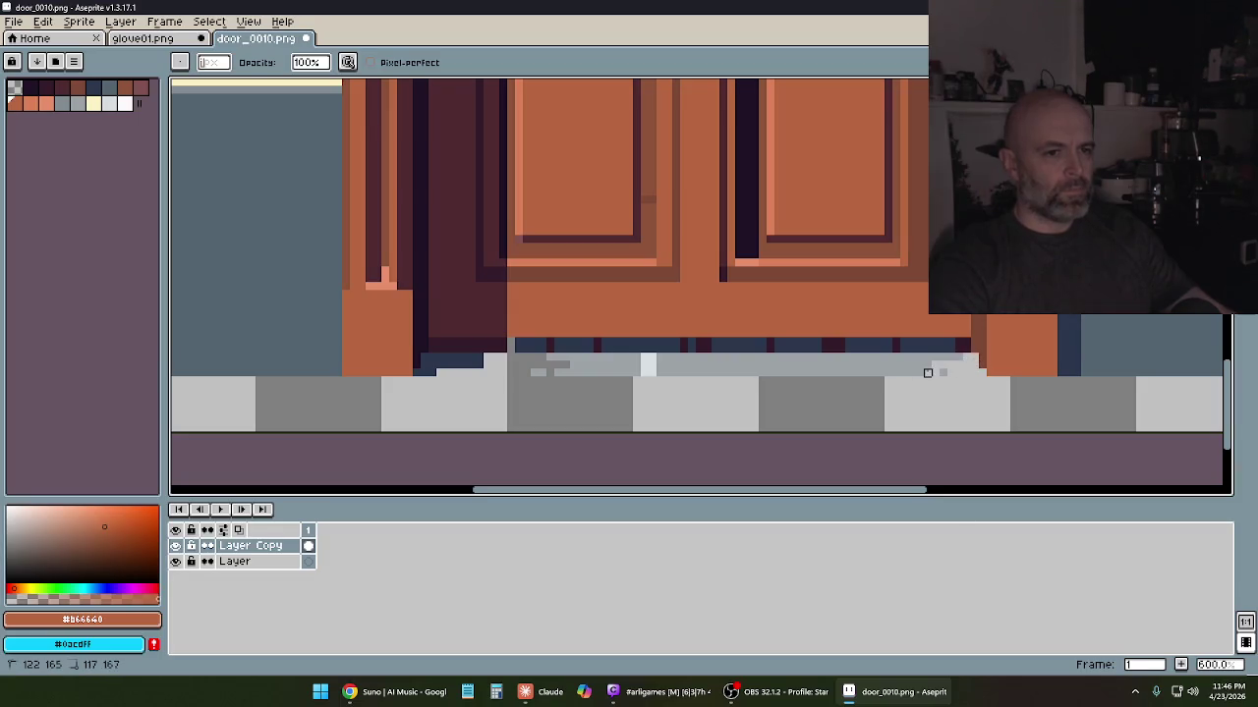
Select and delete the remaining strip under the door
key(m)
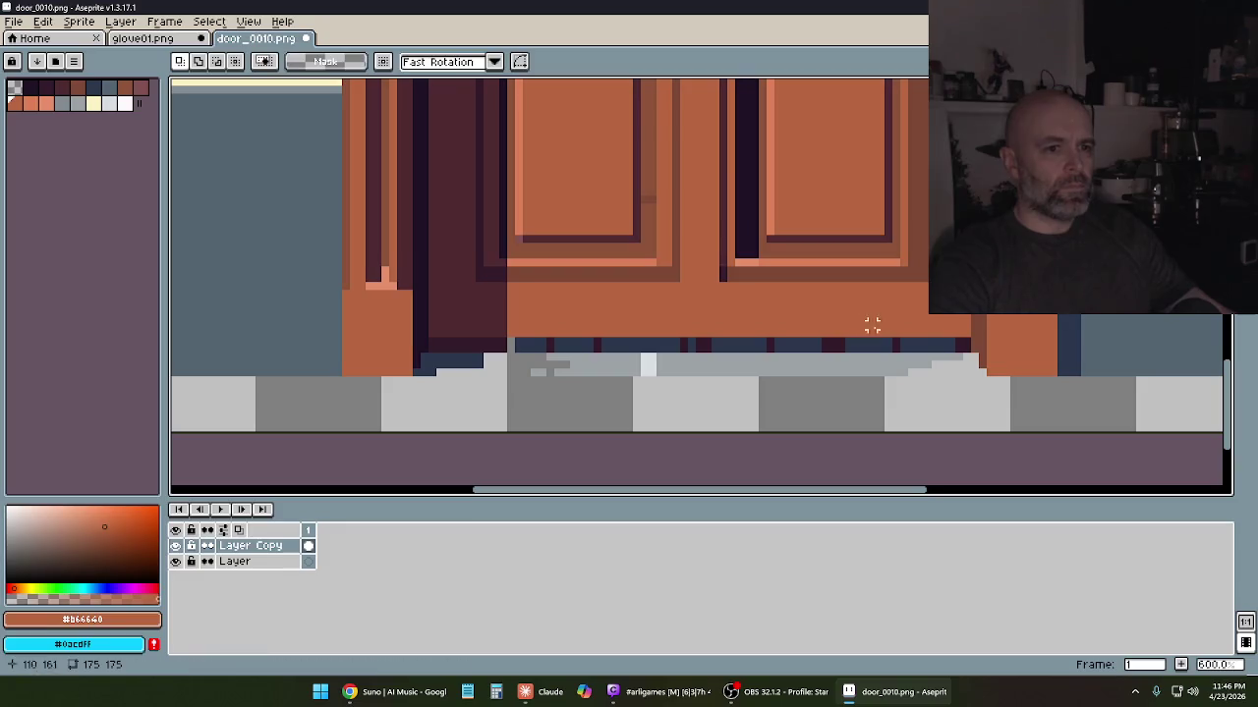
drag(966, 339, 511, 411)
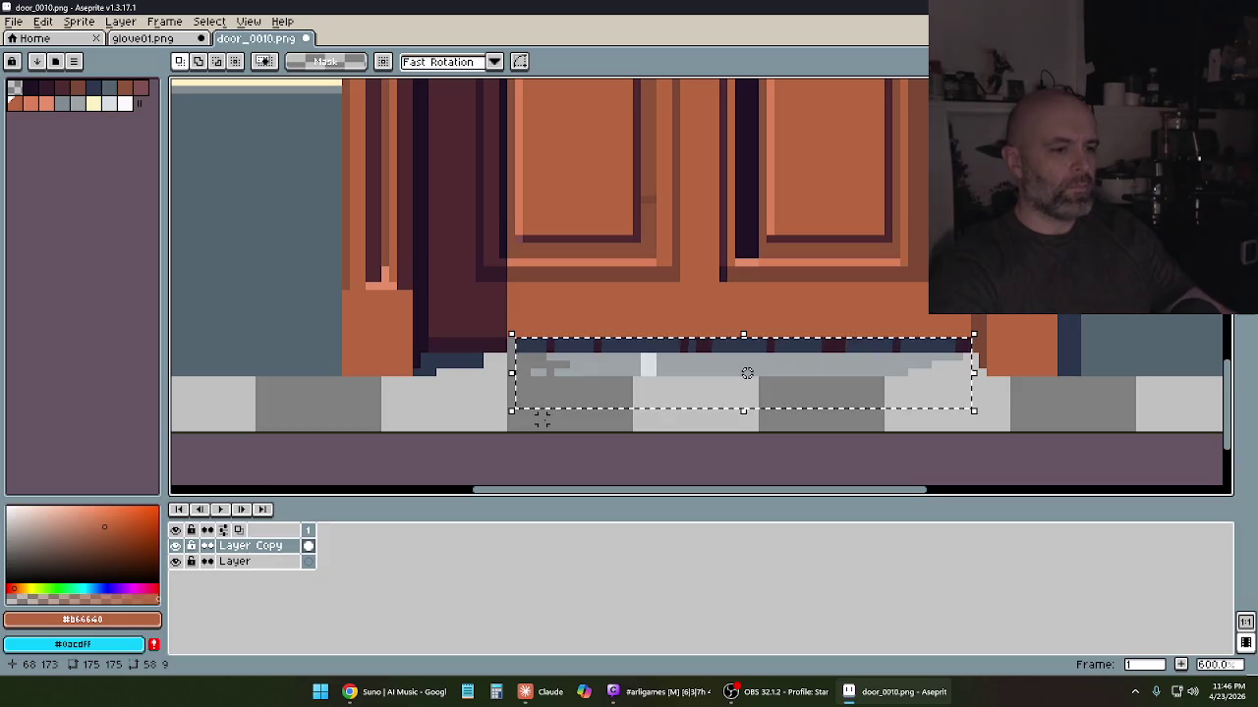
key(Delete)
key(ctrl+d)
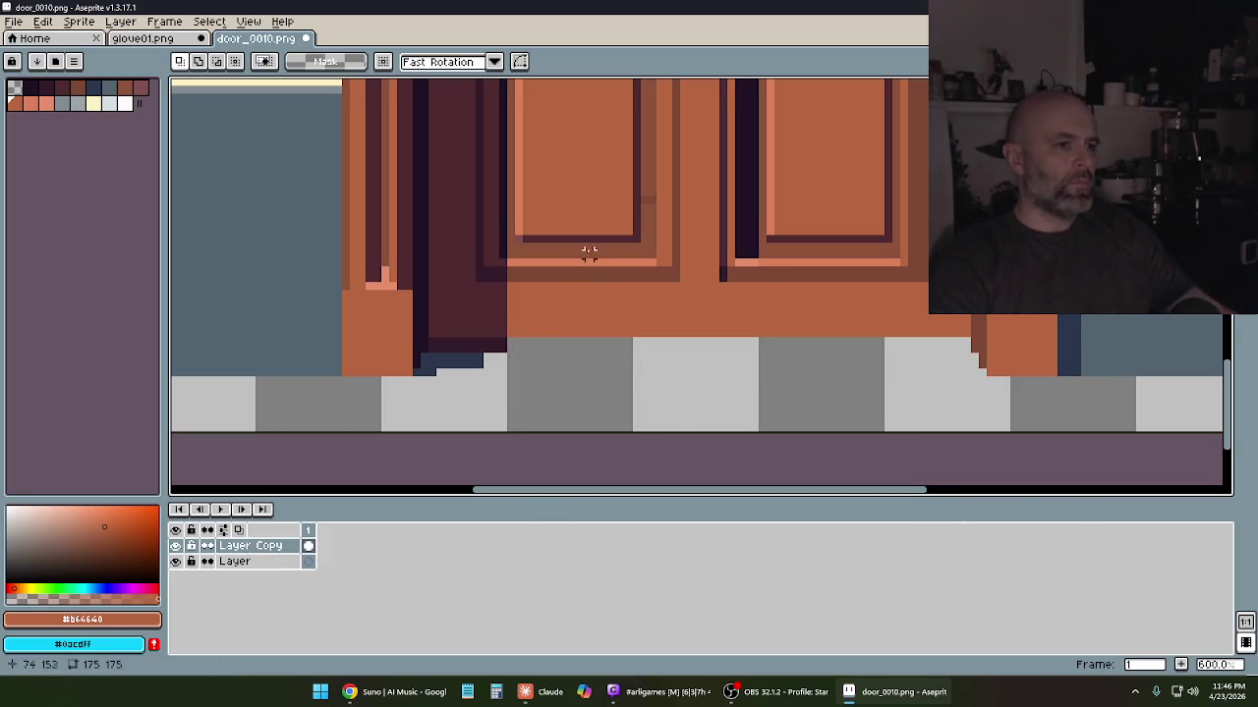
scroll(590, 246, down, 3)
scroll(595, 235, down, 1)
scroll(600, 228, up, 1)
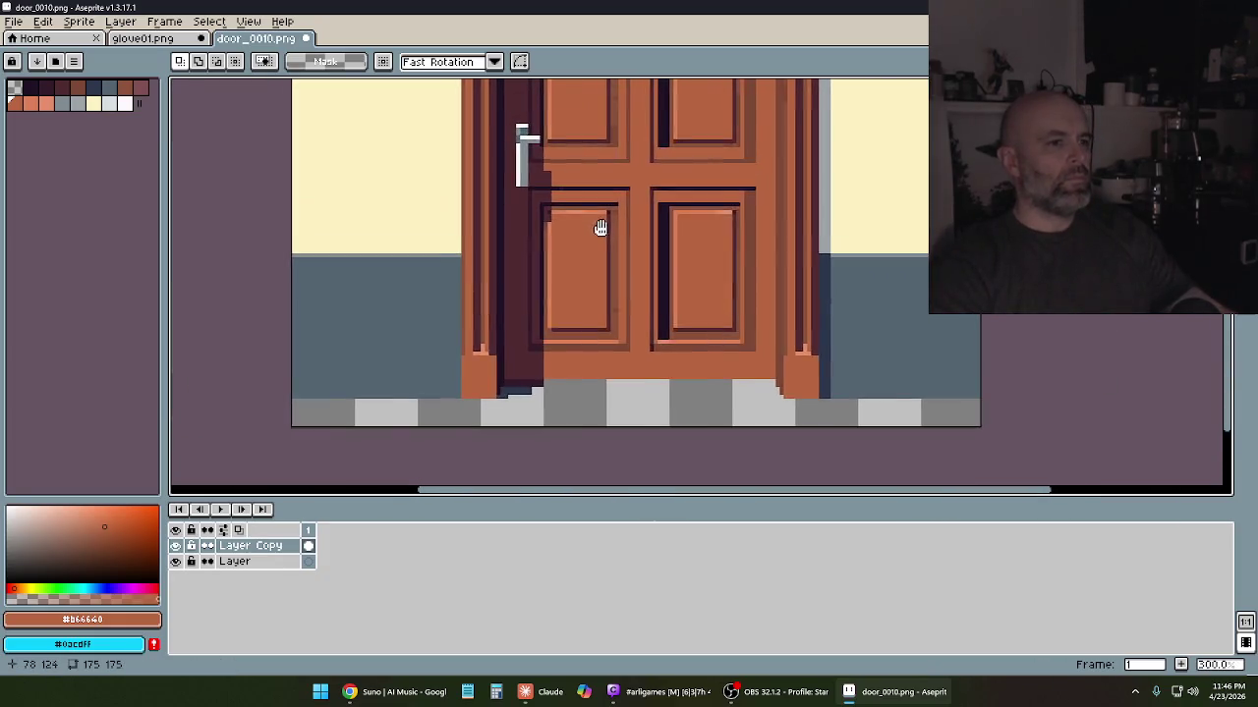
scroll(601, 228, down, 1)
mouse_move(606, 245)
mouse_down()
mouse_move(616, 347)
mouse_move(635, 266)
mouse_up()
Sample the dark blue #2b364d and draw a shadow row along the door's base
scroll(590, 365, up, 7)
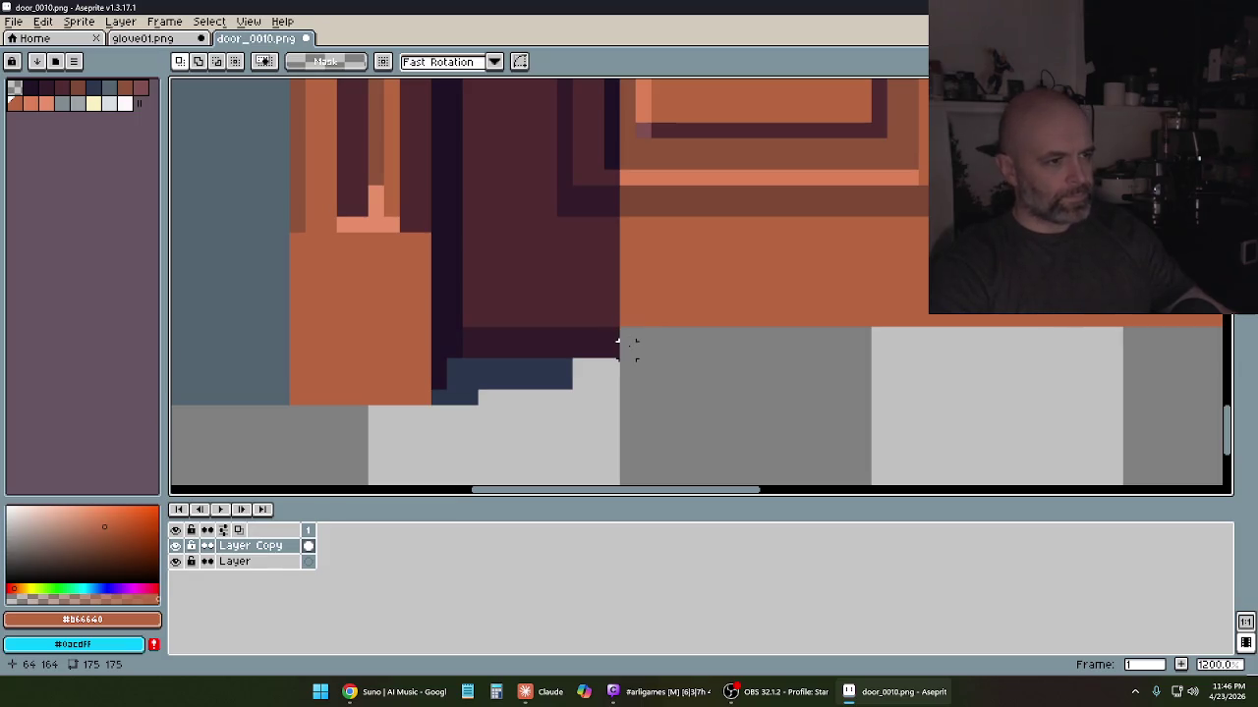
key(i)
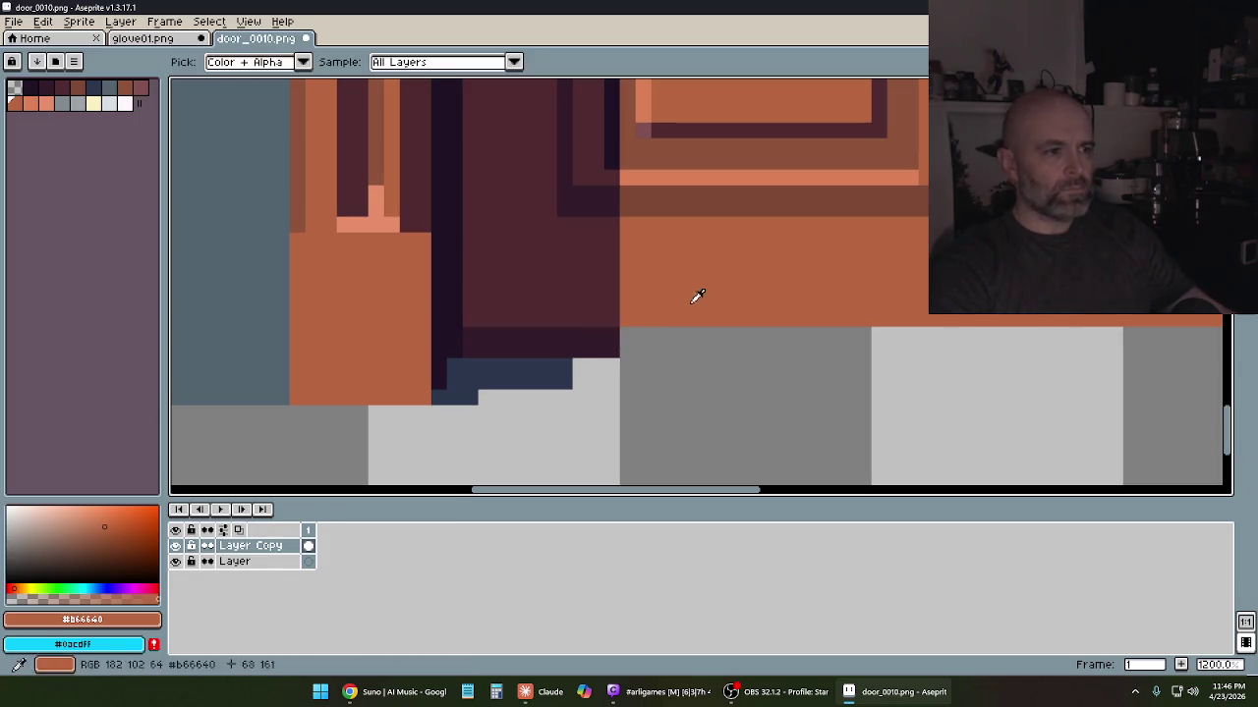
click(568, 361)
key(b)
click(564, 351)
shift+click(478, 348)
mouse_move(470, 344)
mouse_down()
mouse_move(629, 334)
mouse_move(606, 347)
mouse_up()
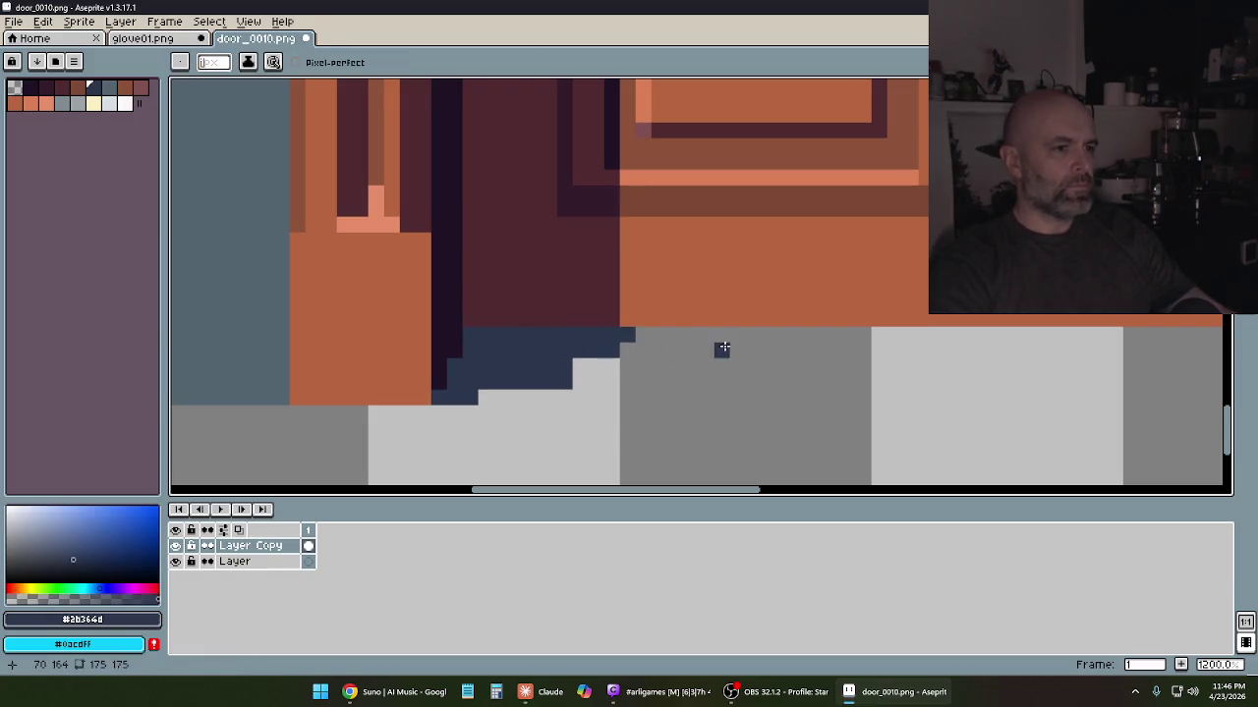
Zoom and pan around the door to check its base against the floor tiles
scroll(723, 347, down, 3)
scroll(732, 339, down, 2)
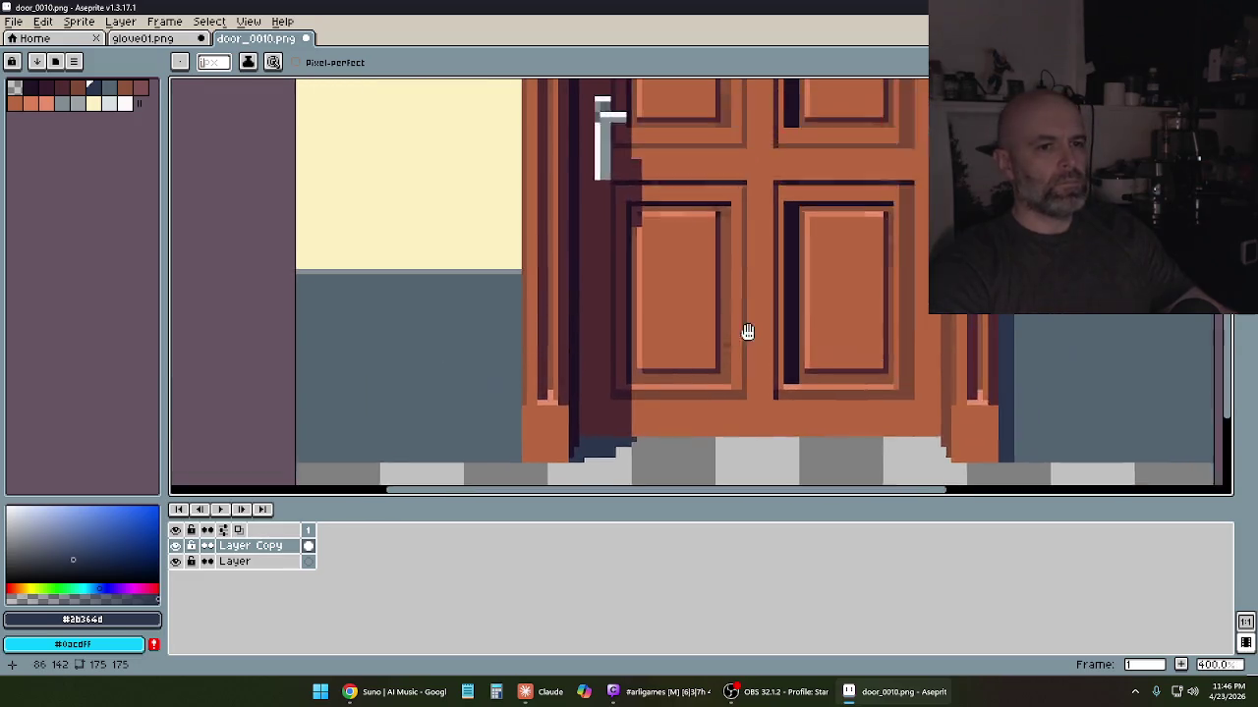
scroll(747, 332, down, 1)
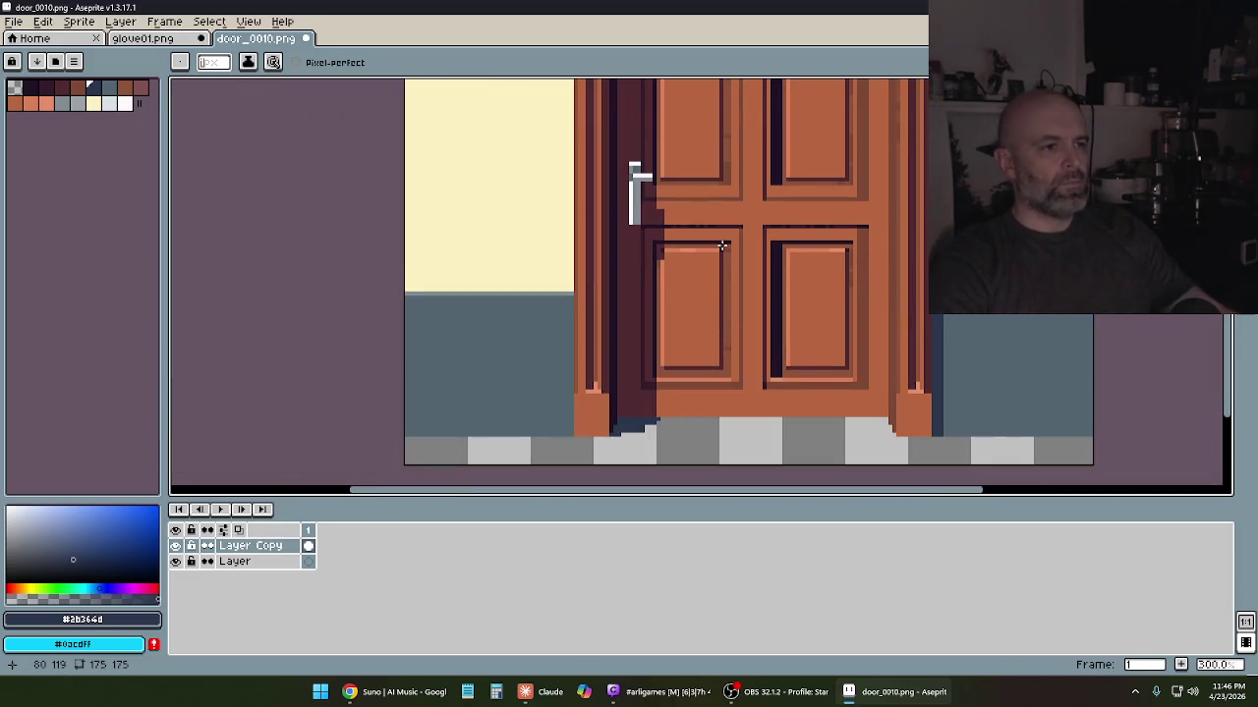
scroll(722, 246, up, 1)
scroll(692, 231, down, 2)
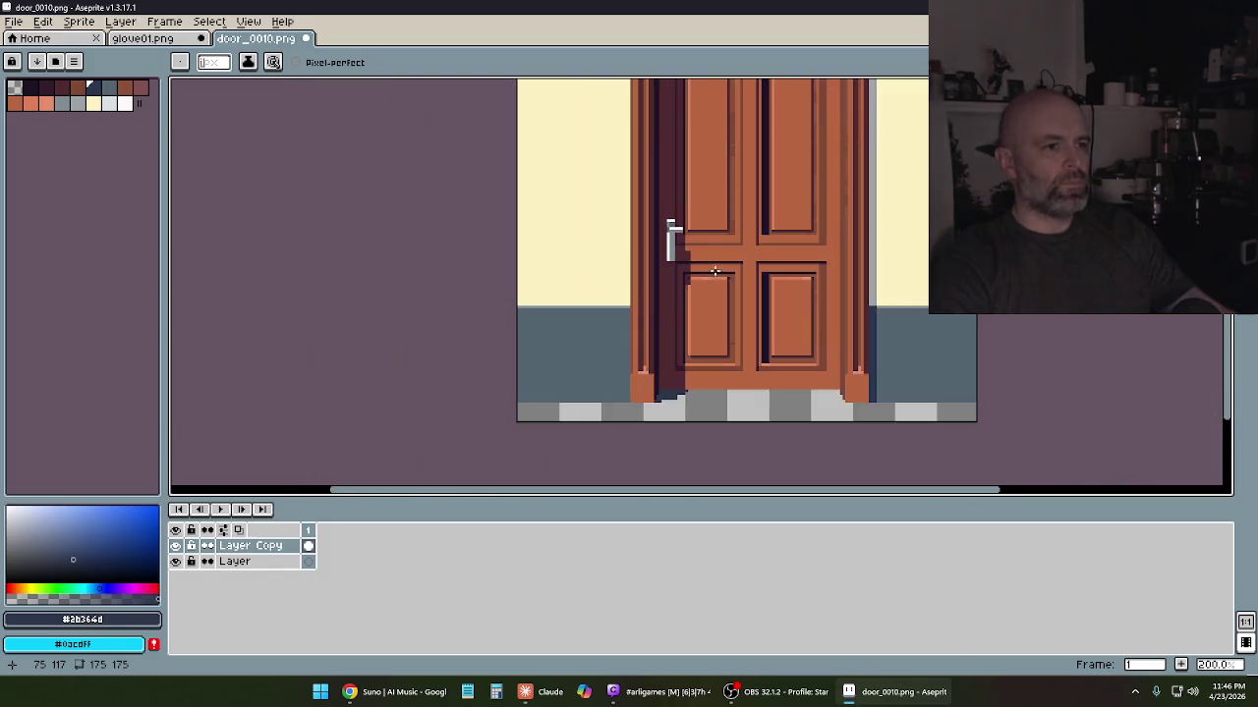
scroll(720, 251, up, 1)
drag(741, 232, 576, 286)
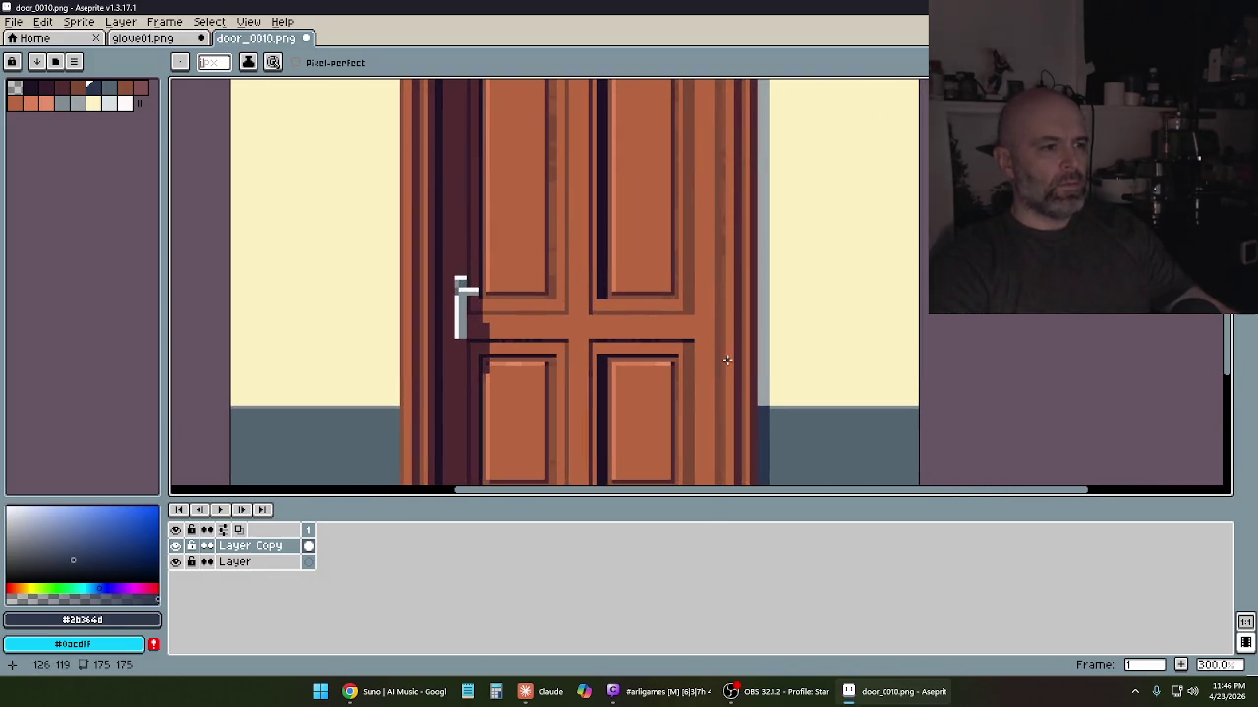
drag(671, 343, 738, 320)
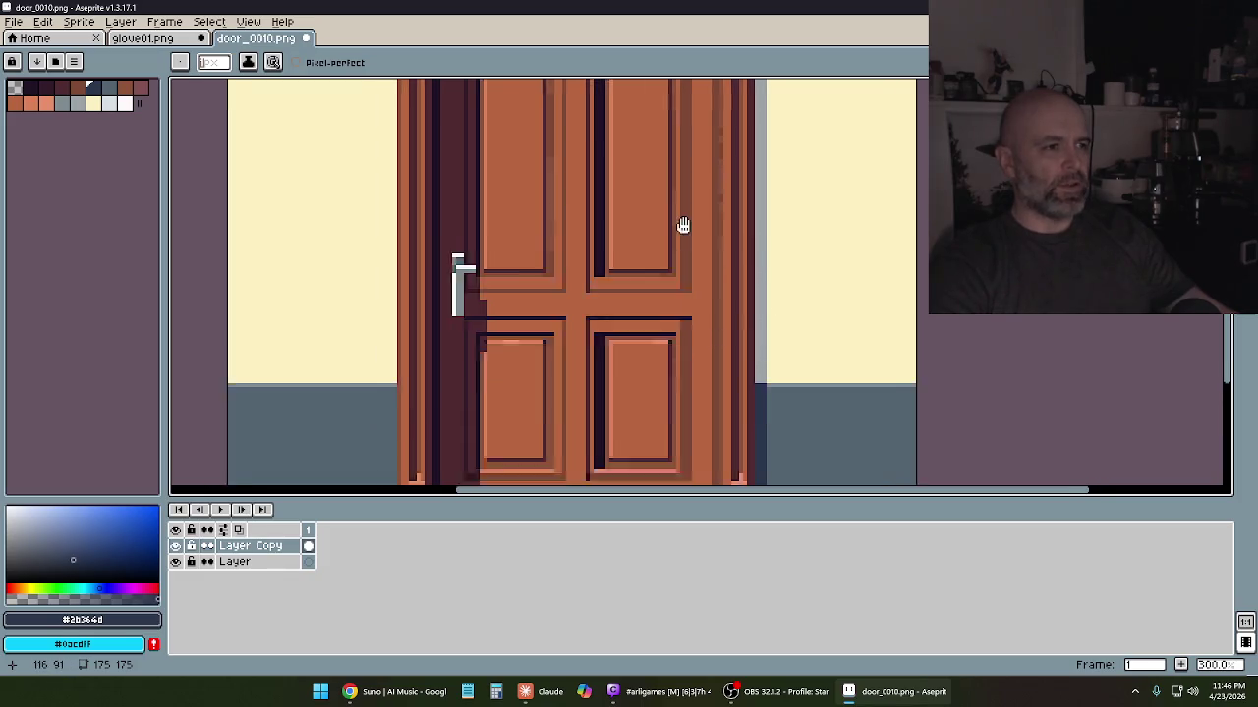
scroll(668, 211, up, 1)
drag(533, 312, 609, 235)
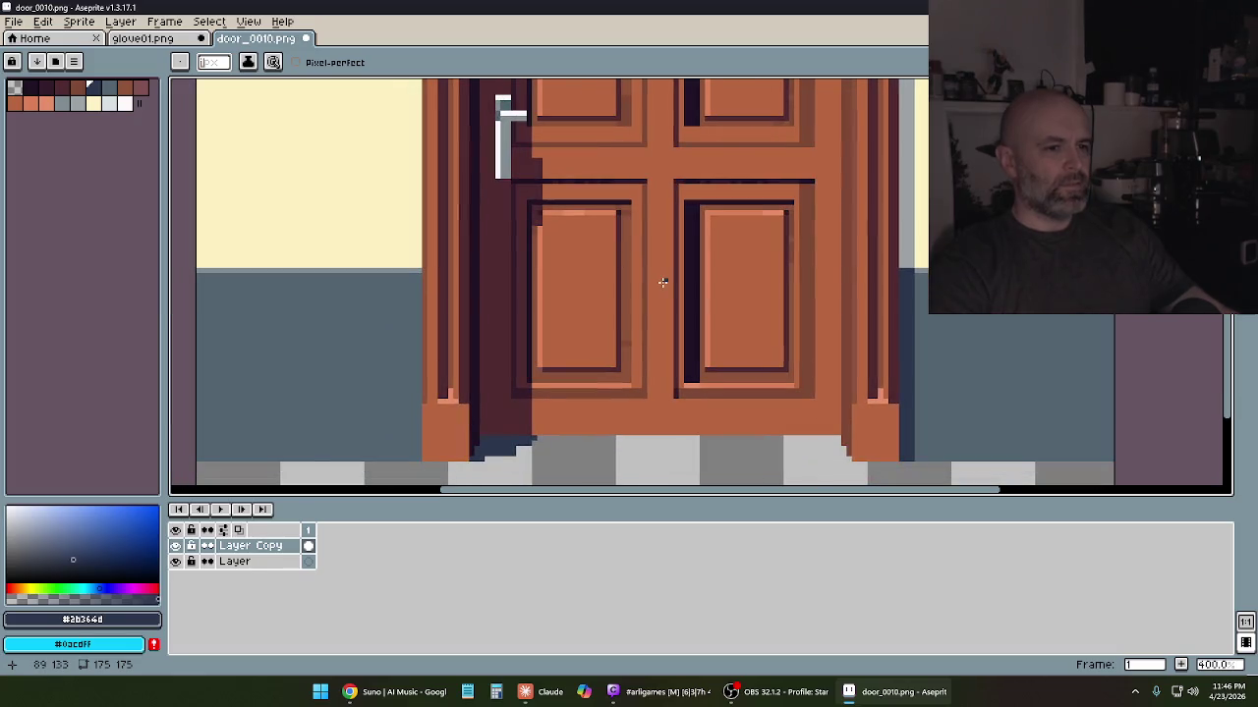
scroll(669, 270, down, 1)
scroll(649, 261, down, 1)
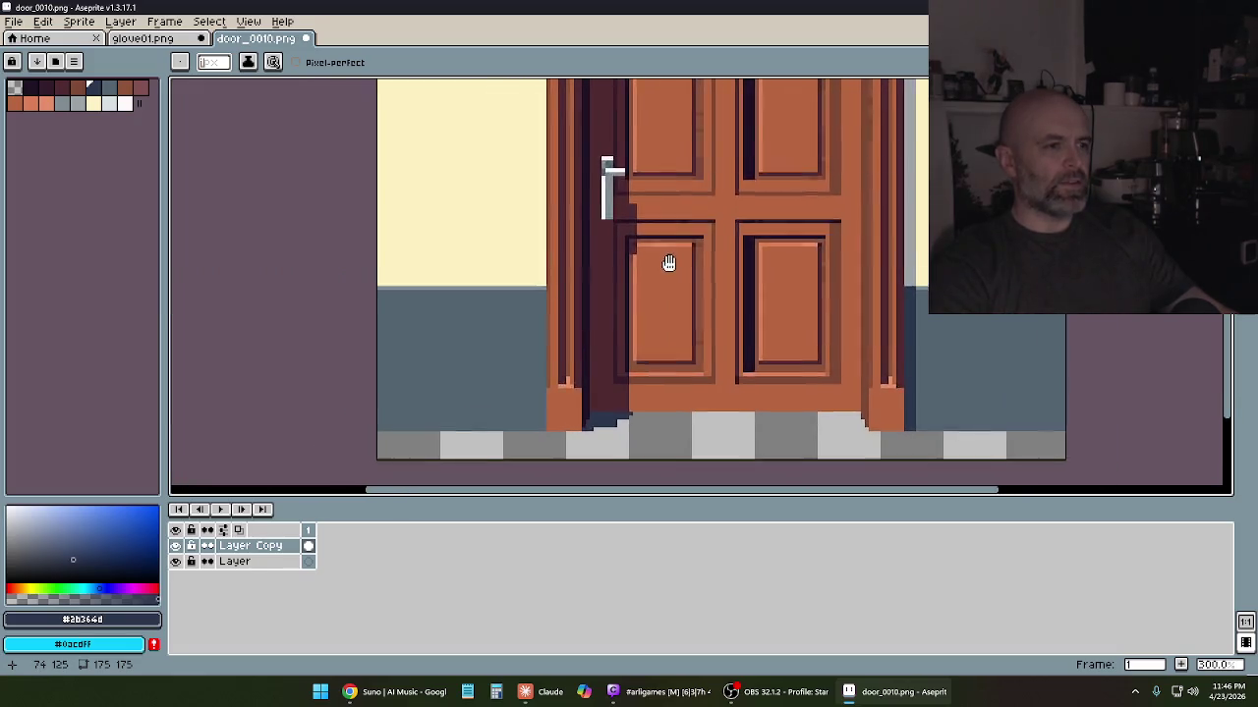
scroll(727, 302, down, 1)
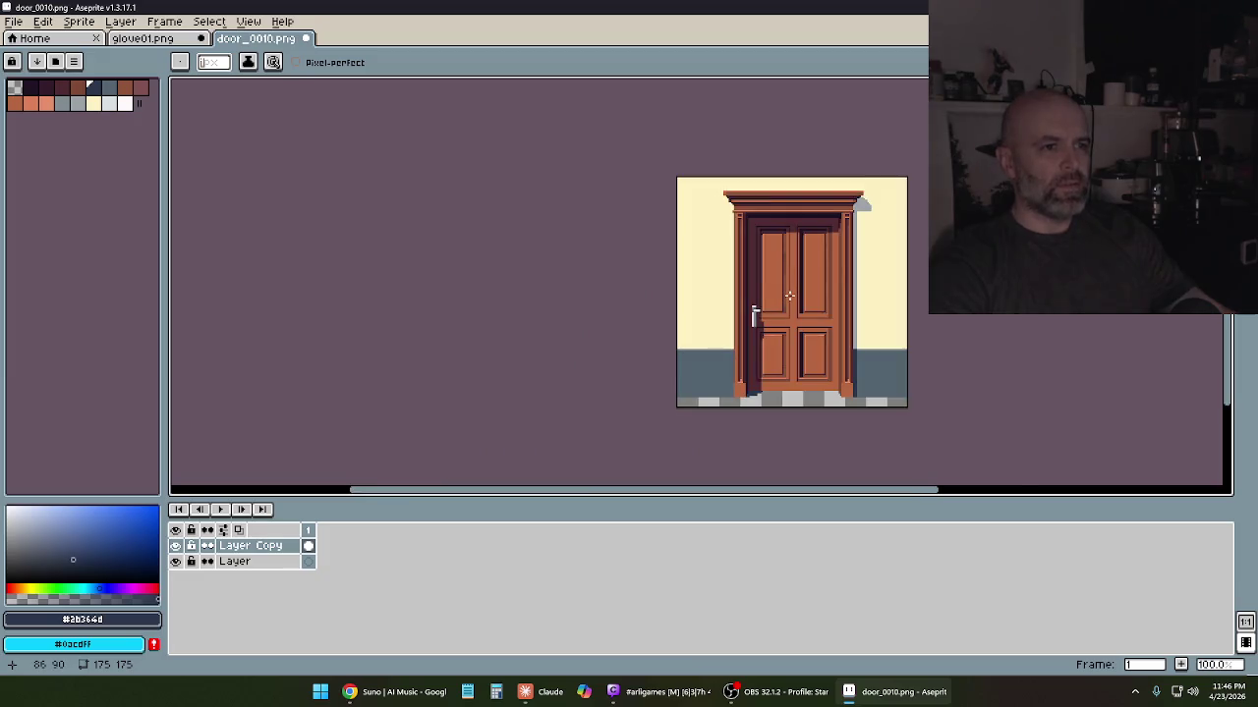
scroll(789, 296, up, 1)
drag(789, 295, 795, 205)
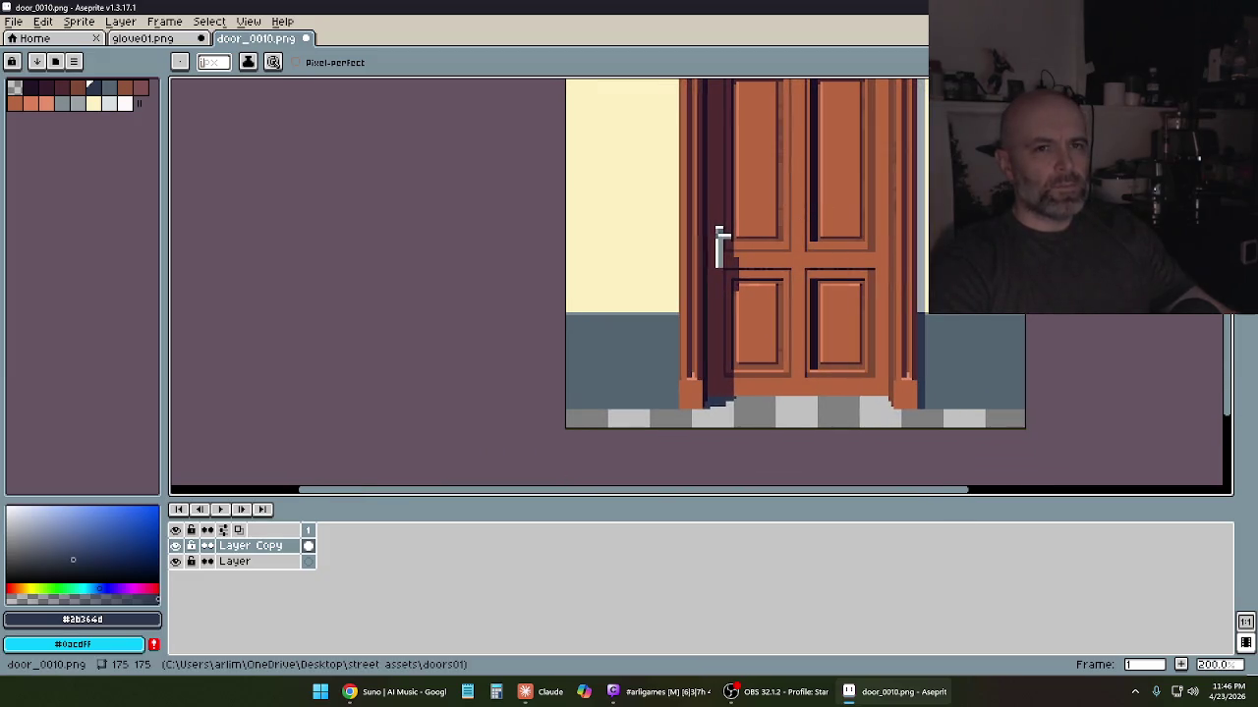
key(m)
scroll(710, 351, up, 1)
scroll(752, 300, up, 1)
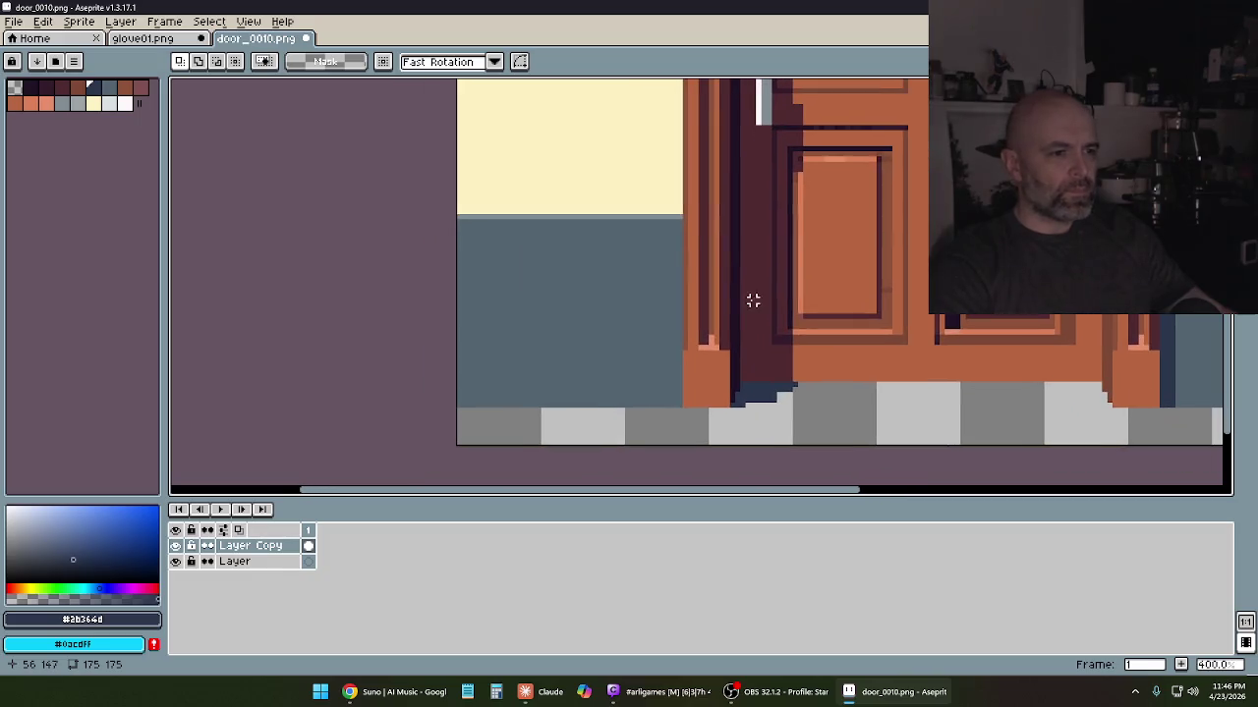
Clear the wall areas left of the door and its frame to transparency
drag(685, 416, 456, 113)
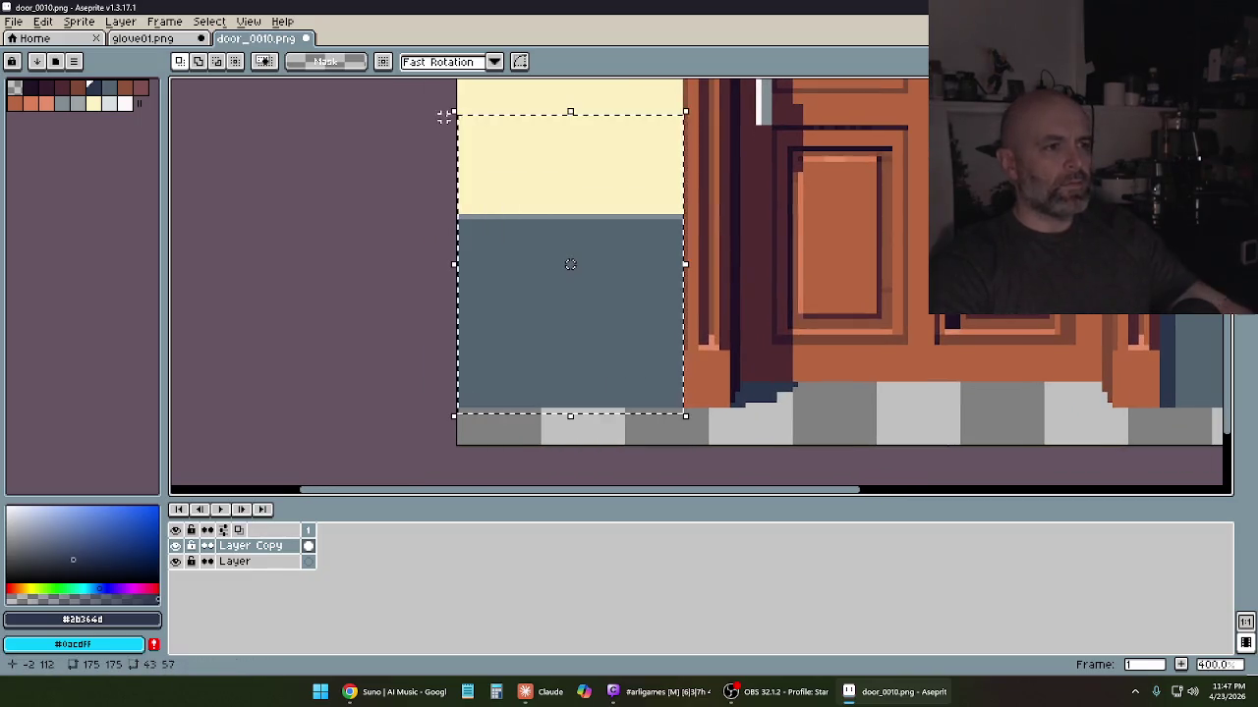
key(Delete)
scroll(570, 261, up, 5)
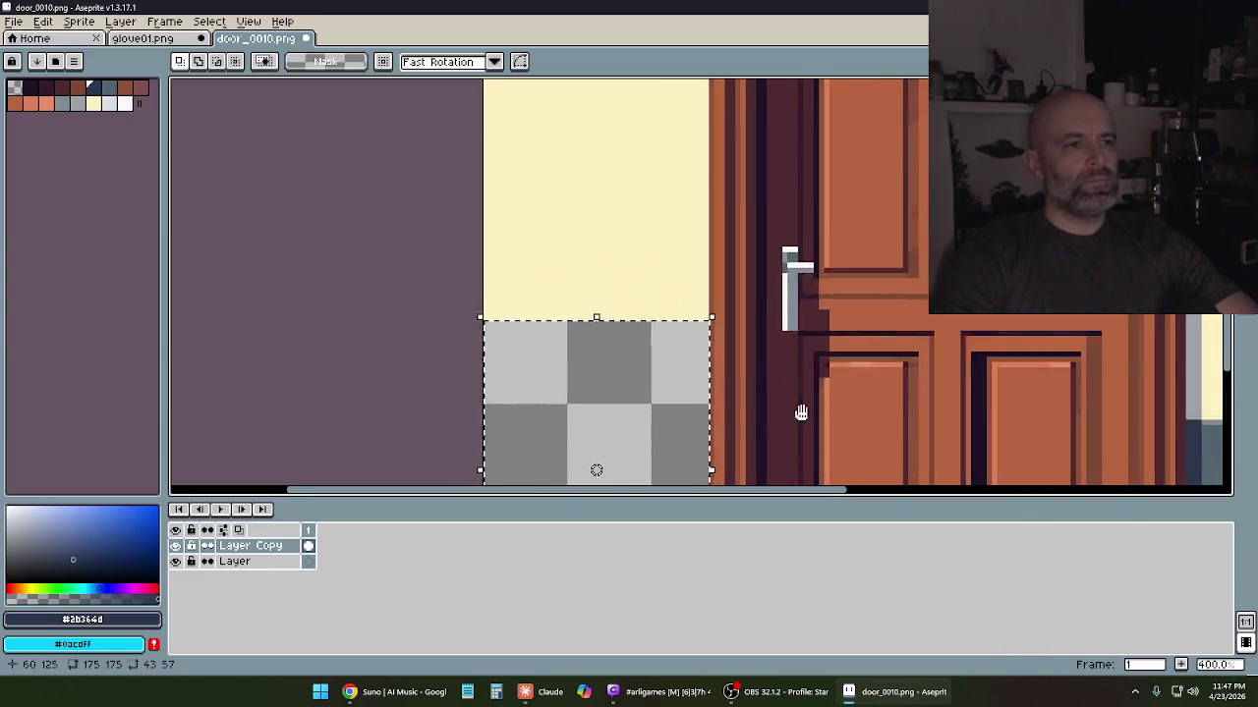
key(ctrl+d)
drag(485, 157, 716, 417)
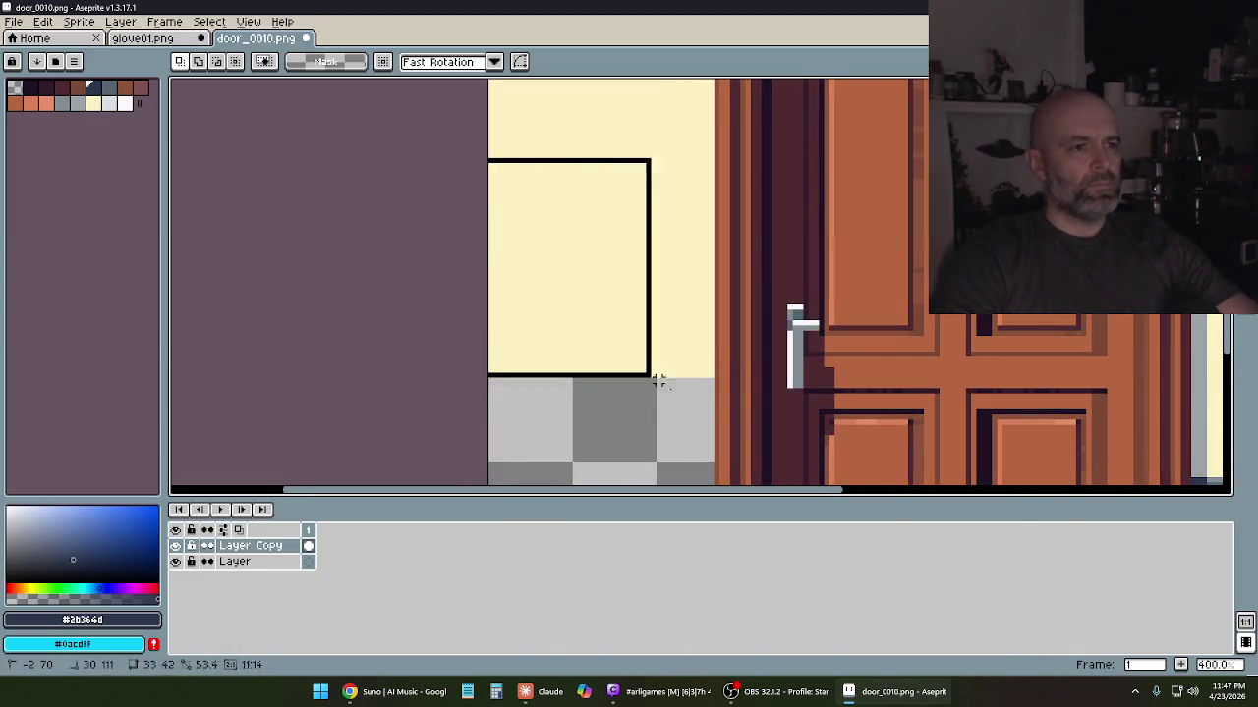
key(Delete)
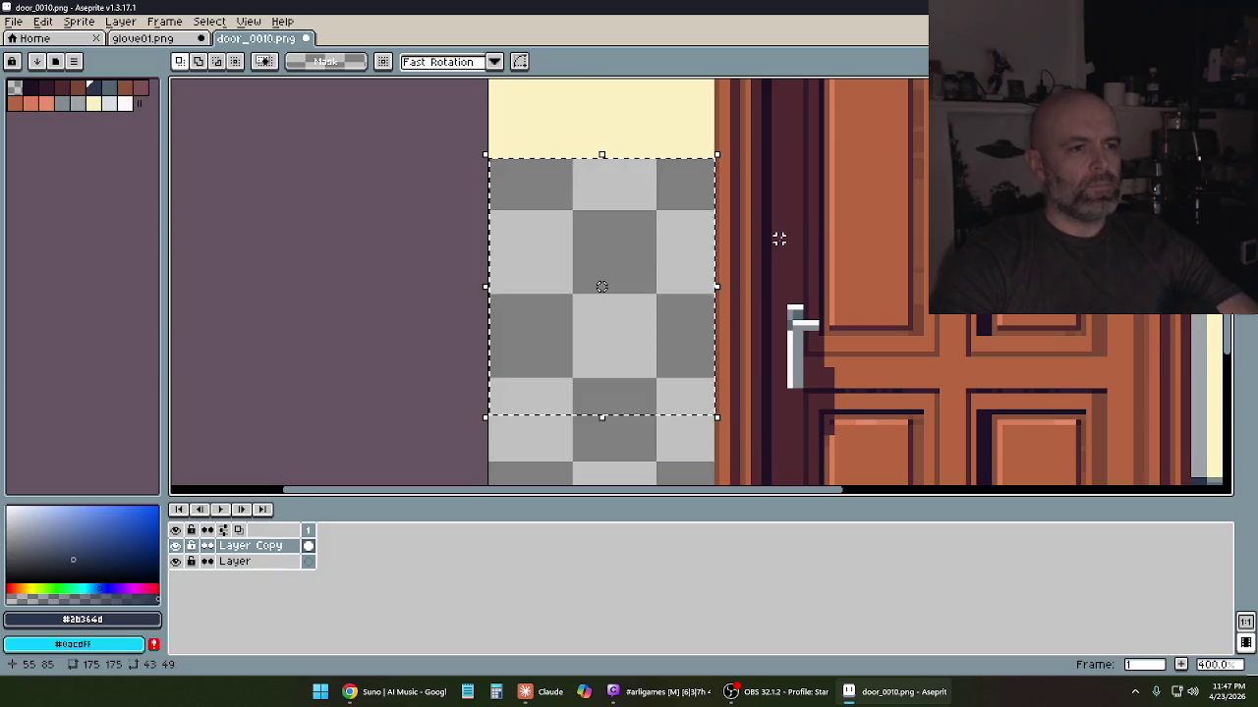
scroll(601, 286, up, 5)
scroll(671, 222, up, 1)
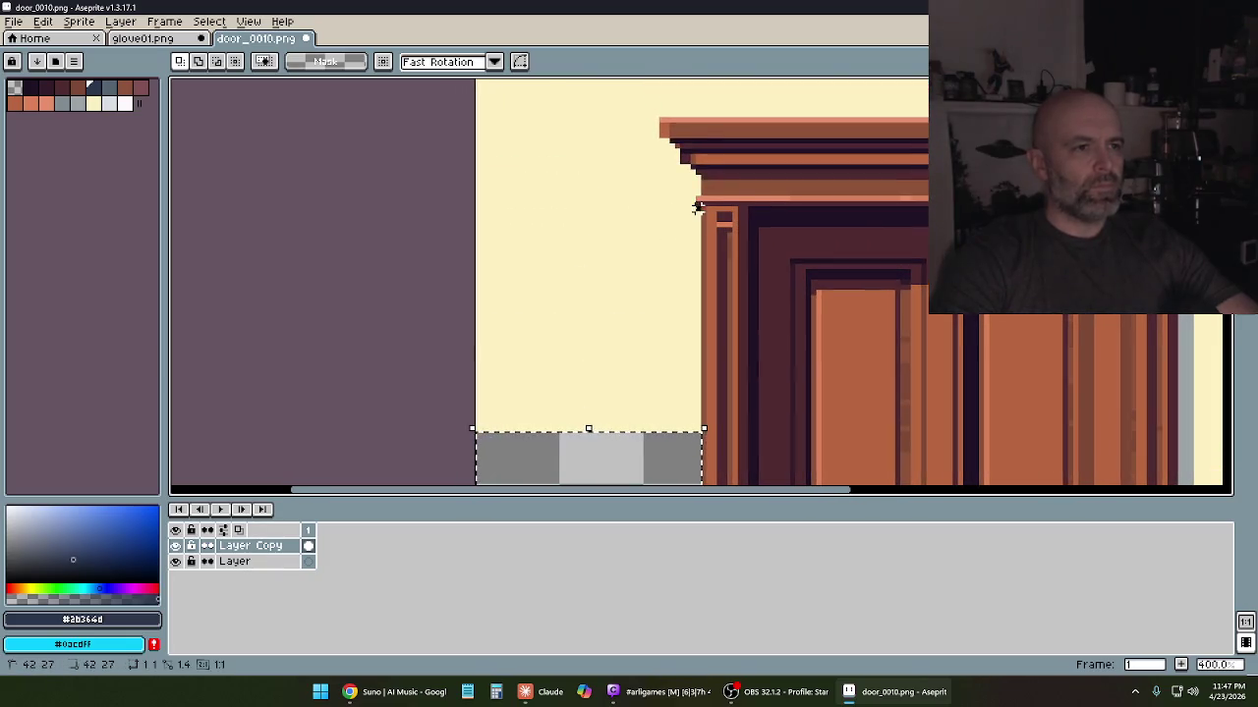
drag(697, 207, 441, 443)
key(Delete)
key(ctrl+d)
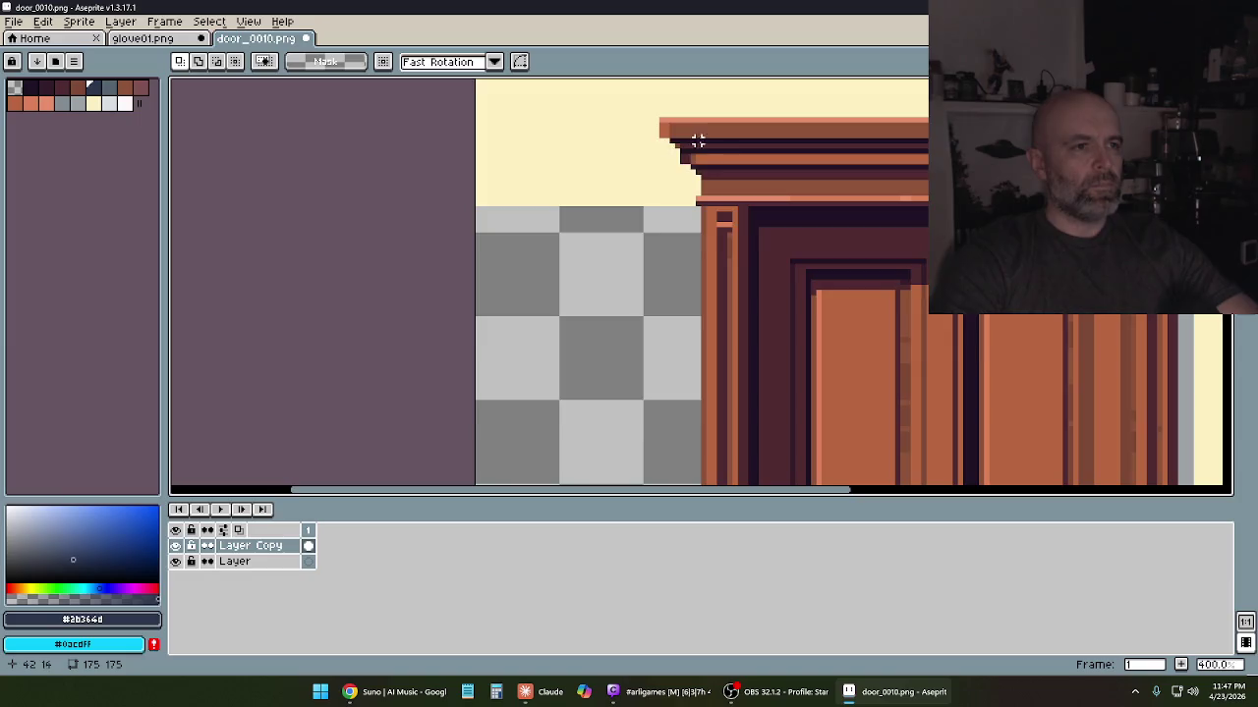
Clear the cream wall and the small cream patch left of the moulding
scroll(697, 141, up, 1)
scroll(689, 345, up, 2)
drag(640, 362, 412, 132)
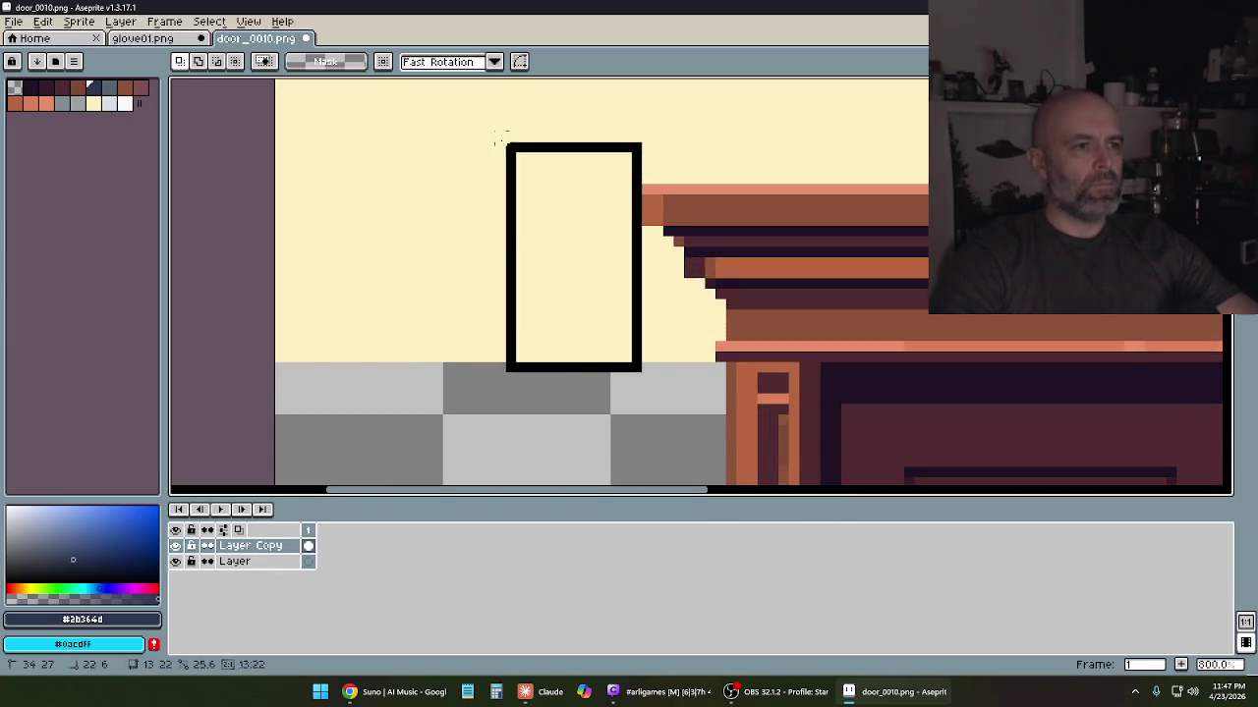
key(Delete)
key(ctrl+d)
drag(703, 355, 639, 288)
key(Delete)
key(ctrl+d)
Clear the cream strip along the top of the door to transparency
drag(661, 196, 565, 200)
scroll(565, 201, down, 4)
mouse_move(371, 180)
mouse_down()
mouse_move(927, 221)
mouse_move(351, 221)
mouse_move(245, 316)
mouse_up()
key(Delete)
key(Delete)
key(ctrl+d)
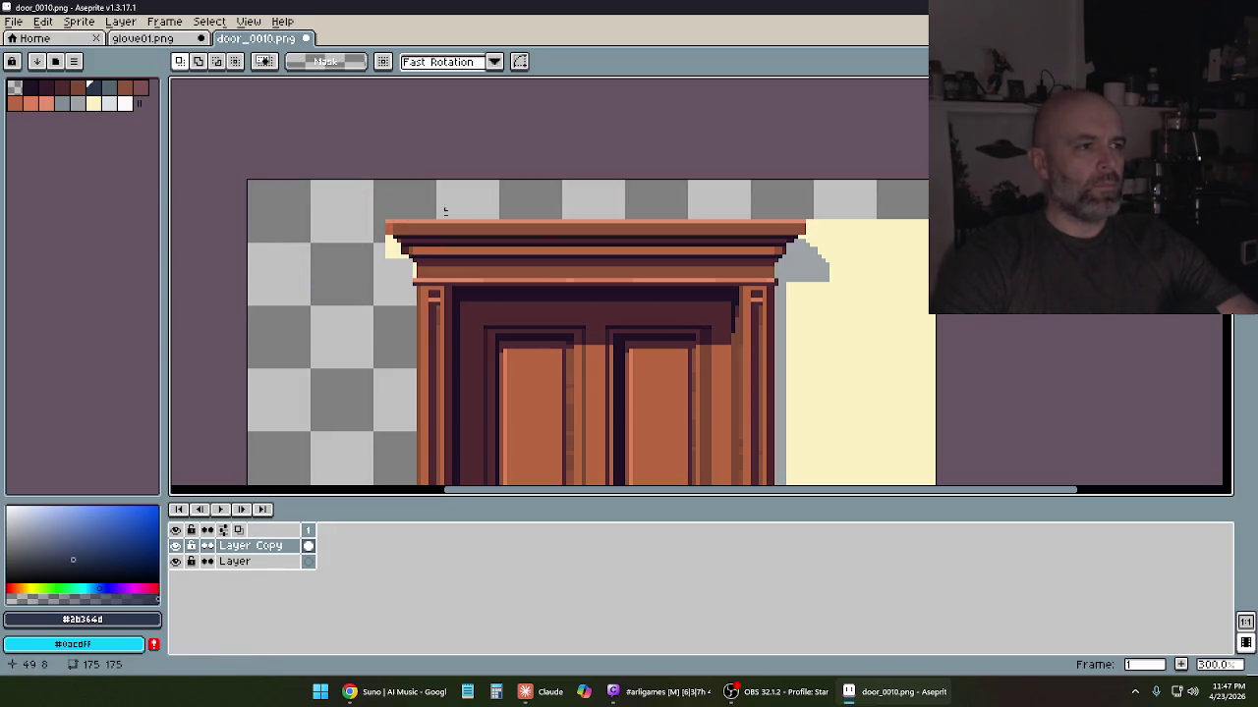
scroll(674, 268, up, 2)
scroll(674, 267, up, 2)
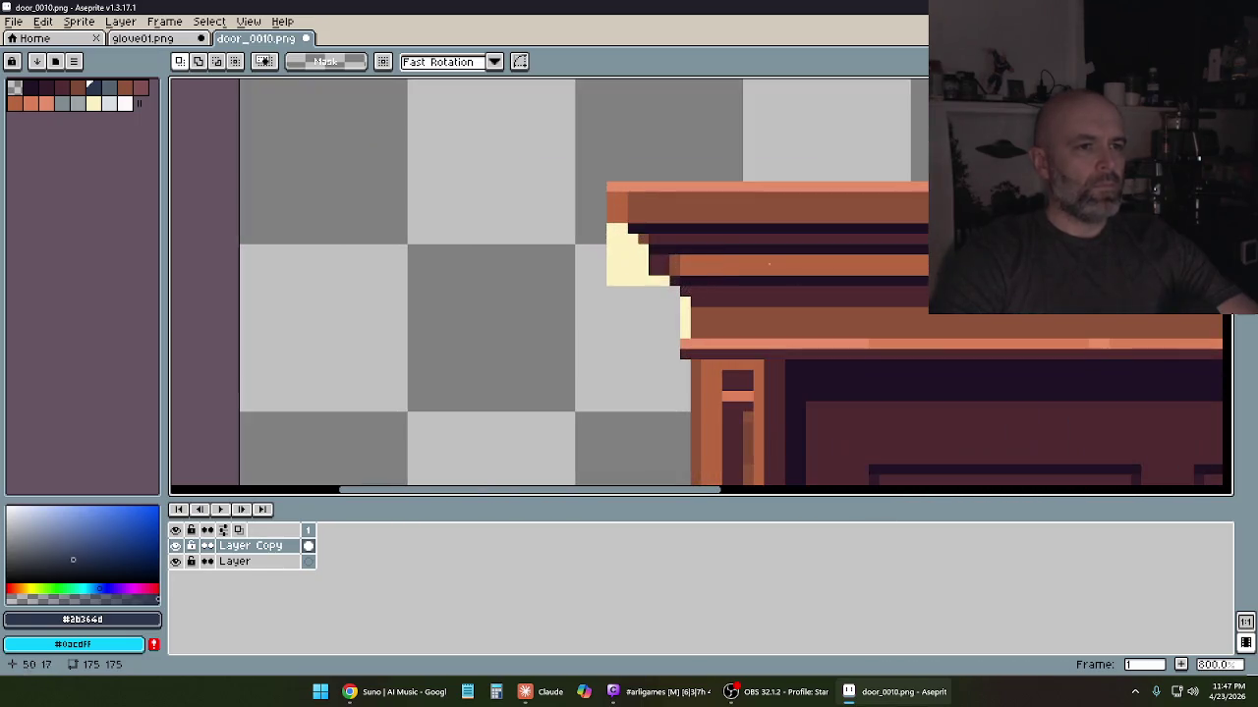
key(b)
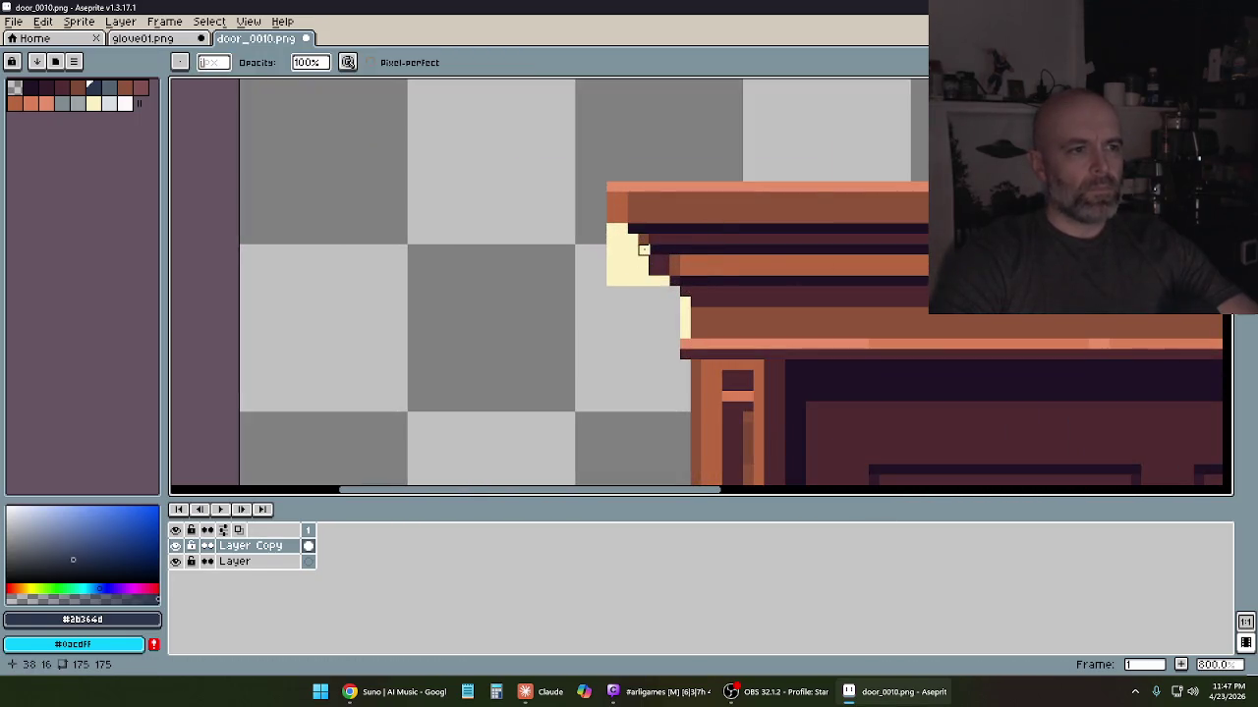
Undo three edits to remove leftover cream pixels beside the cornice
key(ctrl+z)
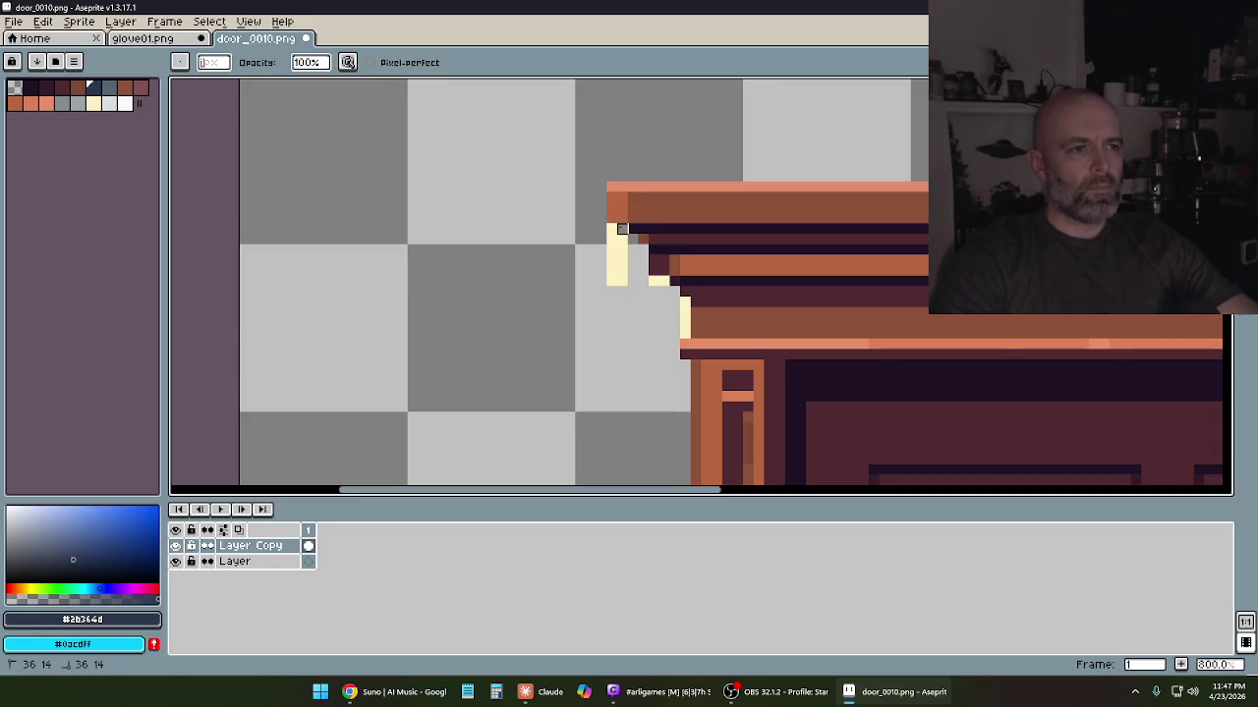
key(ctrl+z)
key(ctrl+z)
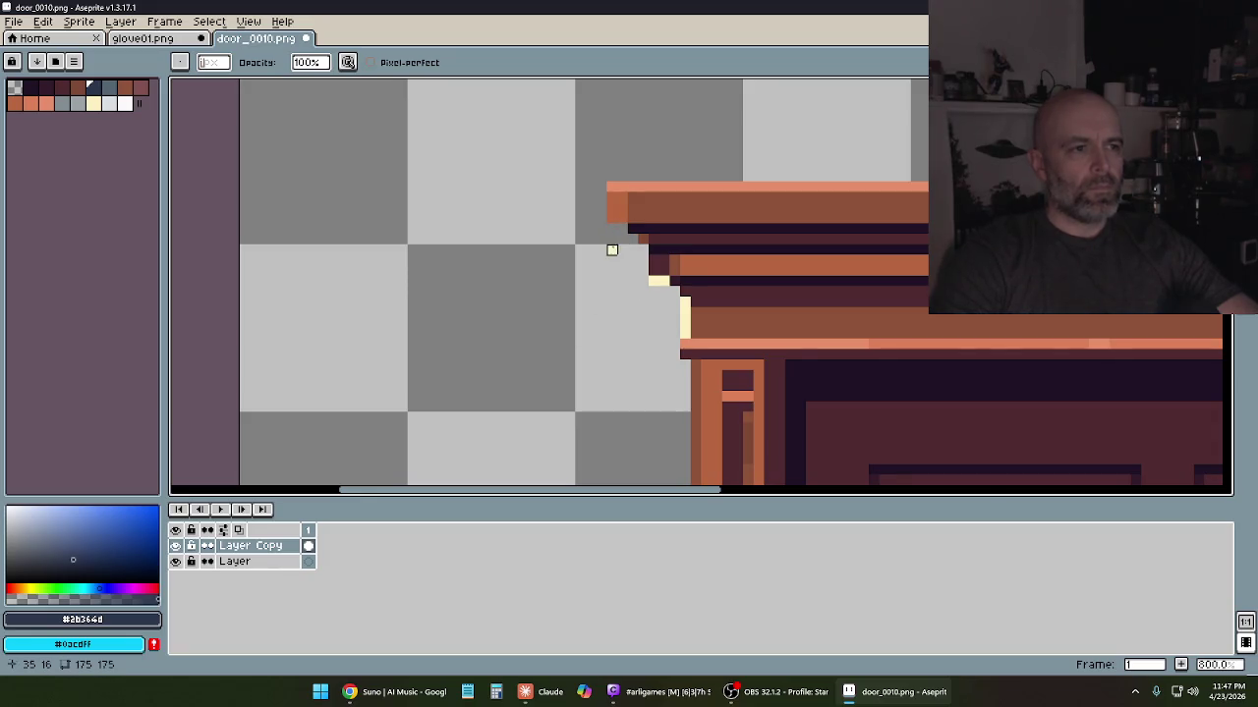
key(ctrl+z)
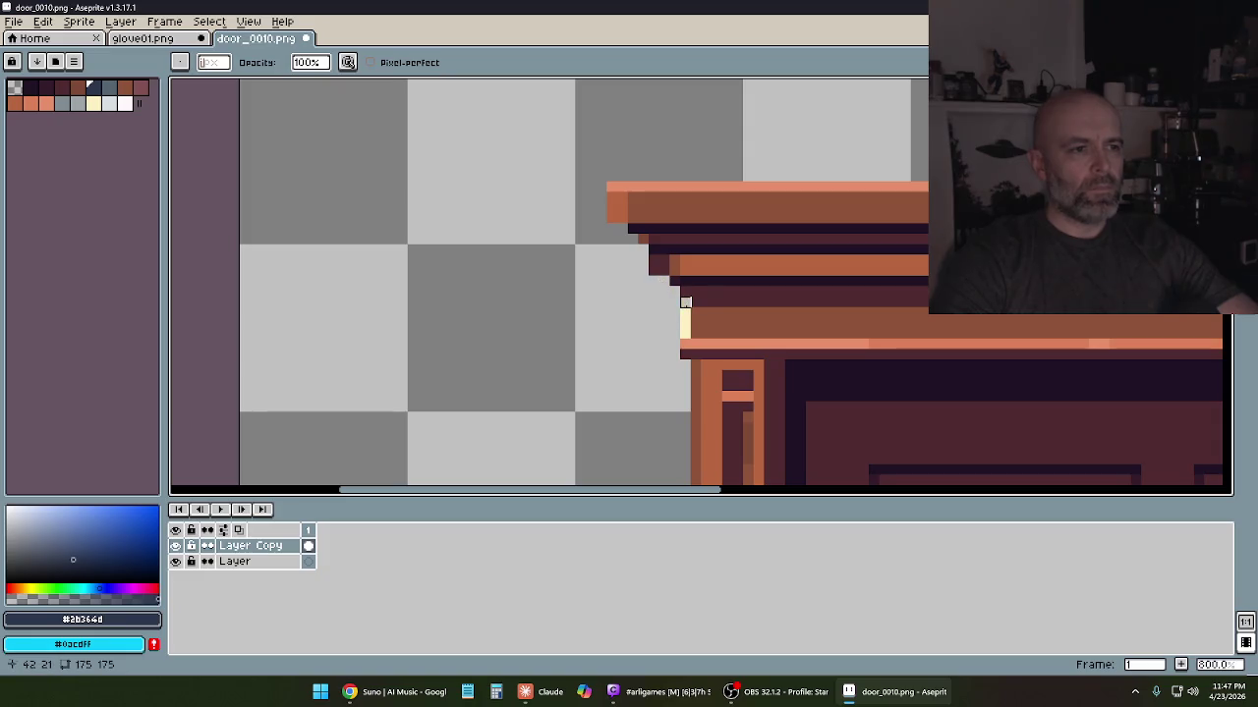
scroll(716, 267, right, 2)
scroll(716, 266, right, 3)
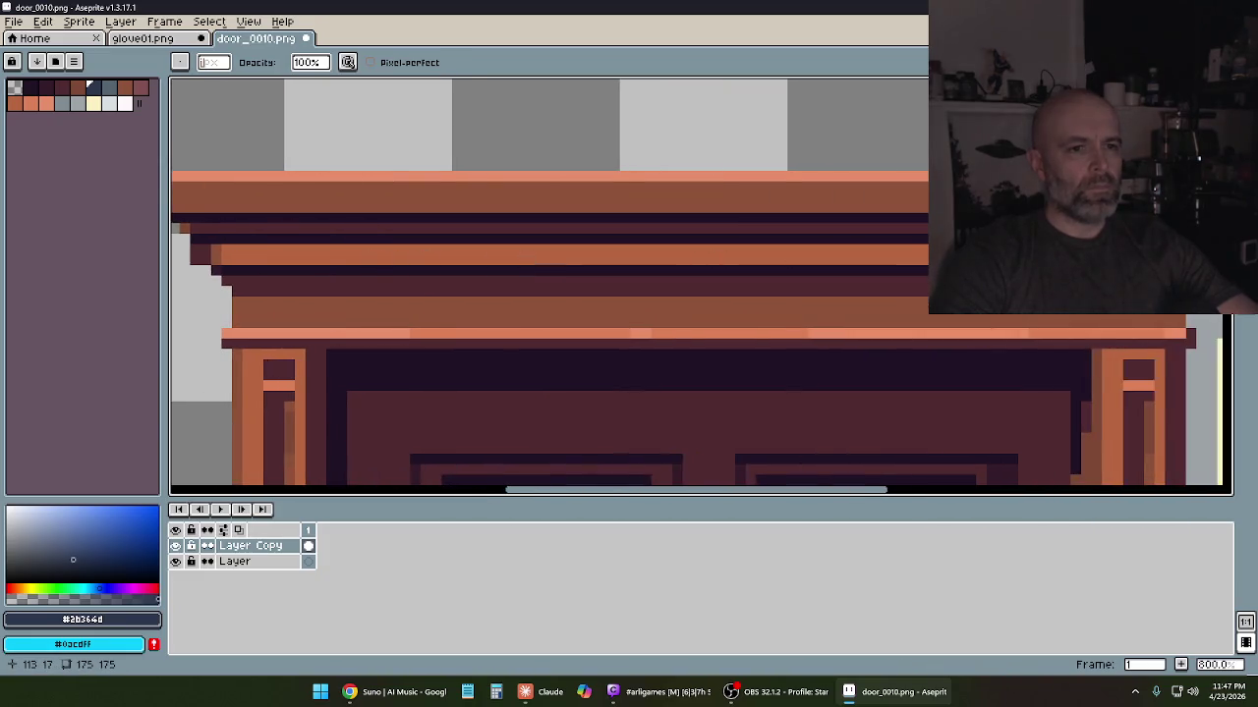
scroll(589, 262, right, 2)
scroll(799, 288, up, 1)
scroll(799, 288, right, 2)
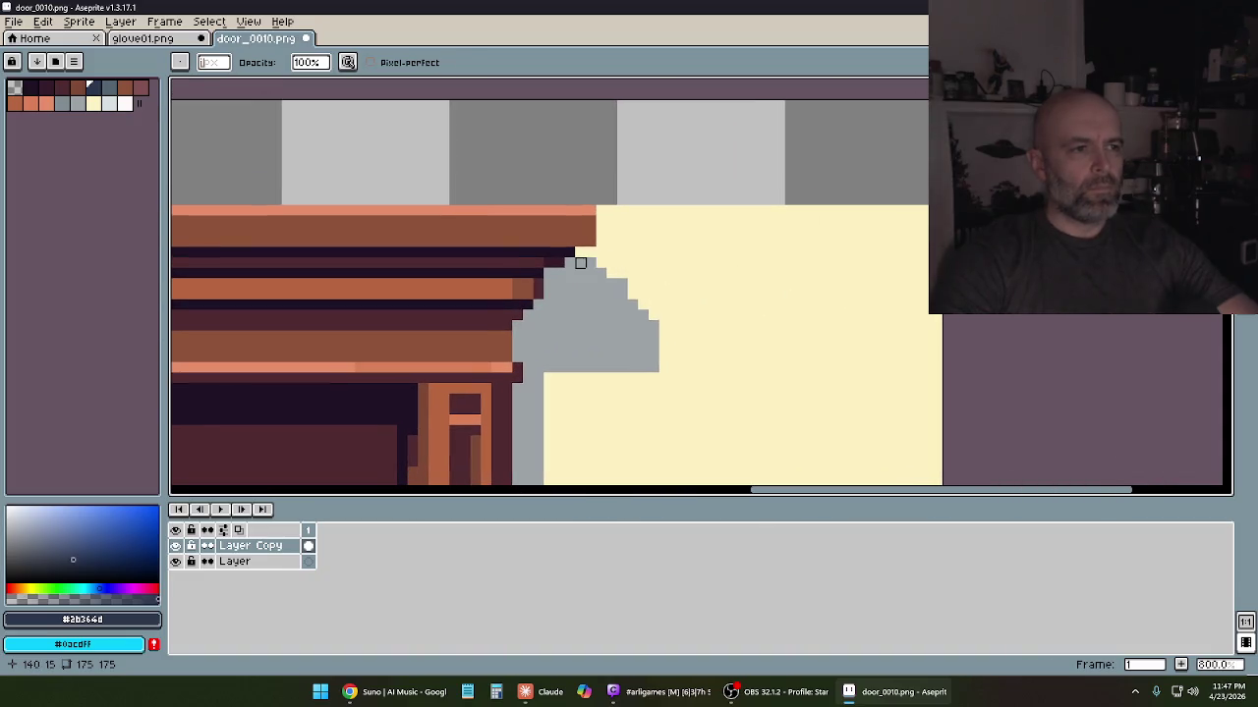
scroll(601, 264, down, 3)
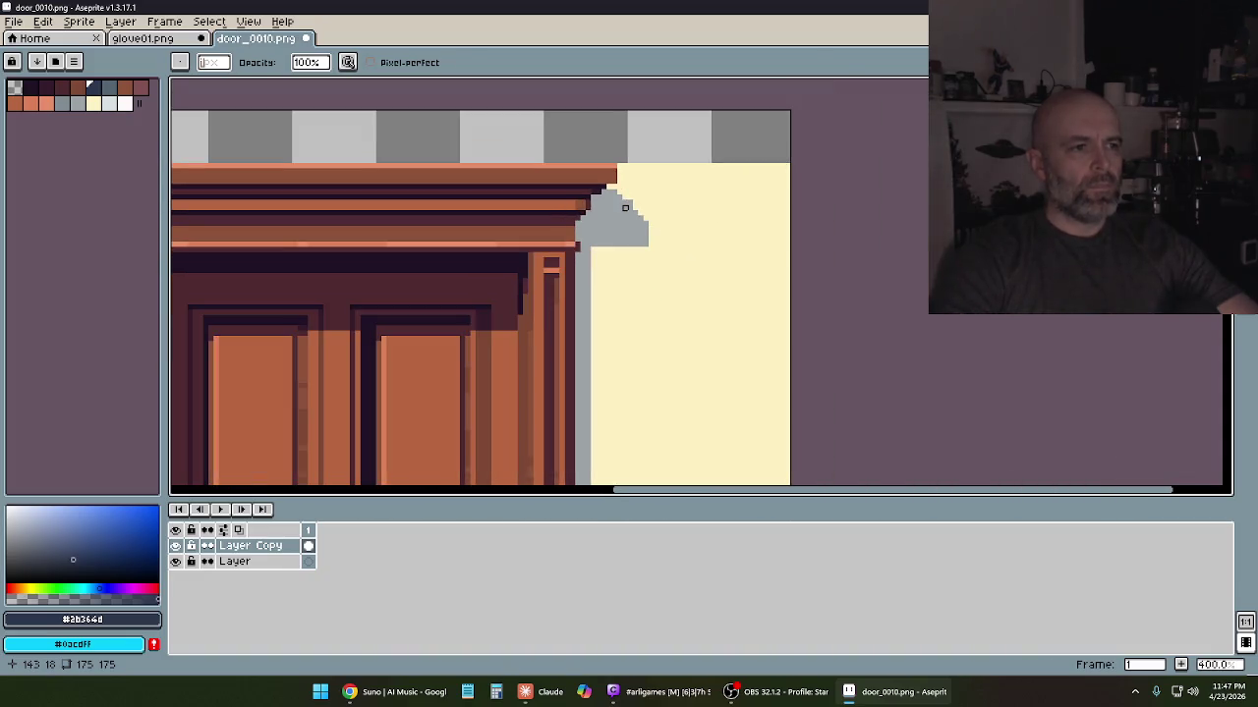
scroll(625, 207, up, 3)
Paint light and dark grey strokes extending right and down from the door's top-right corner
drag(753, 169, 623, 158)
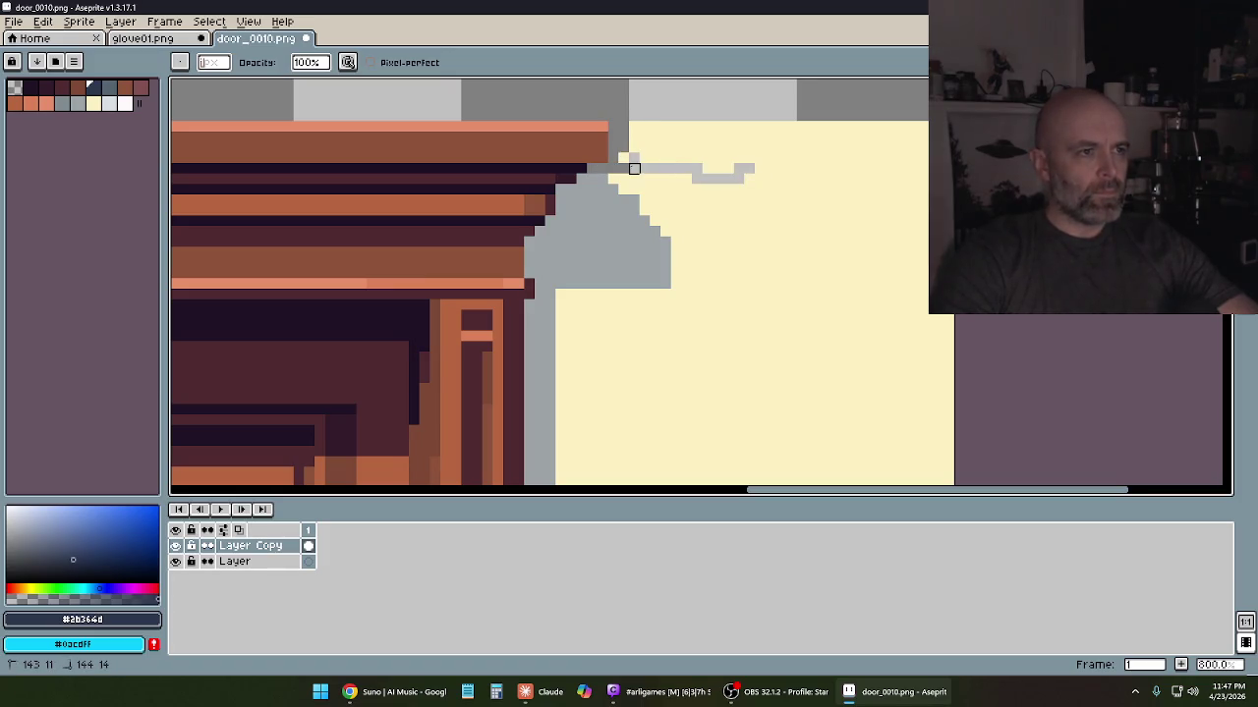
drag(613, 179, 763, 178)
mouse_move(634, 189)
mouse_down()
mouse_move(686, 189)
mouse_move(696, 222)
mouse_move(762, 222)
mouse_up()
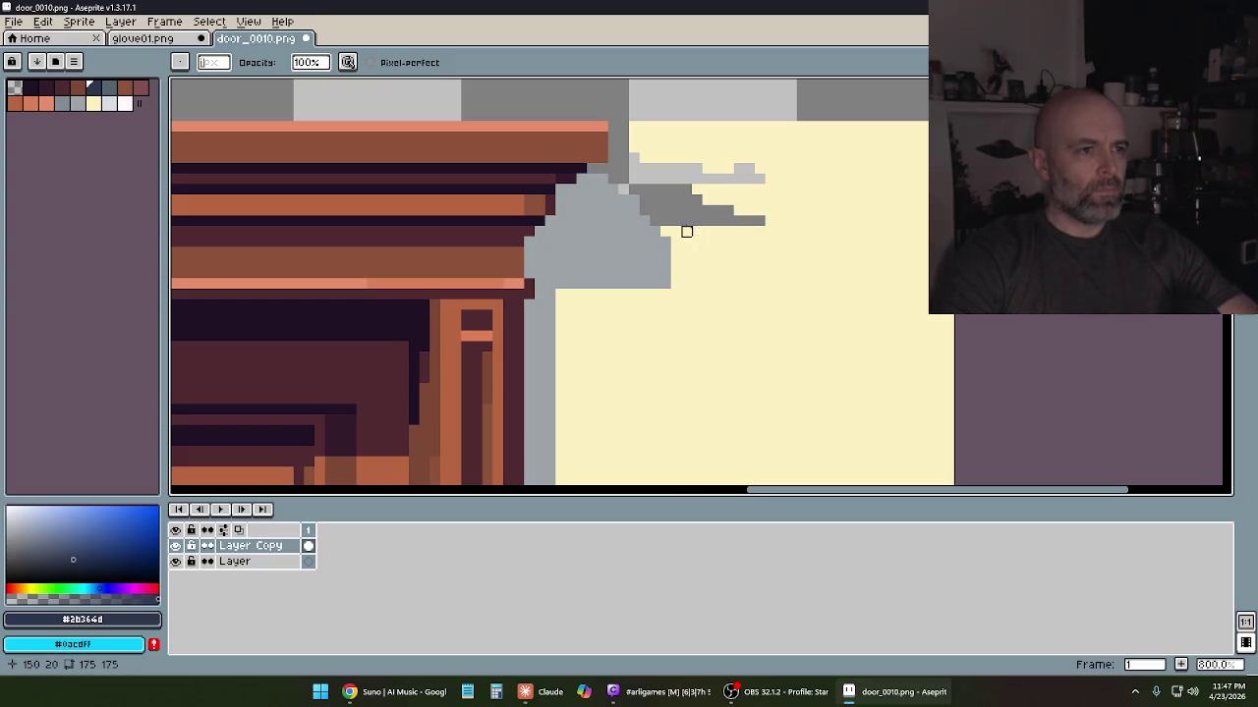
drag(665, 231, 845, 231)
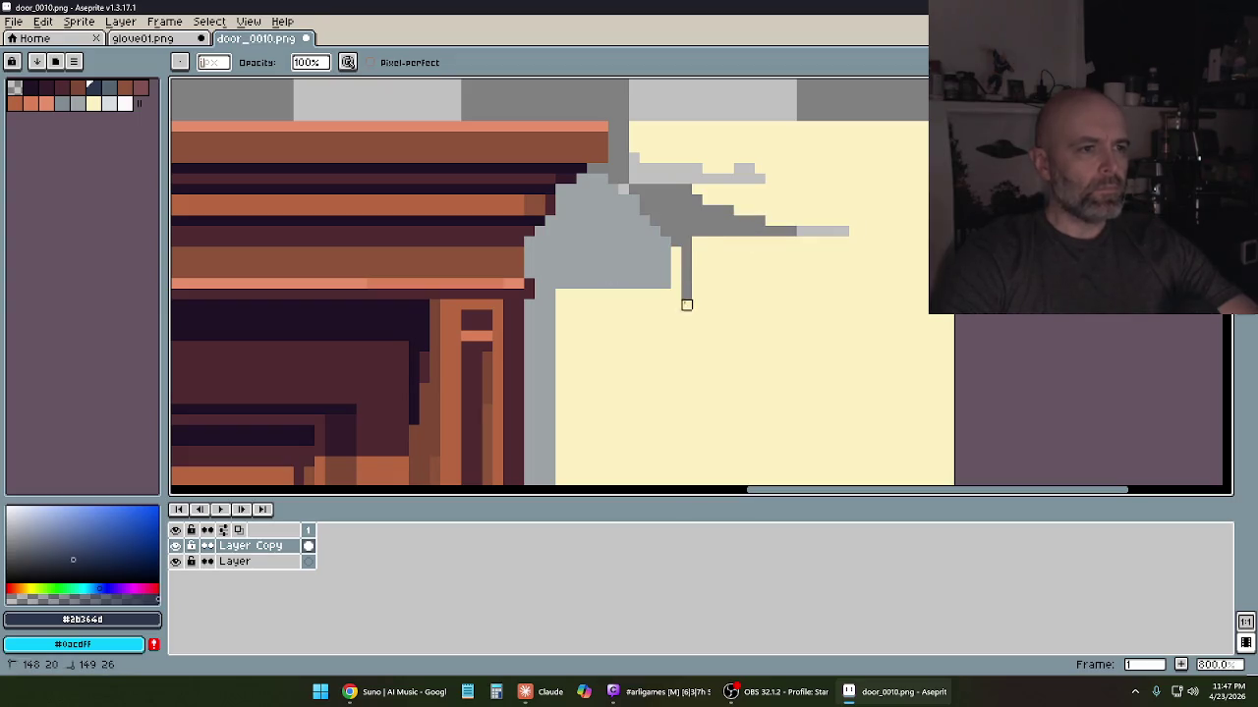
drag(675, 231, 687, 357)
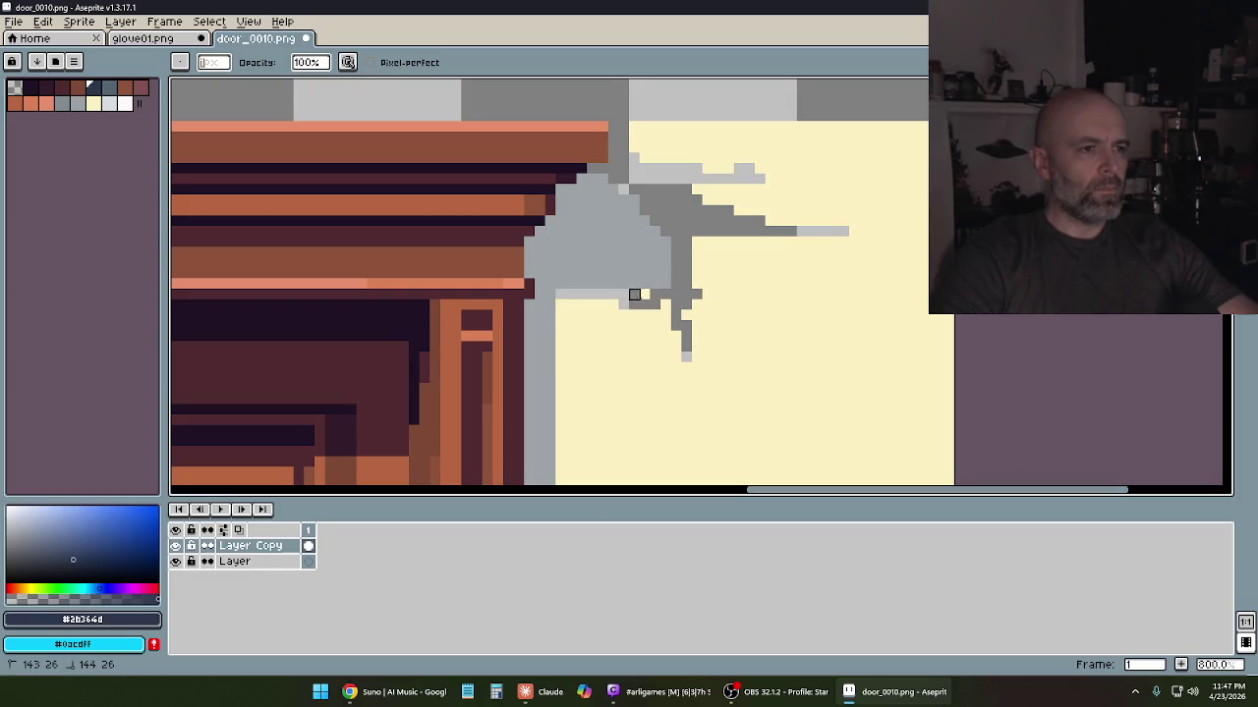
scroll(634, 314, down, 3)
scroll(659, 245, down, 1)
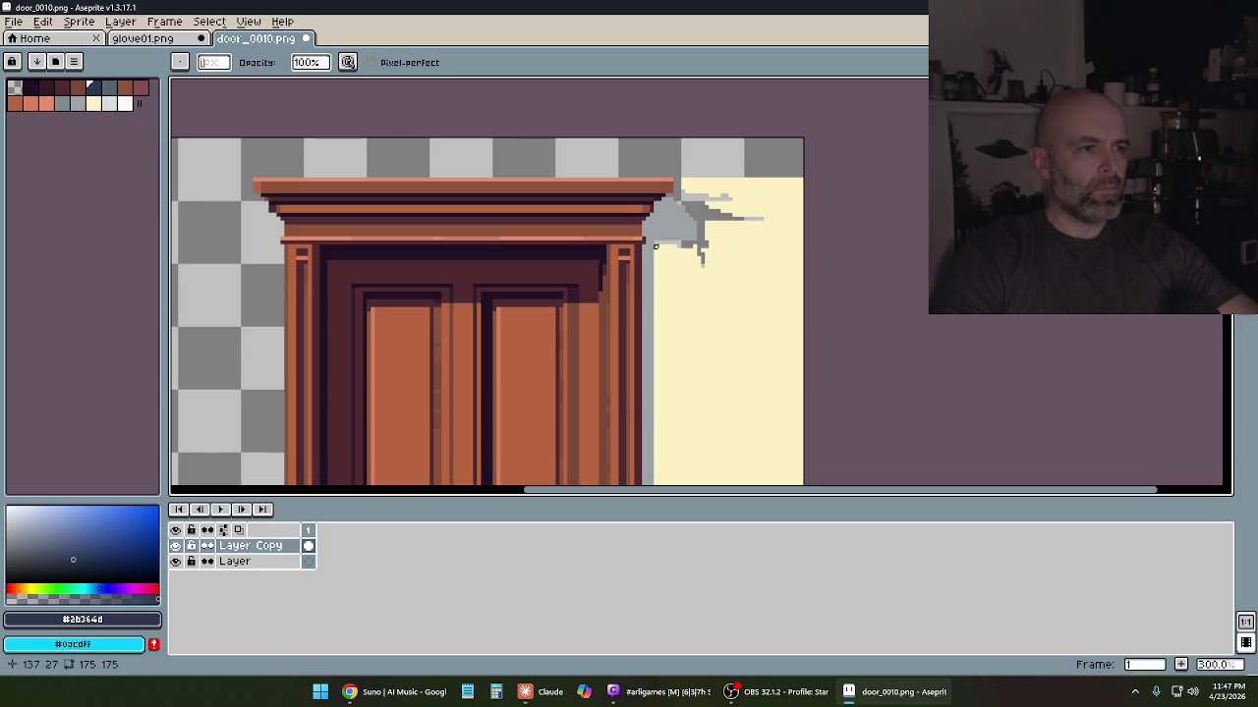
scroll(667, 238, up, 2)
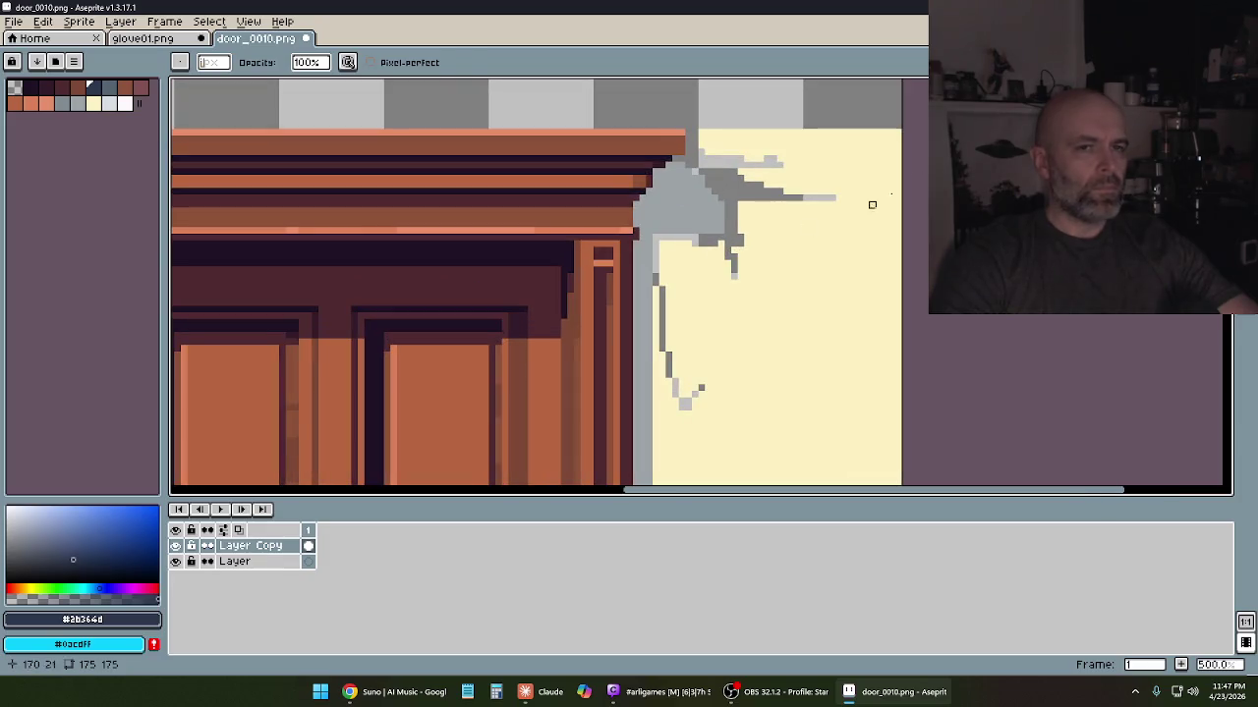
Clear the area at the right canvas edge and a small cream pixel block
key(m)
mouse_move(902, 273)
mouse_down()
mouse_move(850, 165)
mouse_move(724, 106)
mouse_move(707, 123)
mouse_move(751, 159)
mouse_up()
key(Delete)
key(ctrl+d)
key(Delete)
scroll(831, 239, up, 1)
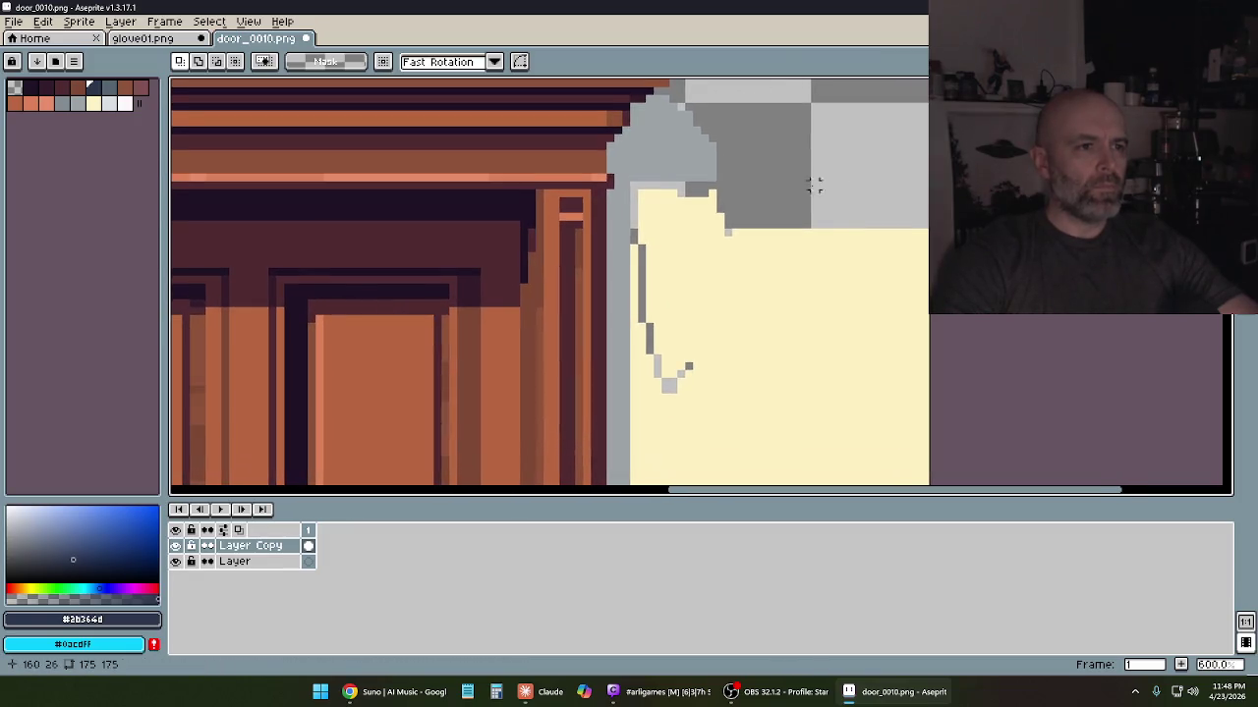
scroll(756, 192, down, 1)
Clear the cream wall areas right of the door to transparency
drag(657, 185, 909, 454)
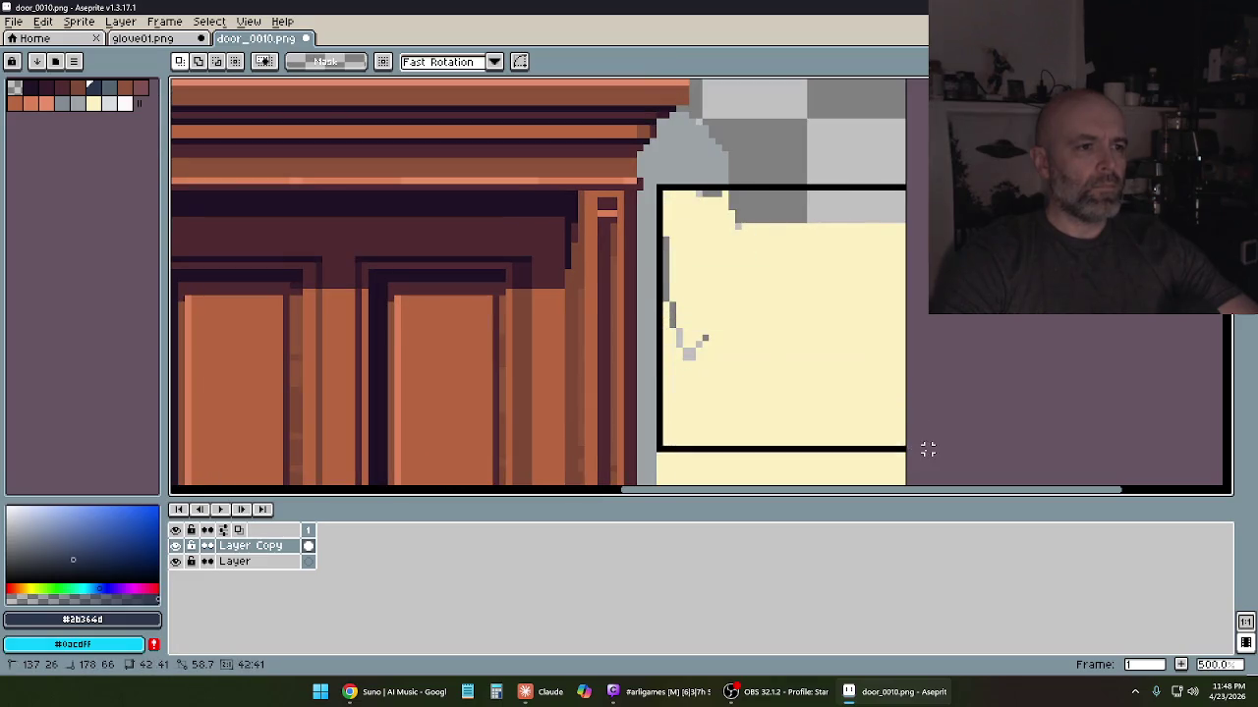
key(Delete)
key(ctrl+d)
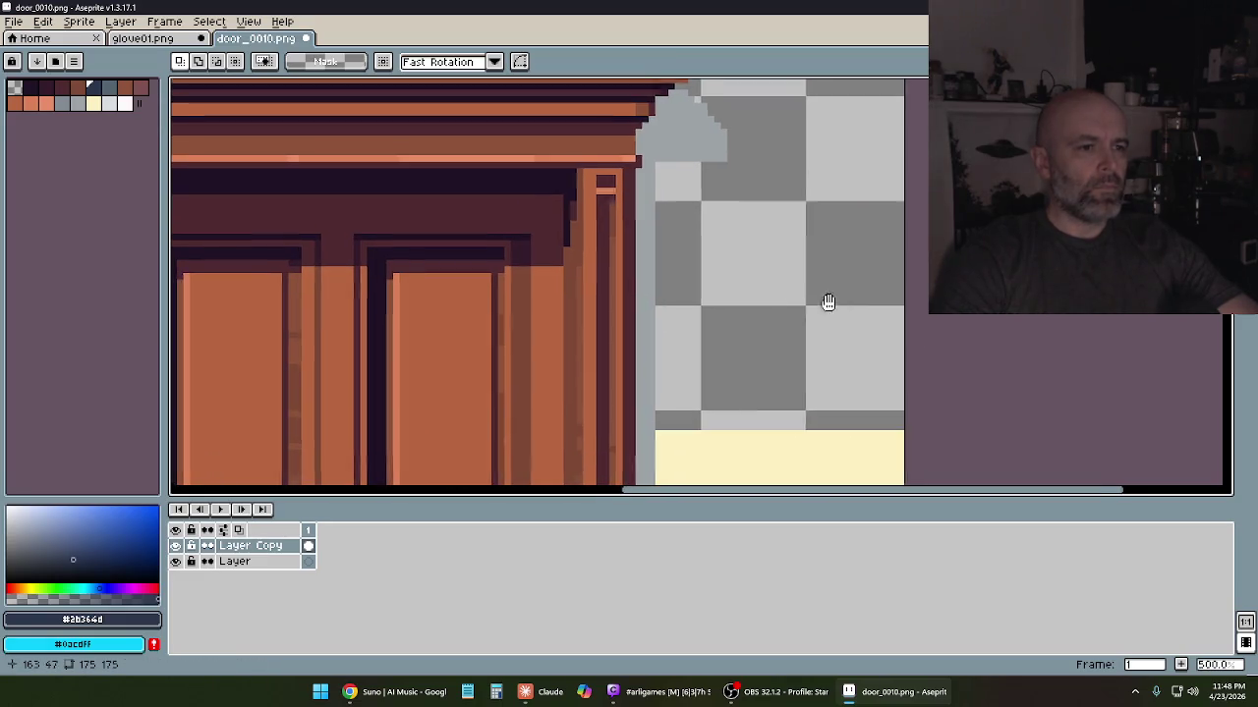
scroll(828, 300, down, 4)
scroll(803, 197, up, 2)
mouse_move(768, 210)
mouse_down()
mouse_move(749, 149)
mouse_move(850, 416)
mouse_up()
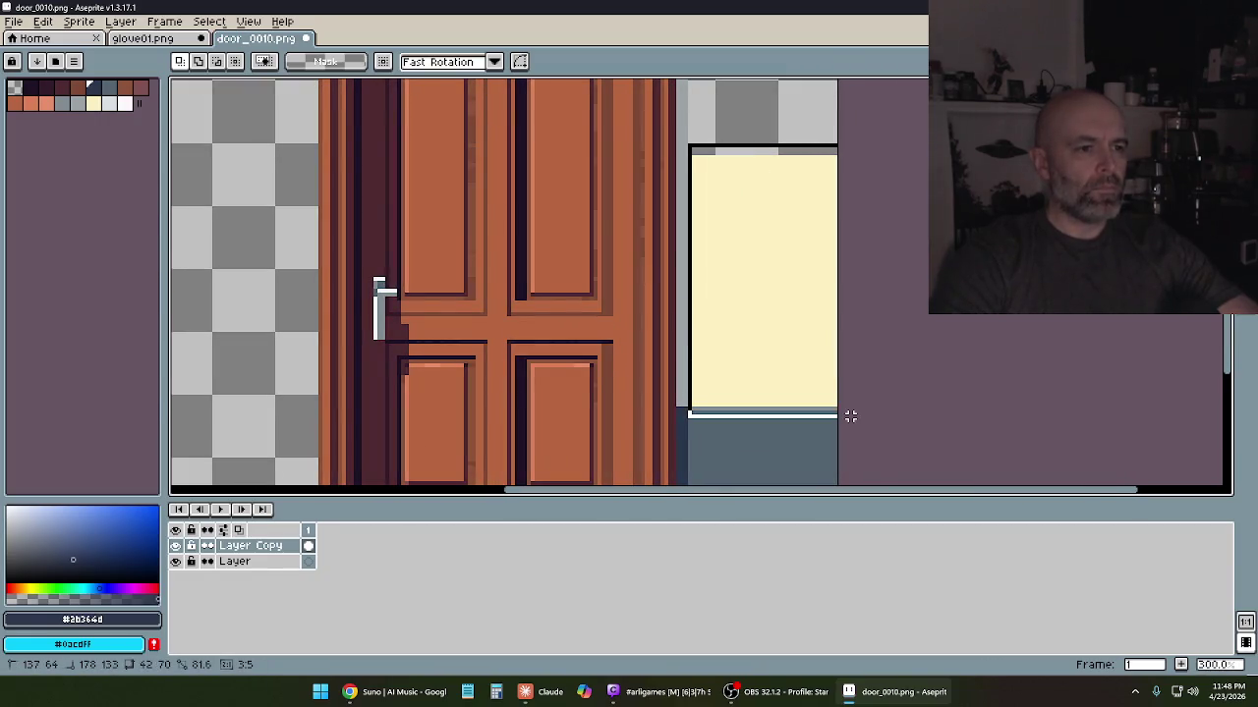
key(Delete)
key(ctrl+d)
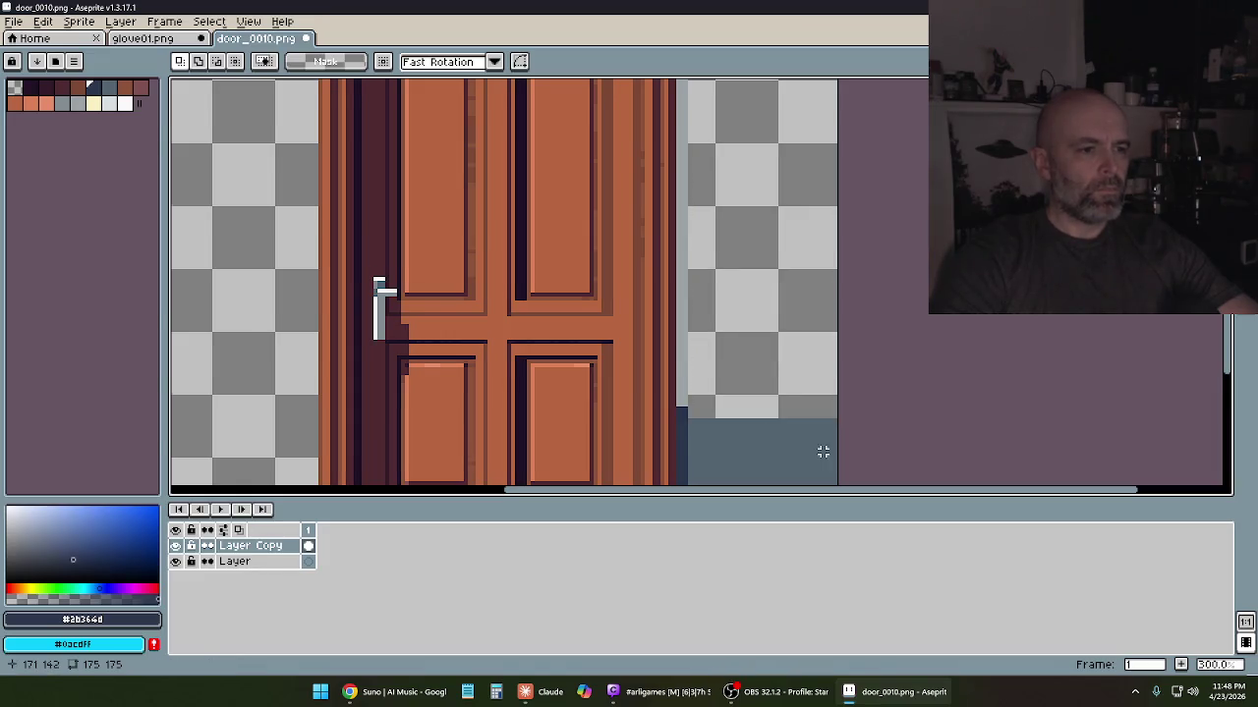
Clear the grey-blue block beside the door base to transparency
drag(822, 449, 808, 286)
drag(828, 228, 672, 417)
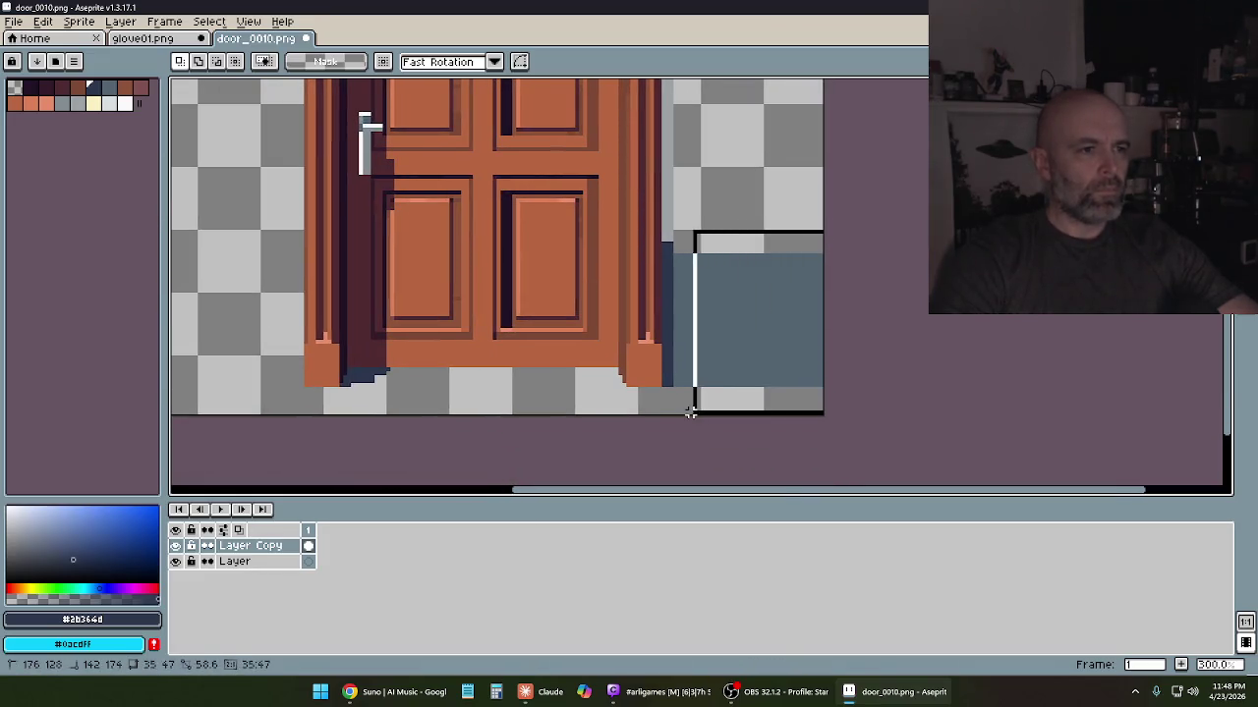
key(Delete)
key(ctrl+d)
mouse_move(752, 188)
mouse_down()
mouse_move(739, 331)
mouse_move(742, 277)
mouse_up()
scroll(758, 262, down, 2)
scroll(758, 262, up, 1)
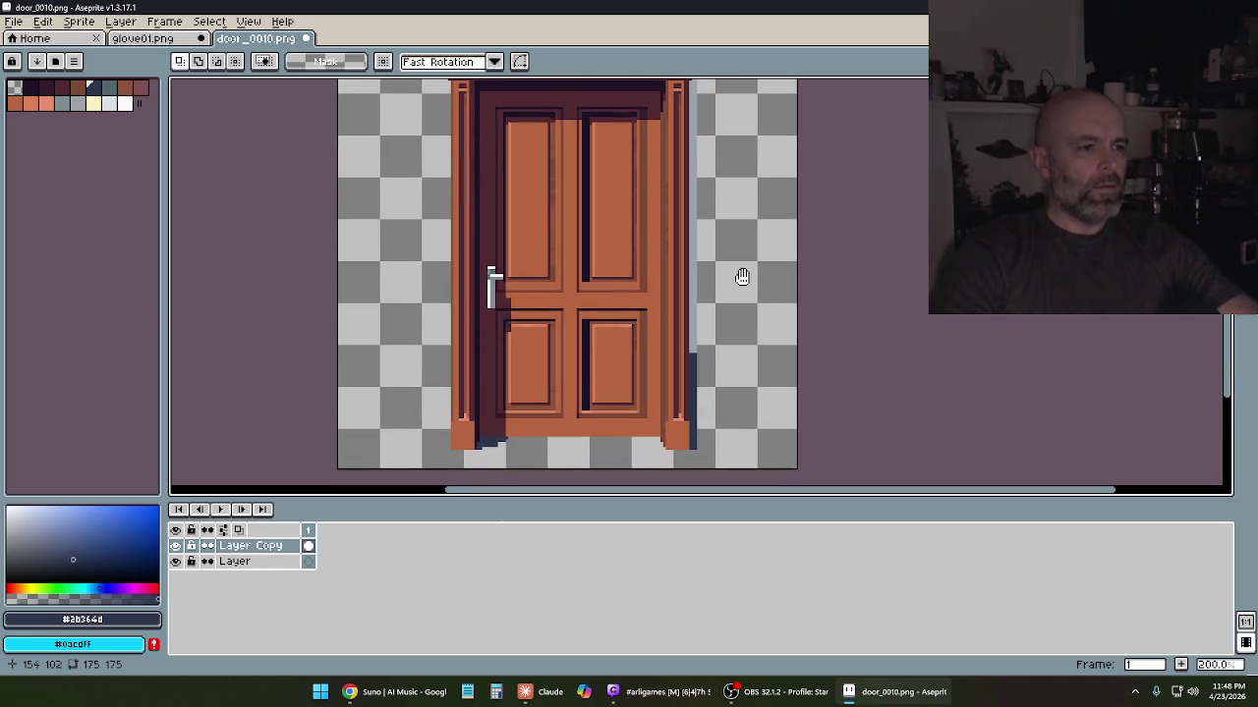
Select the Eraser and pan across the door to bring its right edge into view
scroll(561, 393, up, 4)
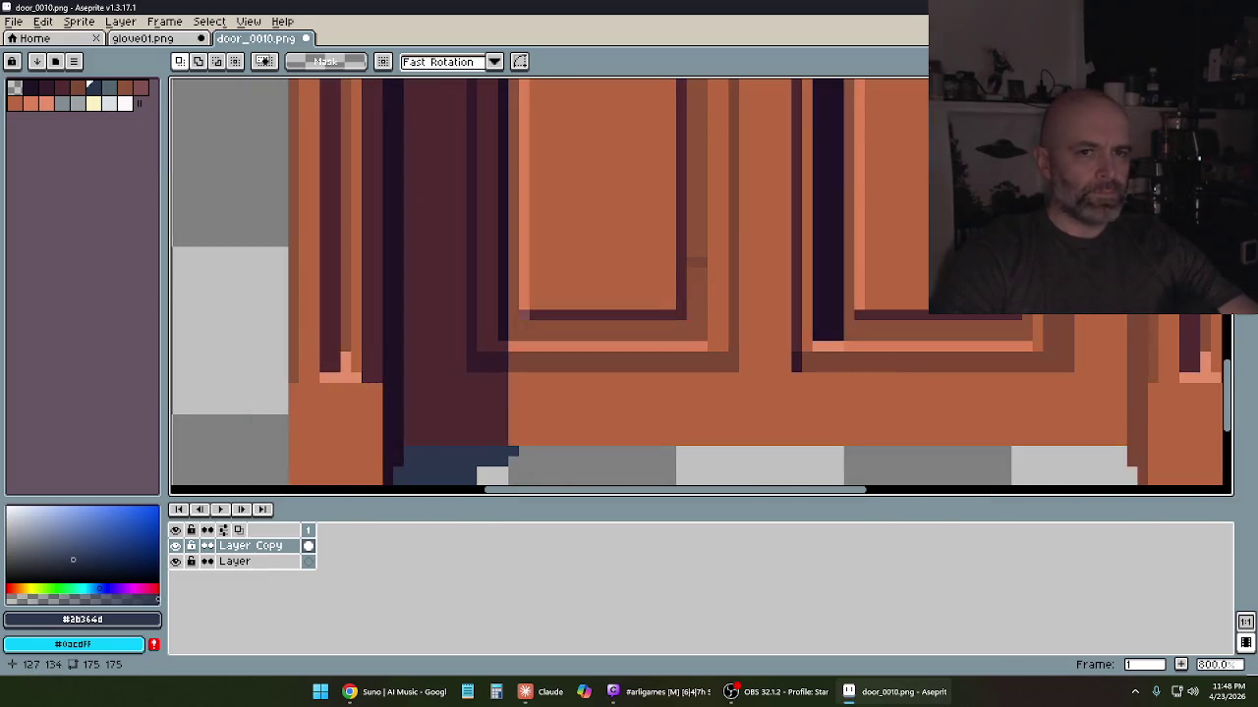
key(e)
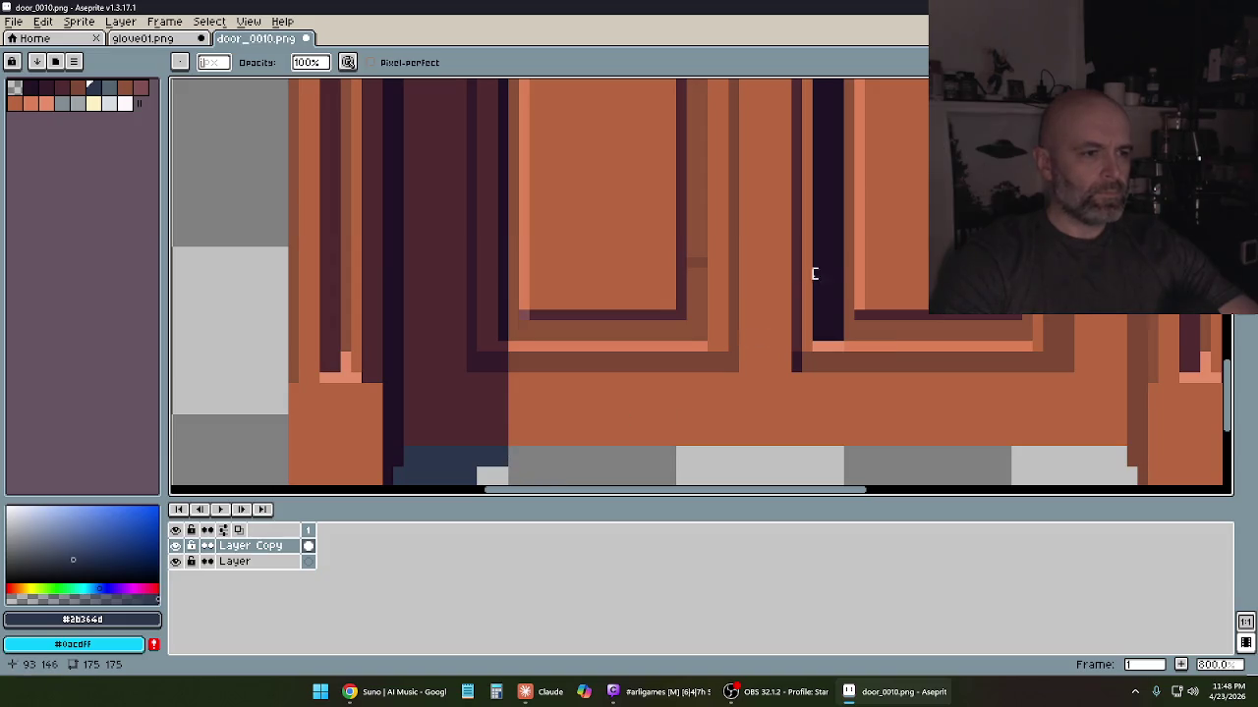
scroll(814, 273, down, 3)
drag(671, 231, 671, 350)
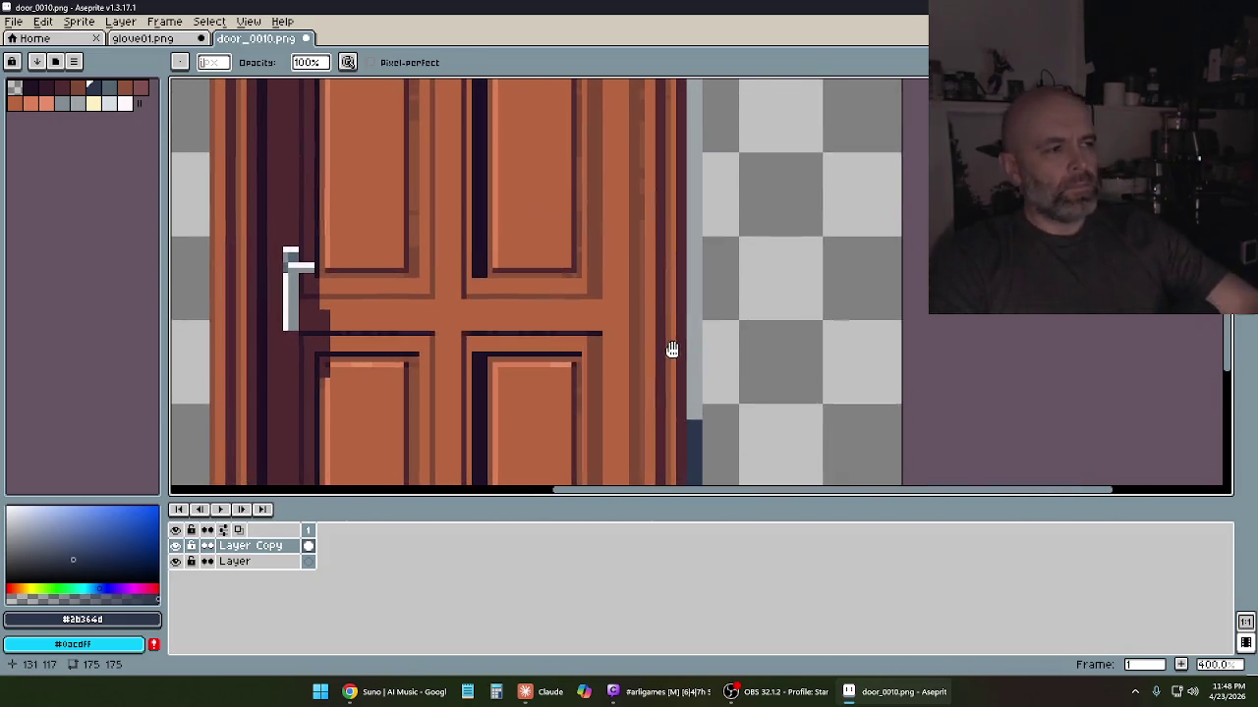
drag(714, 203, 713, 311)
scroll(707, 277, down, 1)
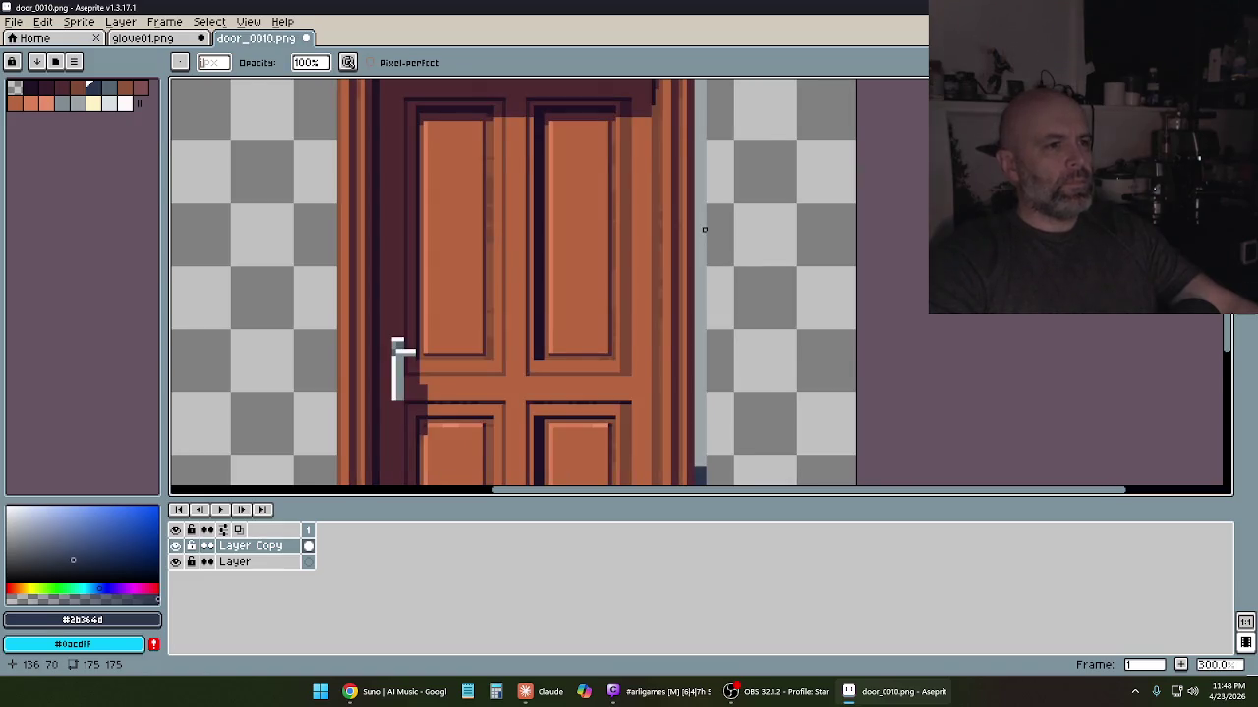
scroll(703, 229, down, 1)
drag(710, 183, 703, 236)
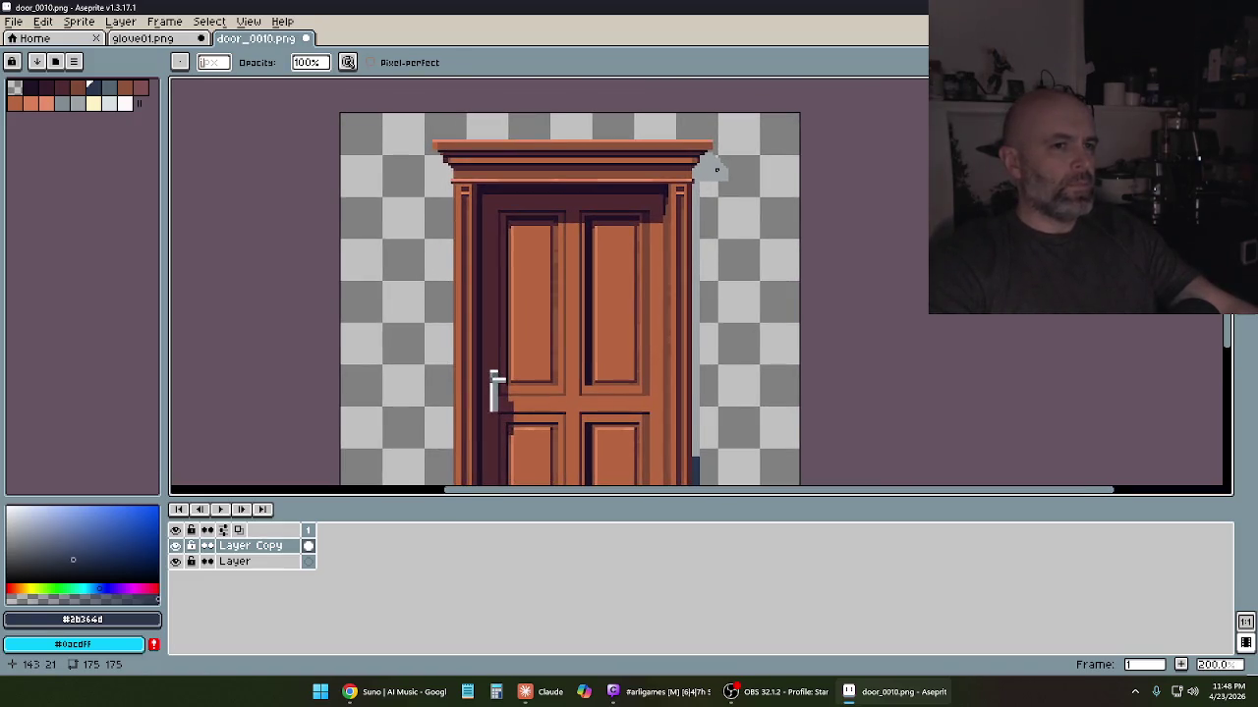
mouse_move(530, 492)
mouse_down()
mouse_move(553, 284)
mouse_move(527, 323)
mouse_up()
scroll(553, 283, up, 2)
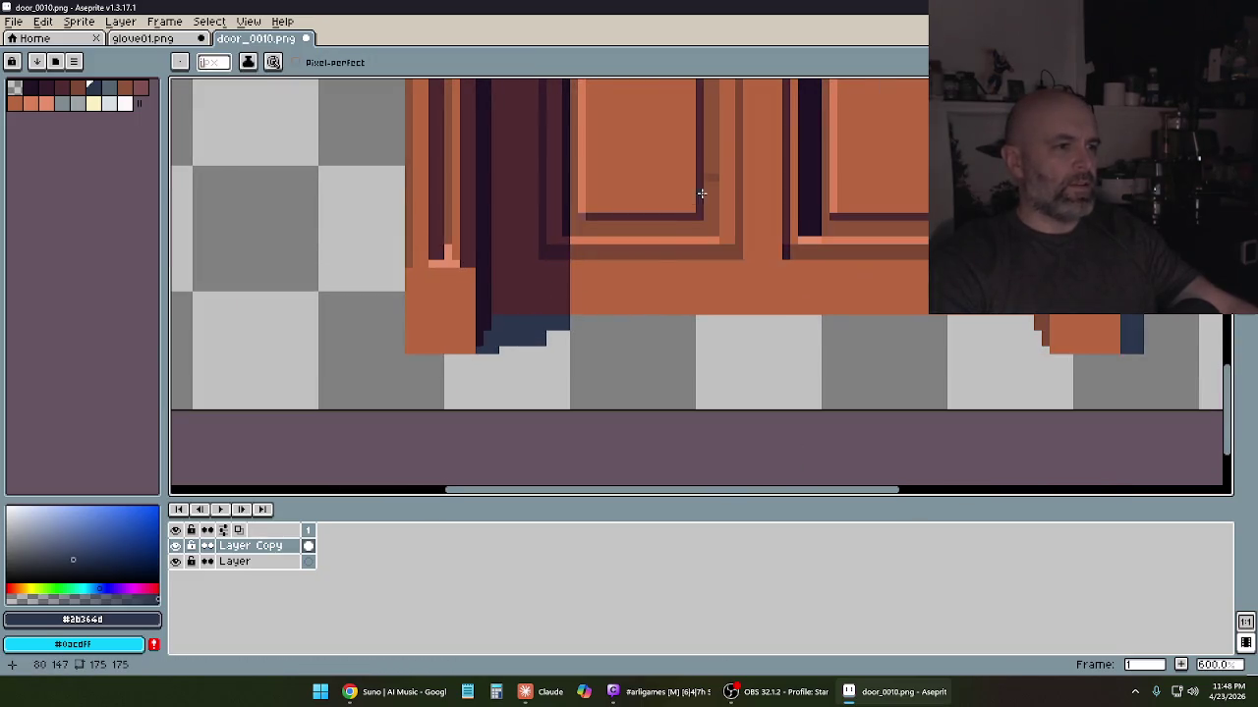
drag(707, 166, 553, 278)
scroll(553, 278, down, 1)
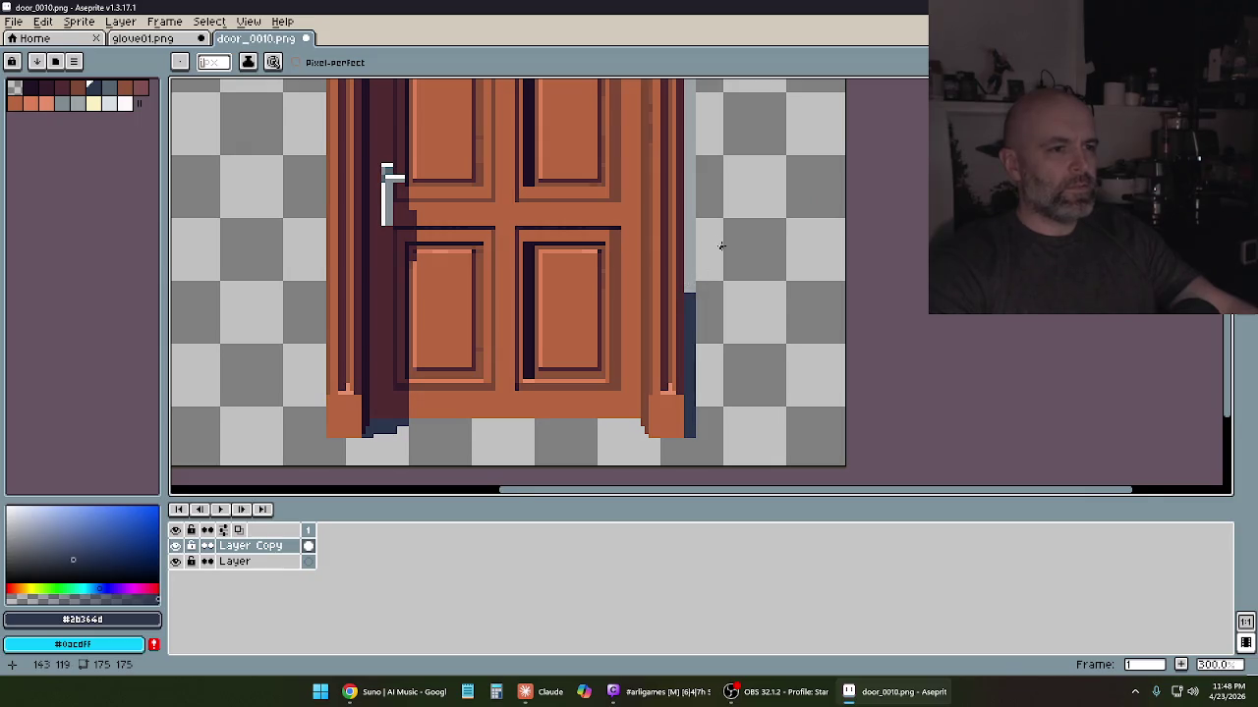
drag(721, 246, 703, 285)
Flood-fill the light grey strip on the door's right edge with dark navy
key(g)
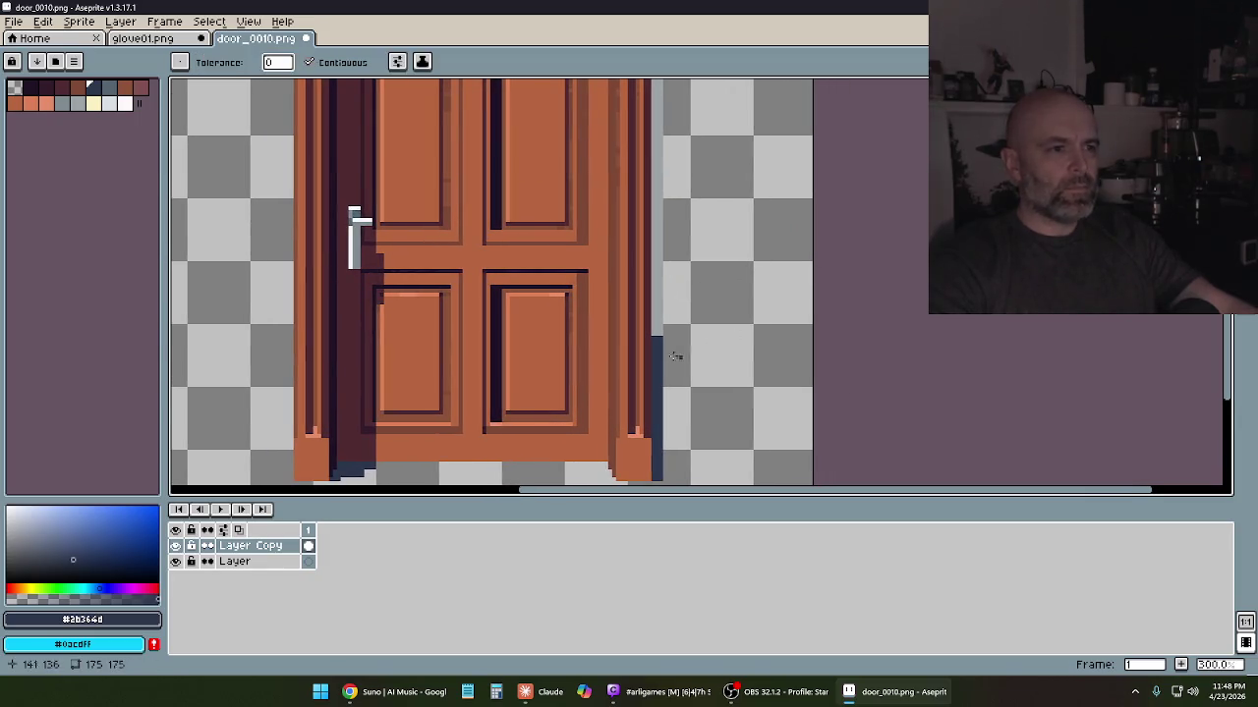
click(656, 318)
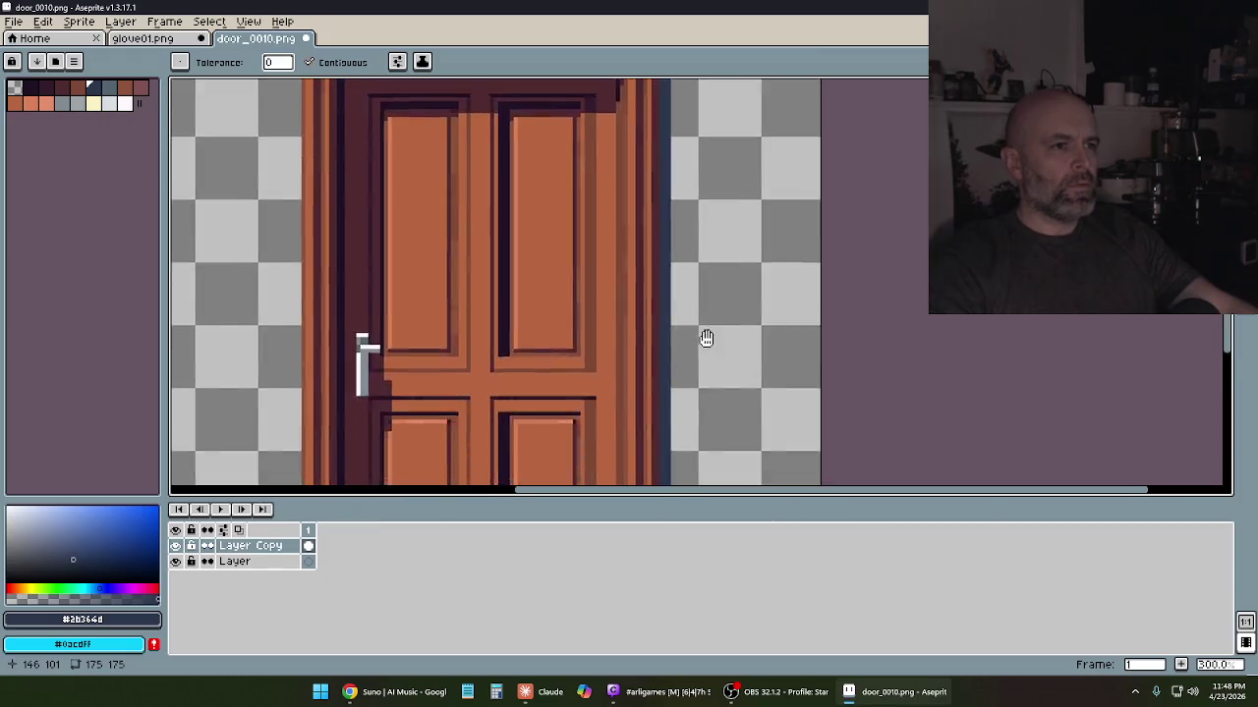
scroll(706, 258, down, 1)
scroll(688, 256, down, 1)
scroll(688, 255, up, 1)
mouse_move(678, 266)
mouse_down()
mouse_move(672, 251)
mouse_move(646, 384)
mouse_up()
scroll(614, 296, up, 2)
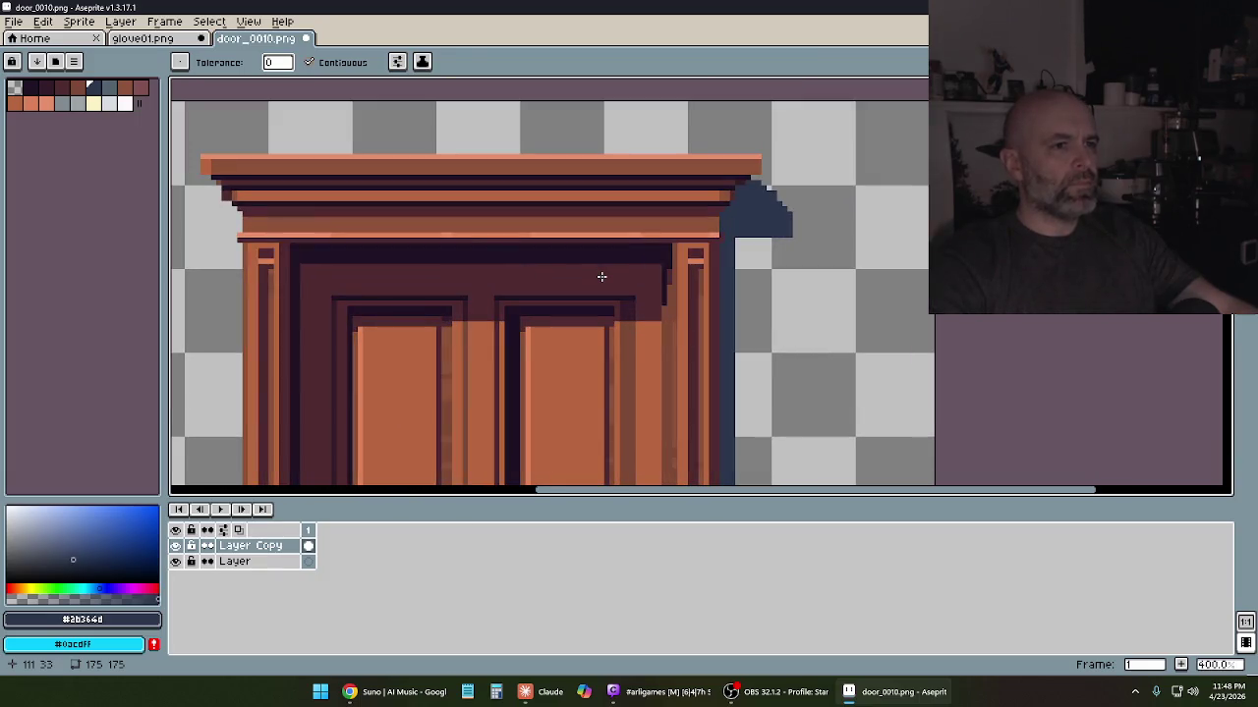
scroll(601, 276, down, 1)
scroll(589, 279, down, 2)
scroll(576, 281, up, 2)
scroll(577, 281, down, 1)
scroll(542, 220, down, 2)
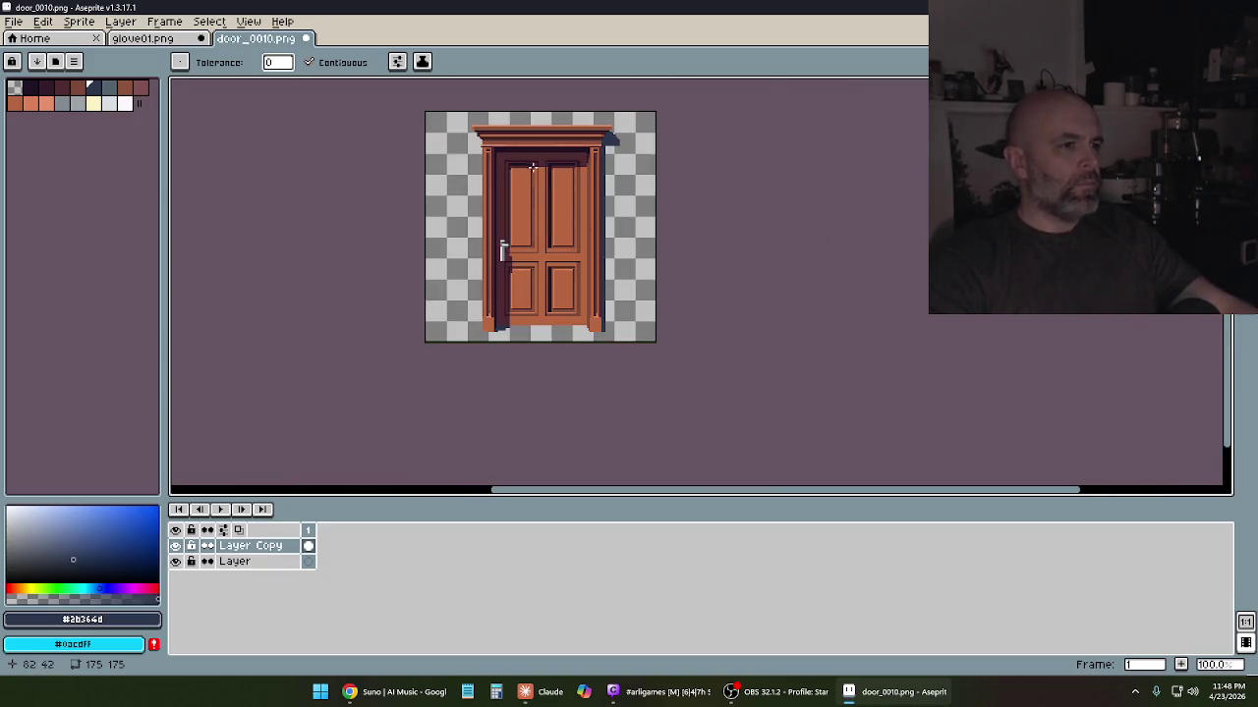
Recentre the small door sprite and look in the menu for the canvas trim command
drag(522, 152, 535, 189)
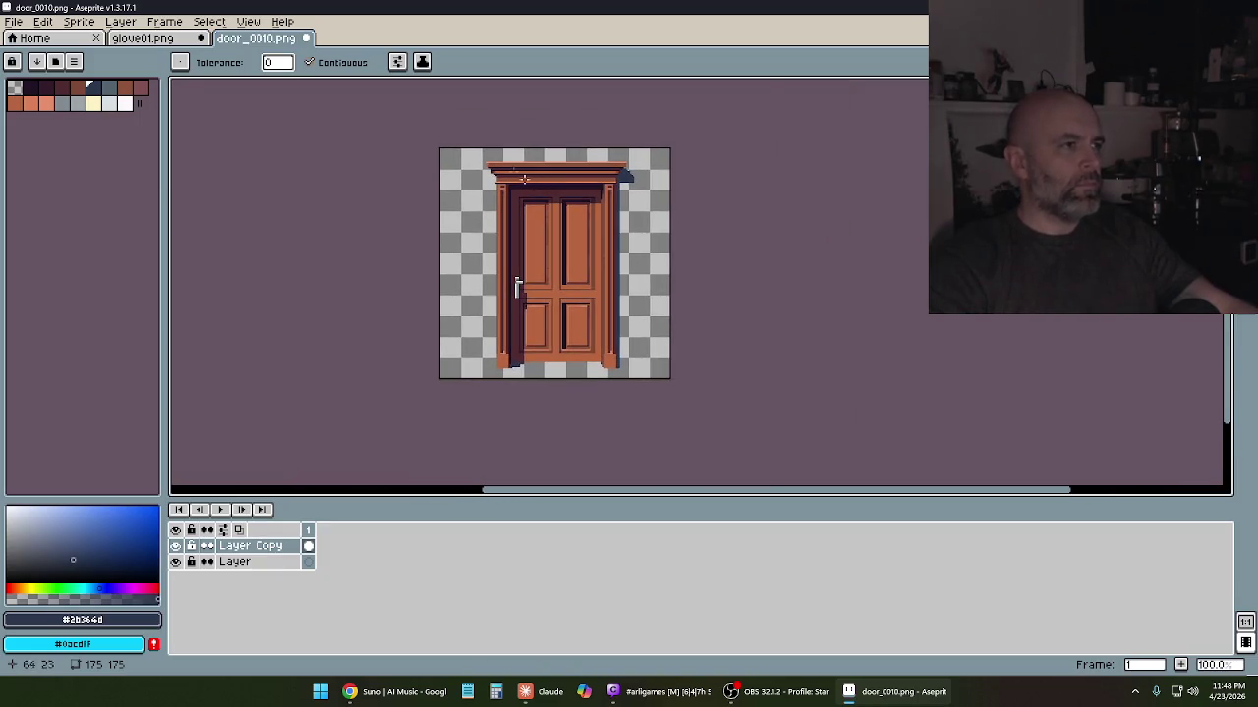
key(m)
scroll(522, 194, up, 2)
scroll(548, 210, up, 1)
scroll(551, 204, down, 2)
scroll(545, 196, down, 2)
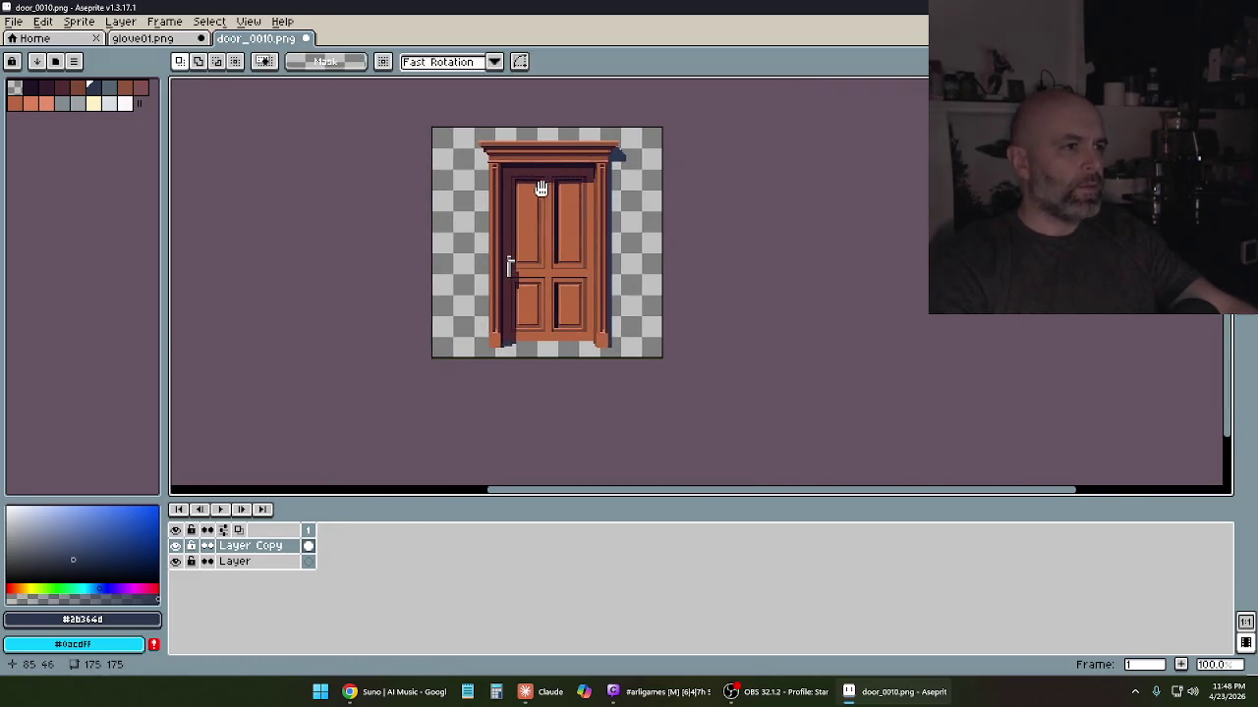
click(167, 24)
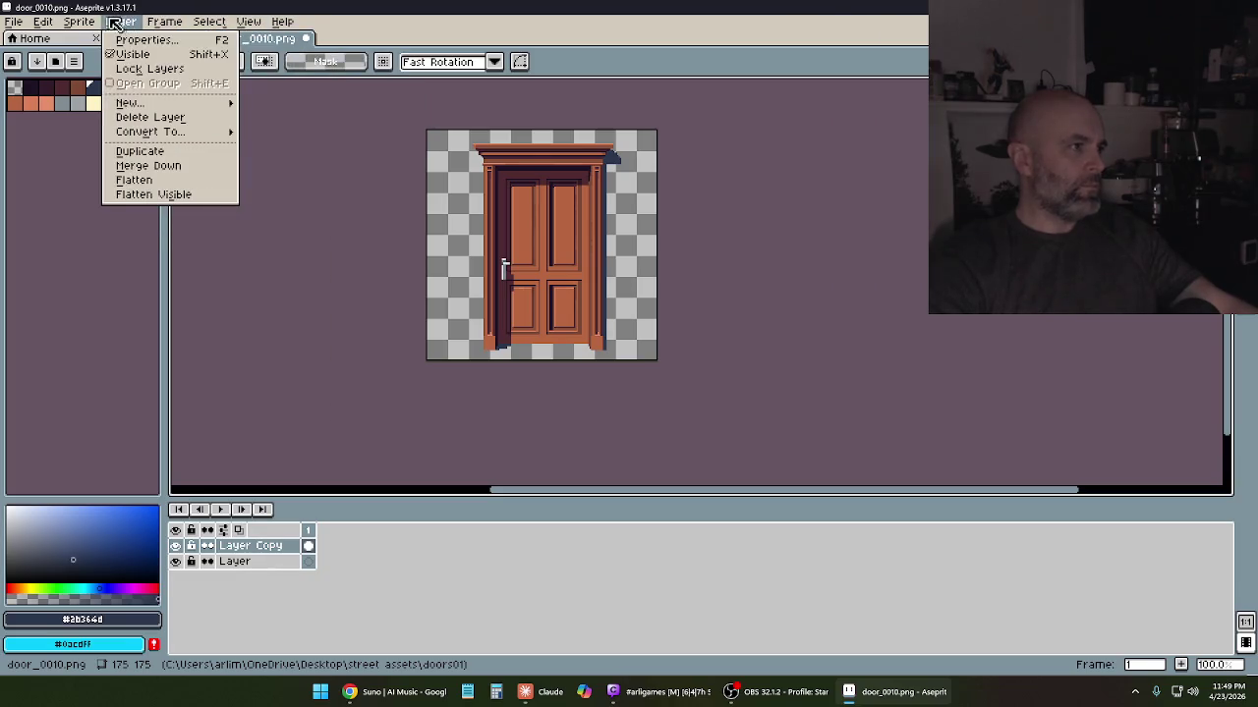
Trim the canvas down to the door
click(117, 157)
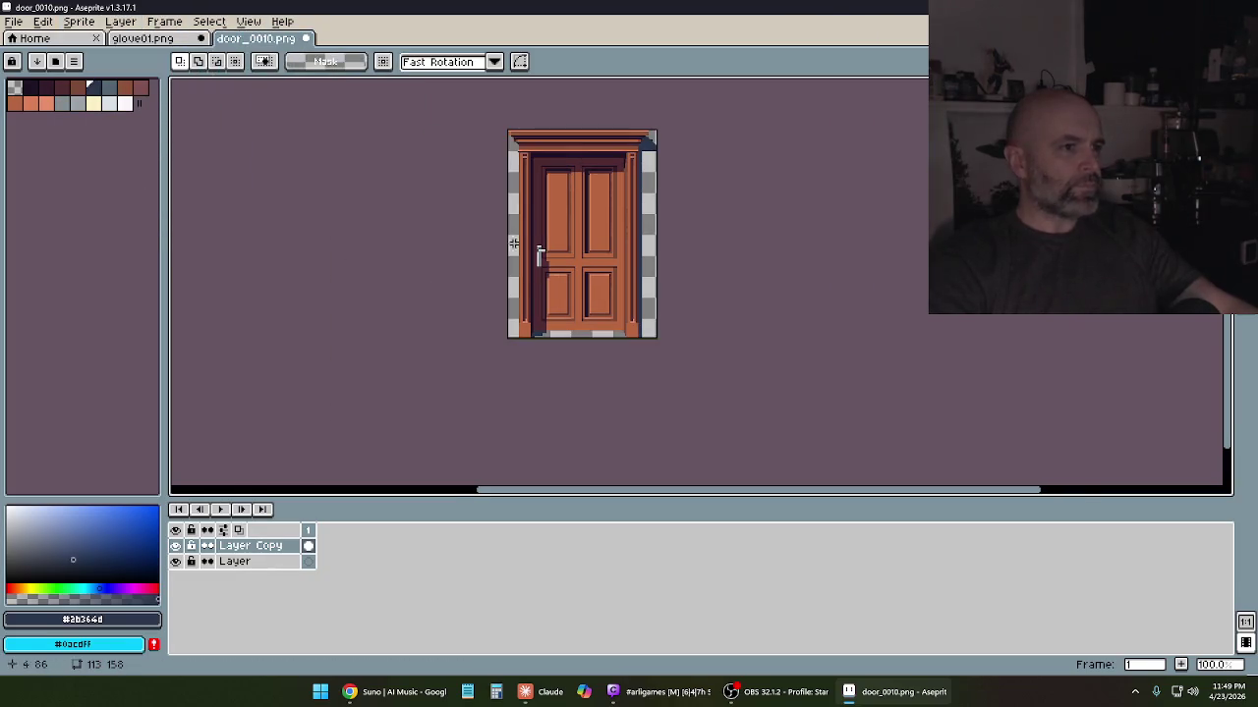
scroll(539, 164, up, 1)
drag(539, 164, 532, 281)
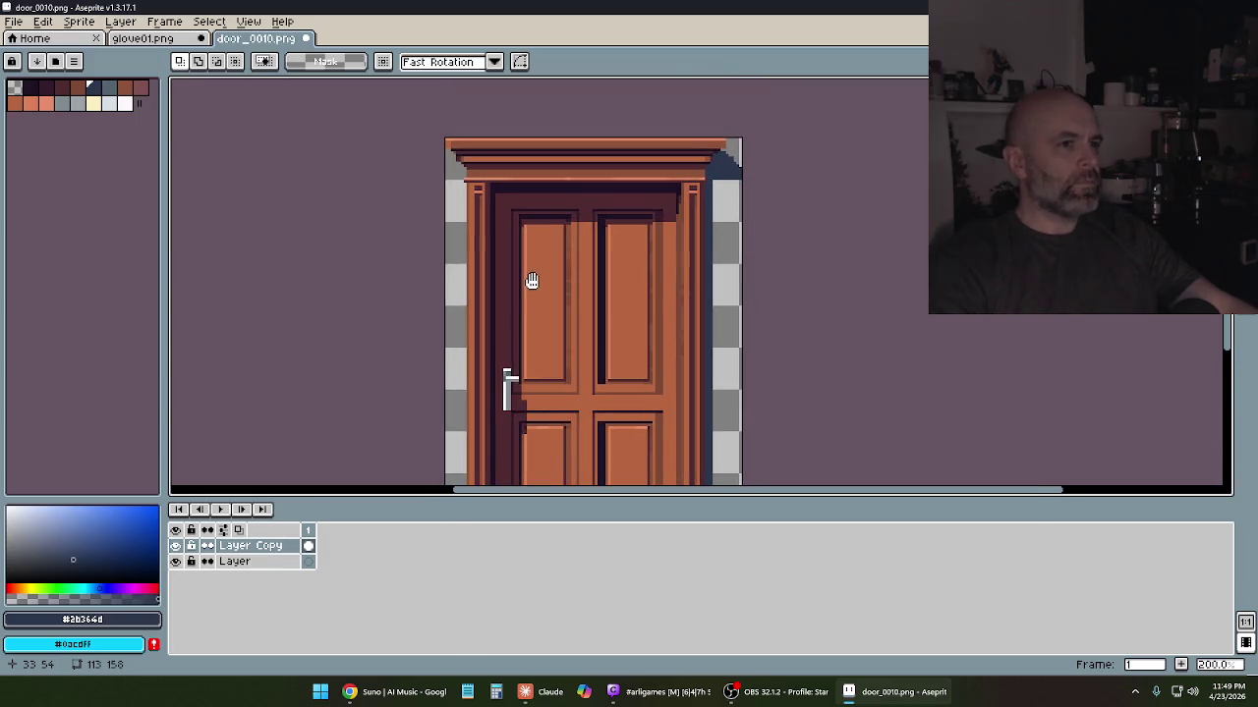
Export the door sprite as door10.png into a recent export folder
click(12, 24)
mouse_move(33, 151)
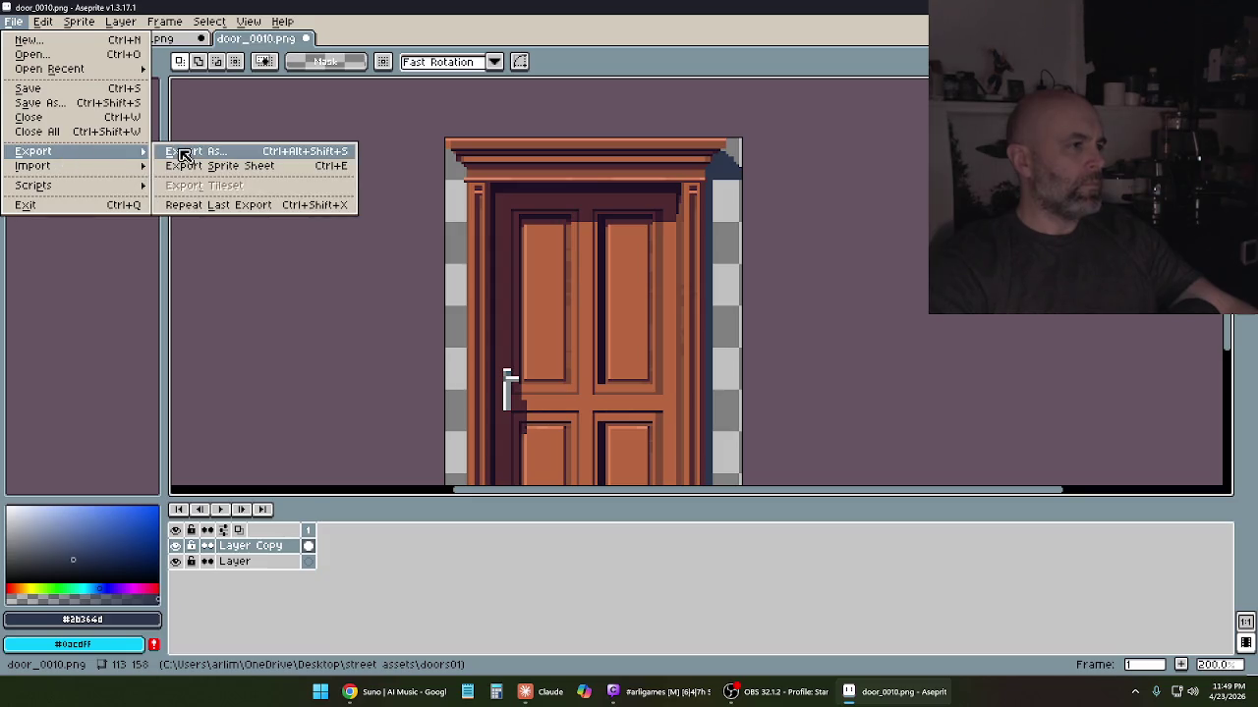
click(184, 152)
click(356, 57)
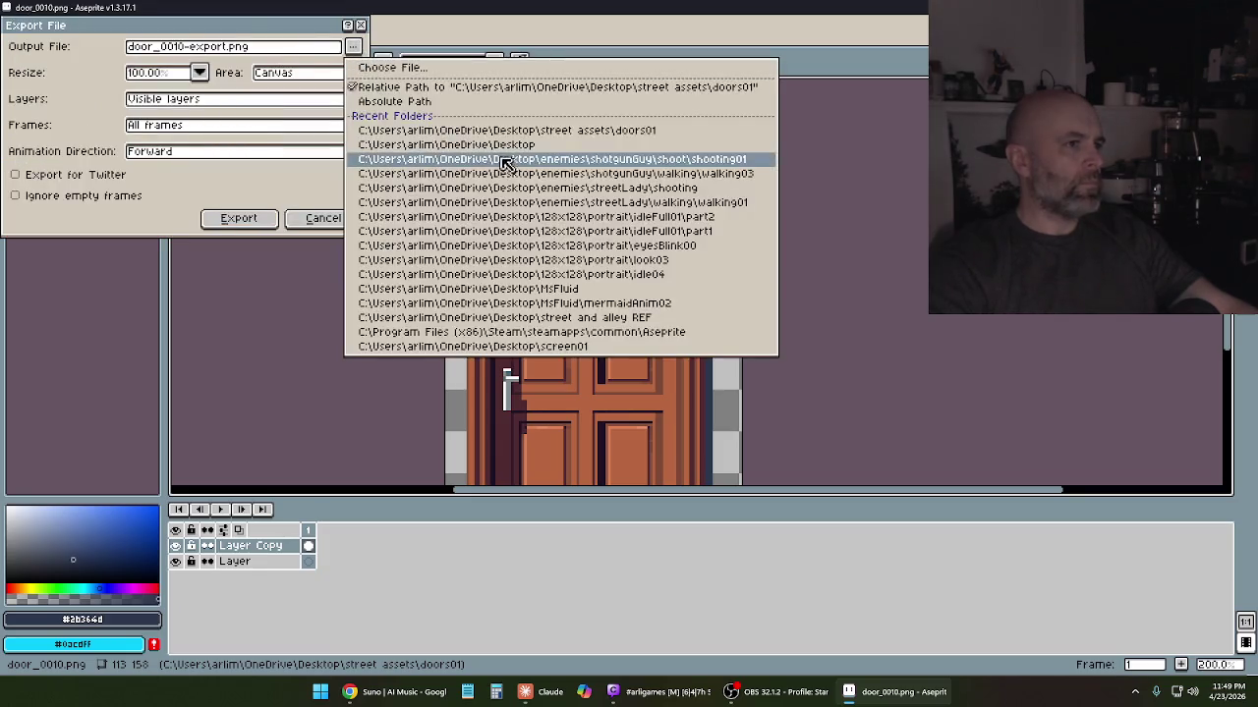
click(503, 147)
click(265, 49)
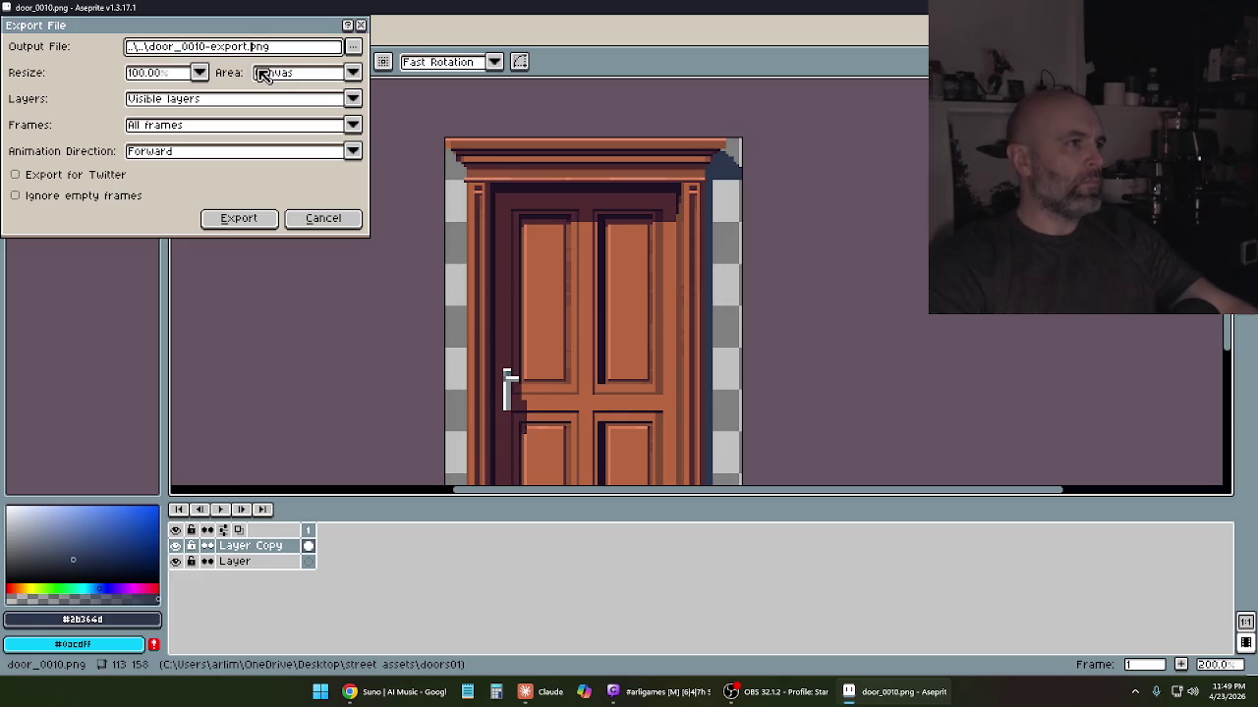
key(BackSpace)
key(BackSpace)
key(BackSpace)
key(BackSpace)
key(BackSpace)
key(BackSpace)
key(BackSpace)
key(BackSpace)
text(10)
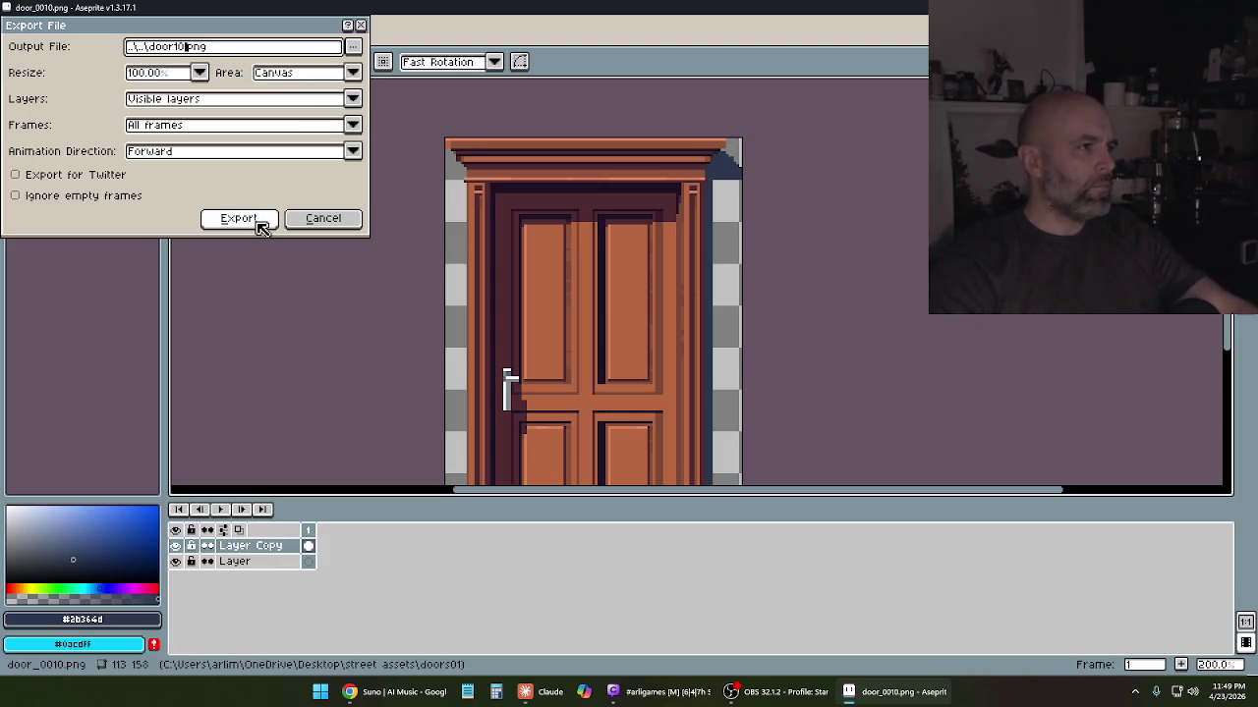
click(360, 48)
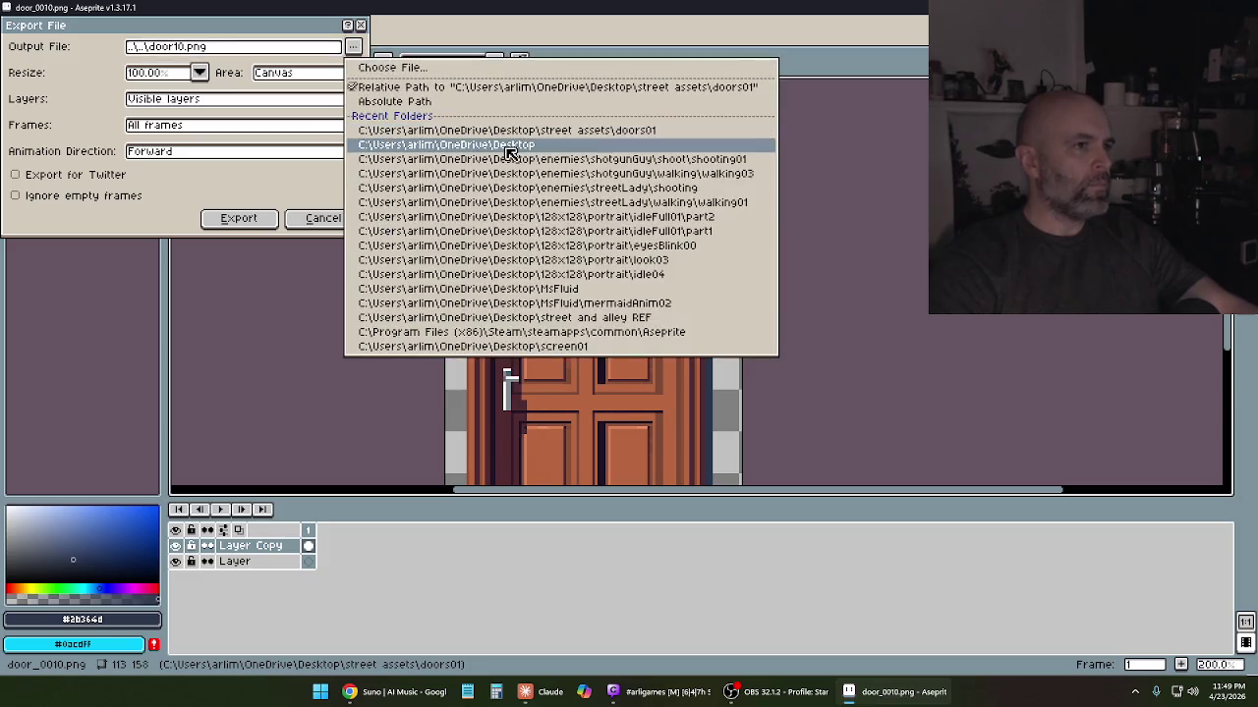
key(Escape)
click(246, 218)
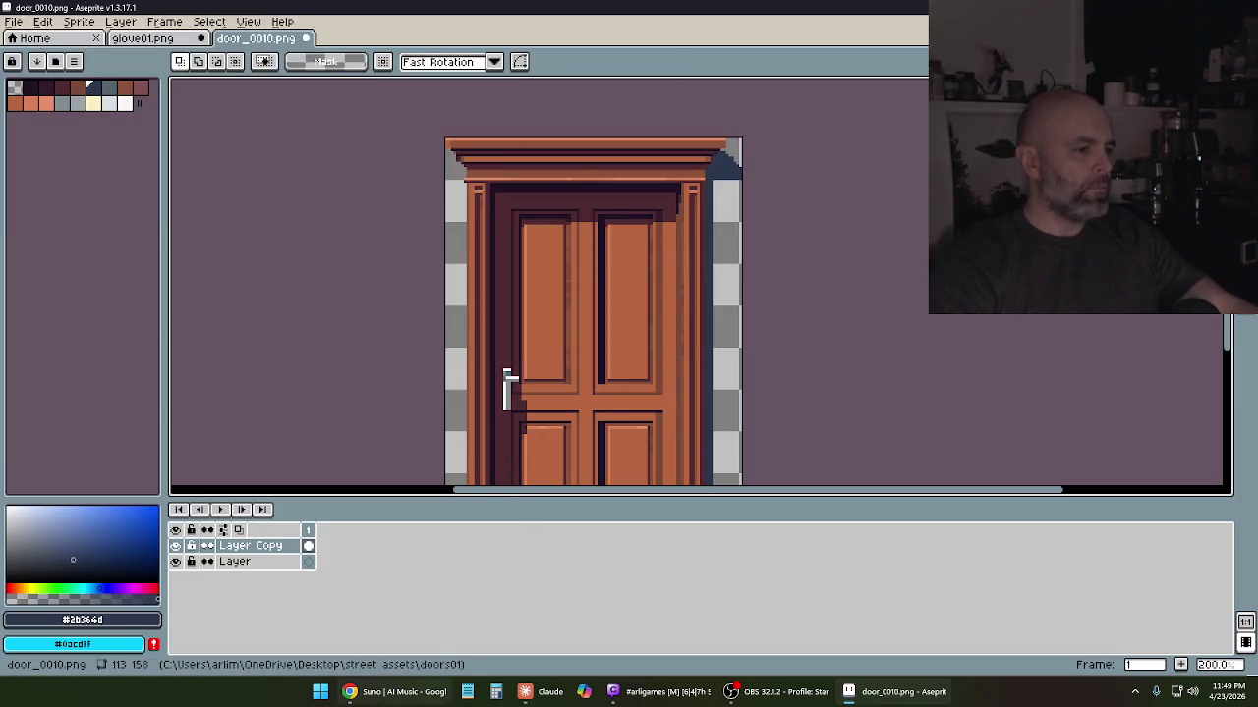
Create a doors(180) desktop folder, move door10.png into it, and open street assets
click(877, 701)
right_click(315, 477)
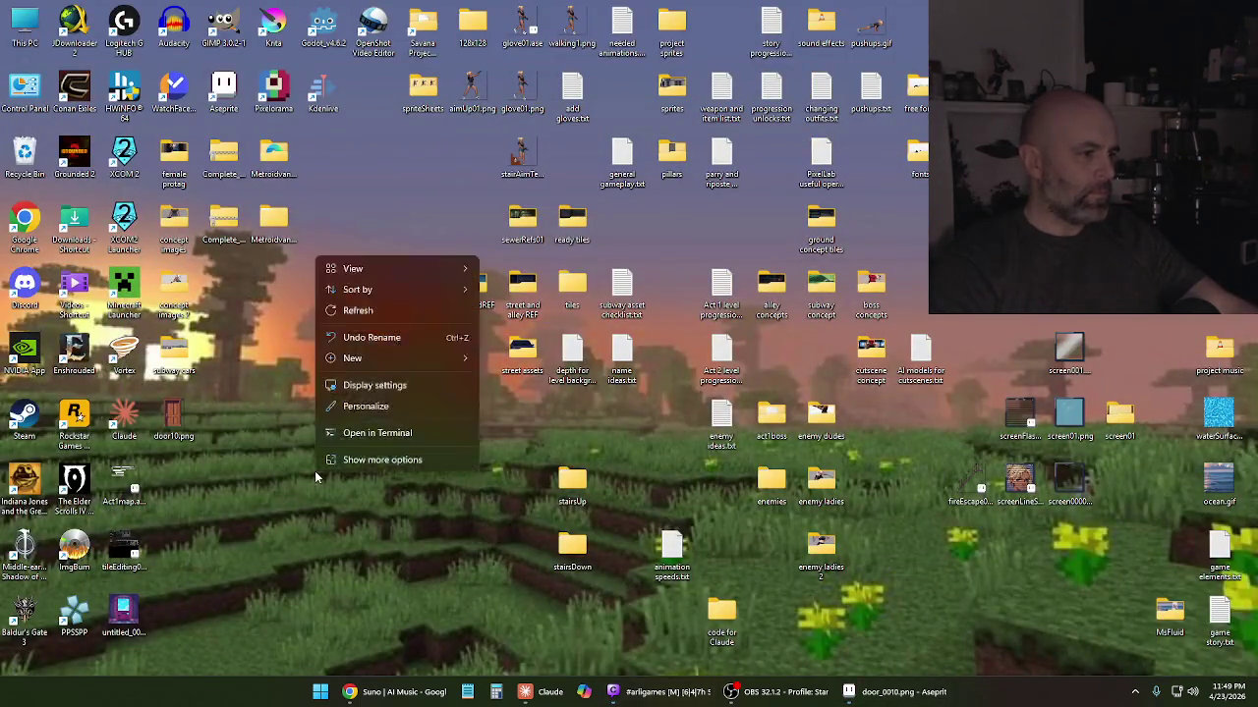
mouse_move(352, 357)
click(536, 344)
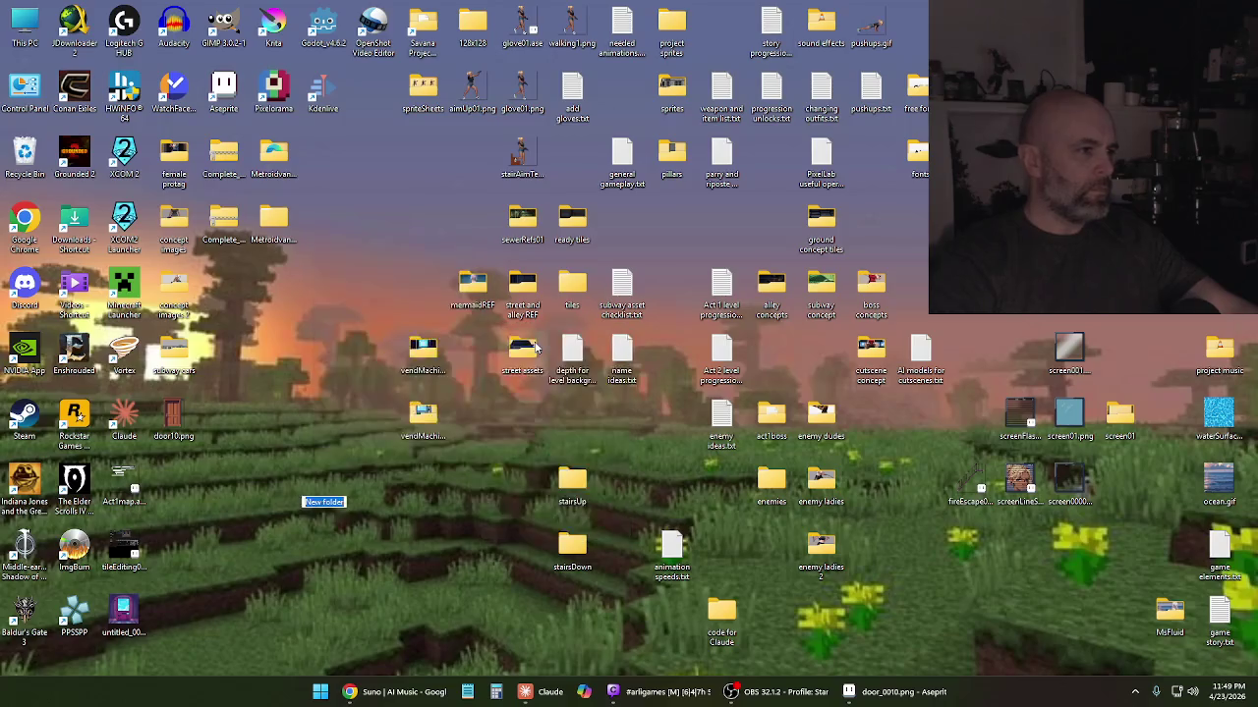
text(c)
key(BackSpace)
text(door)
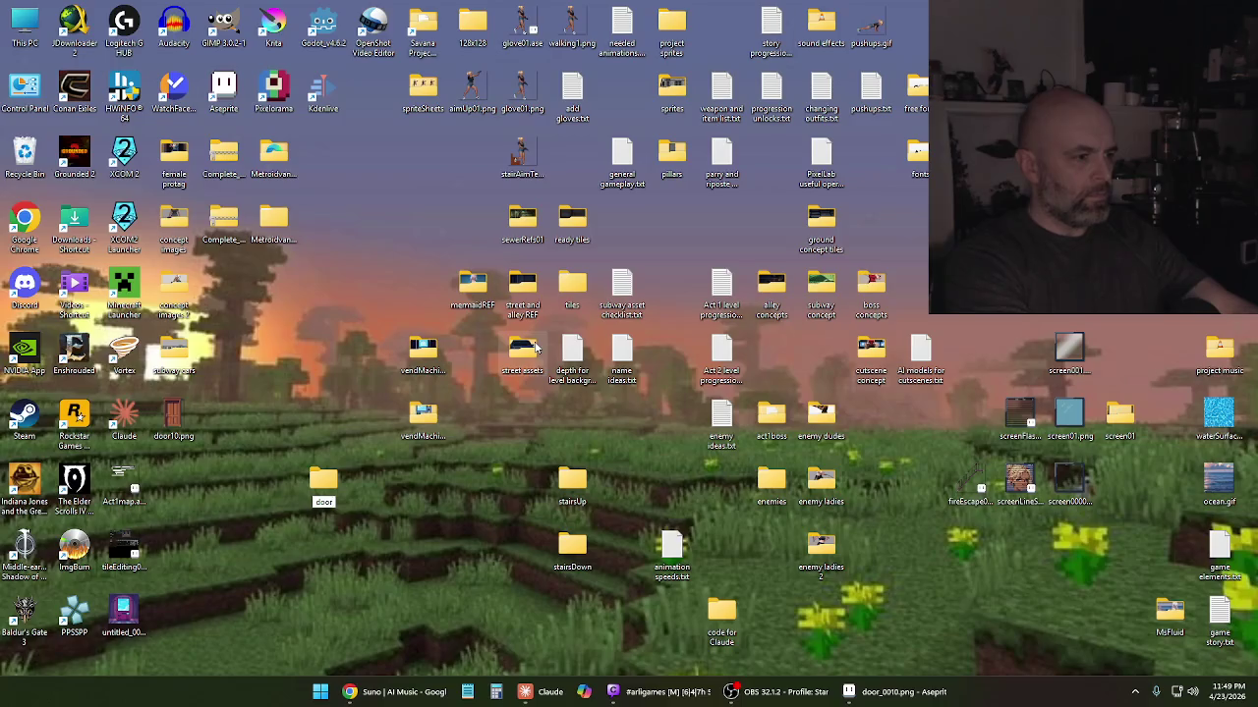
text(s()
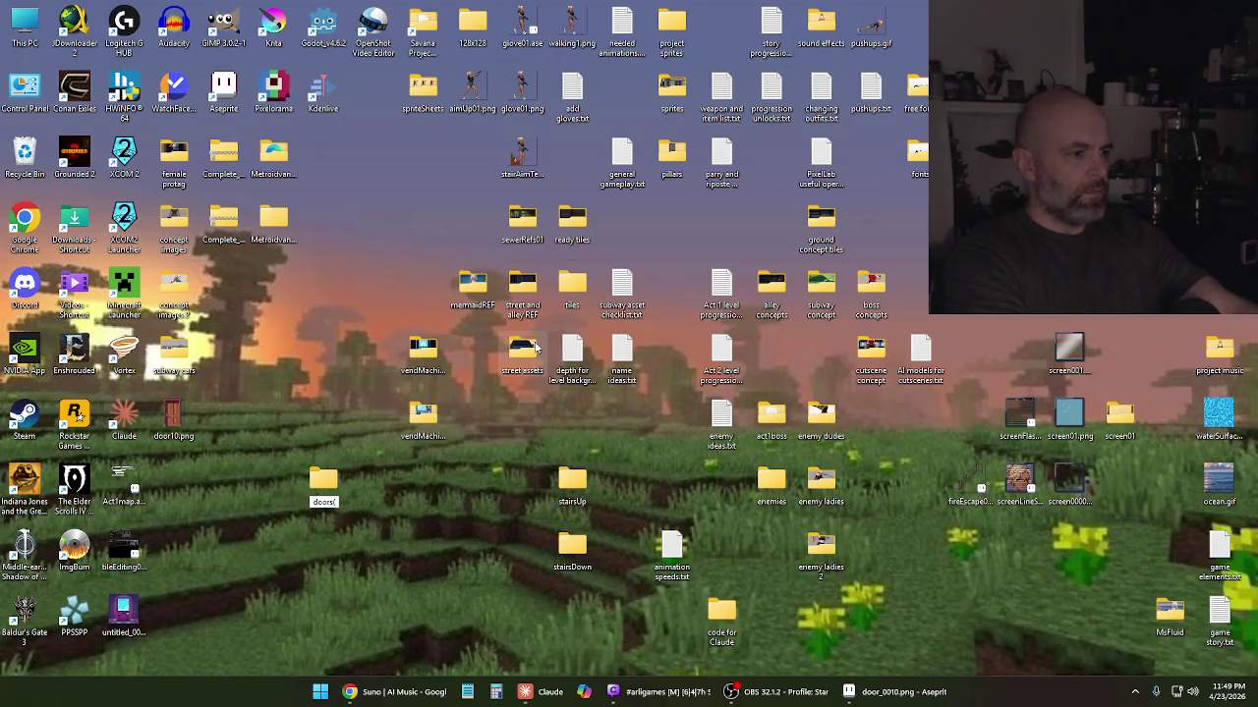
text(180)
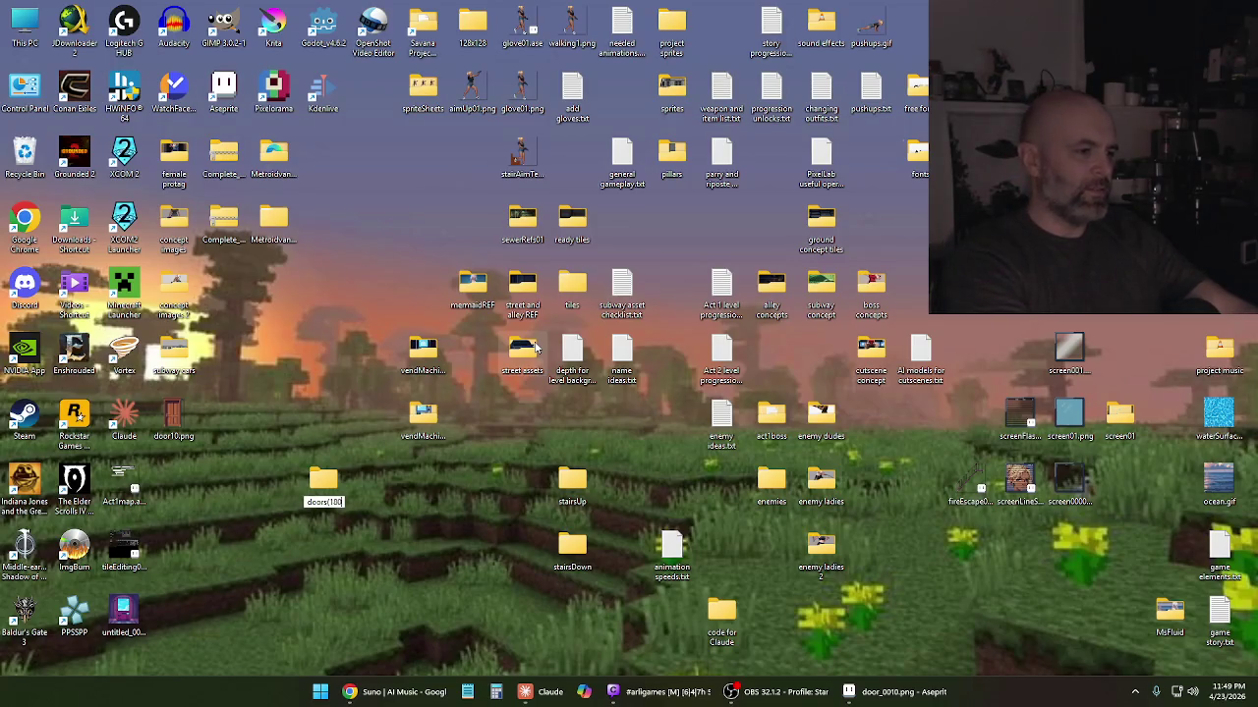
text())
key(Return)
mouse_move(173, 413)
mouse_down()
mouse_move(345, 491)
mouse_move(329, 491)
mouse_move(527, 371)
mouse_up()
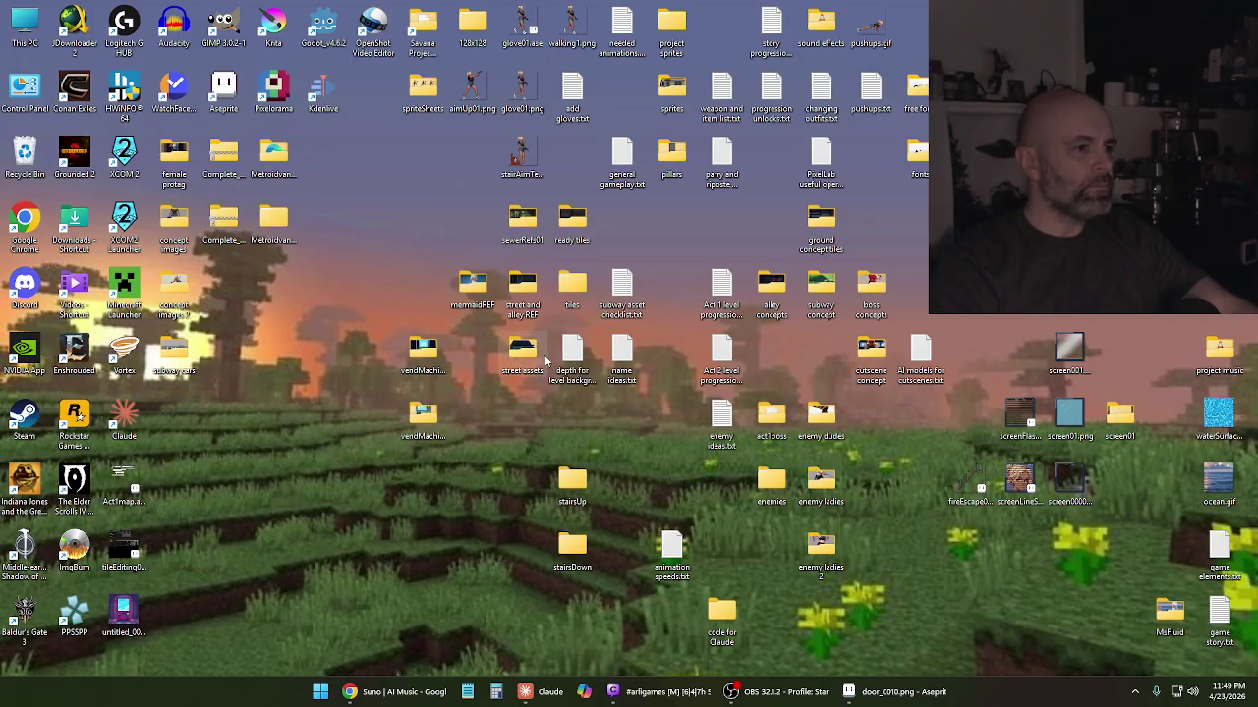
double_click(531, 362)
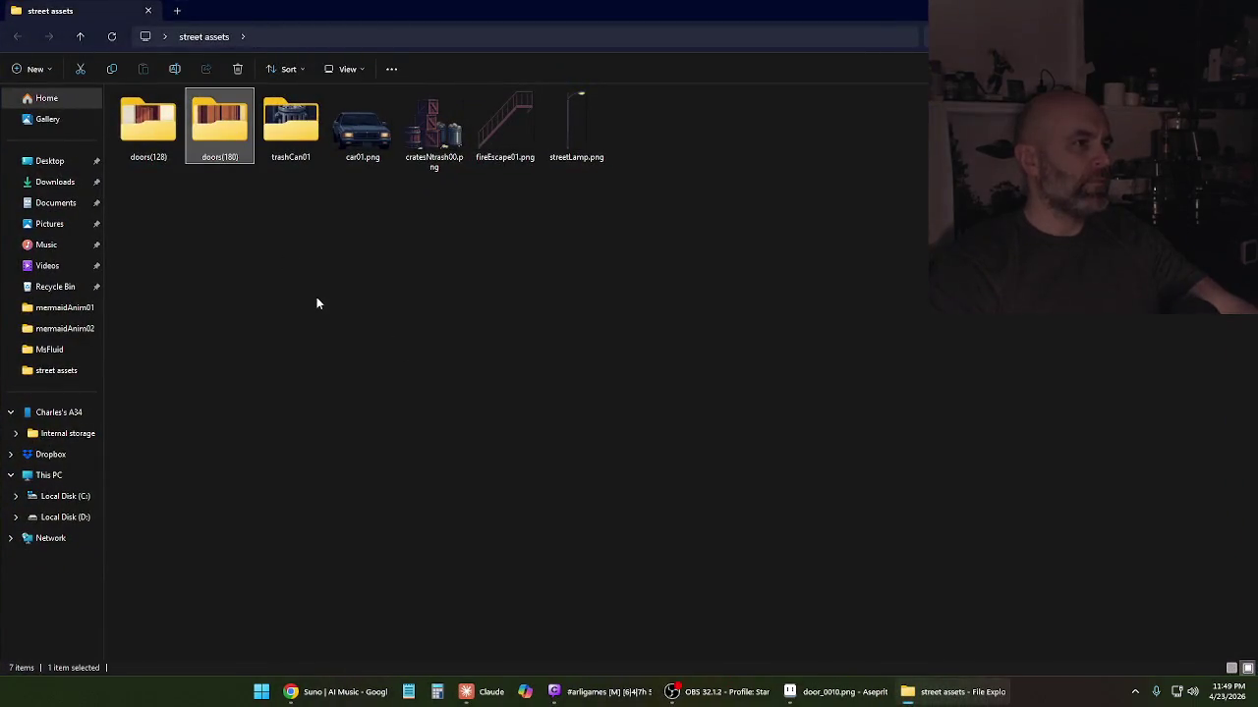
Close door_0010.png and glove01.png in Aseprite without saving changes
click(316, 303)
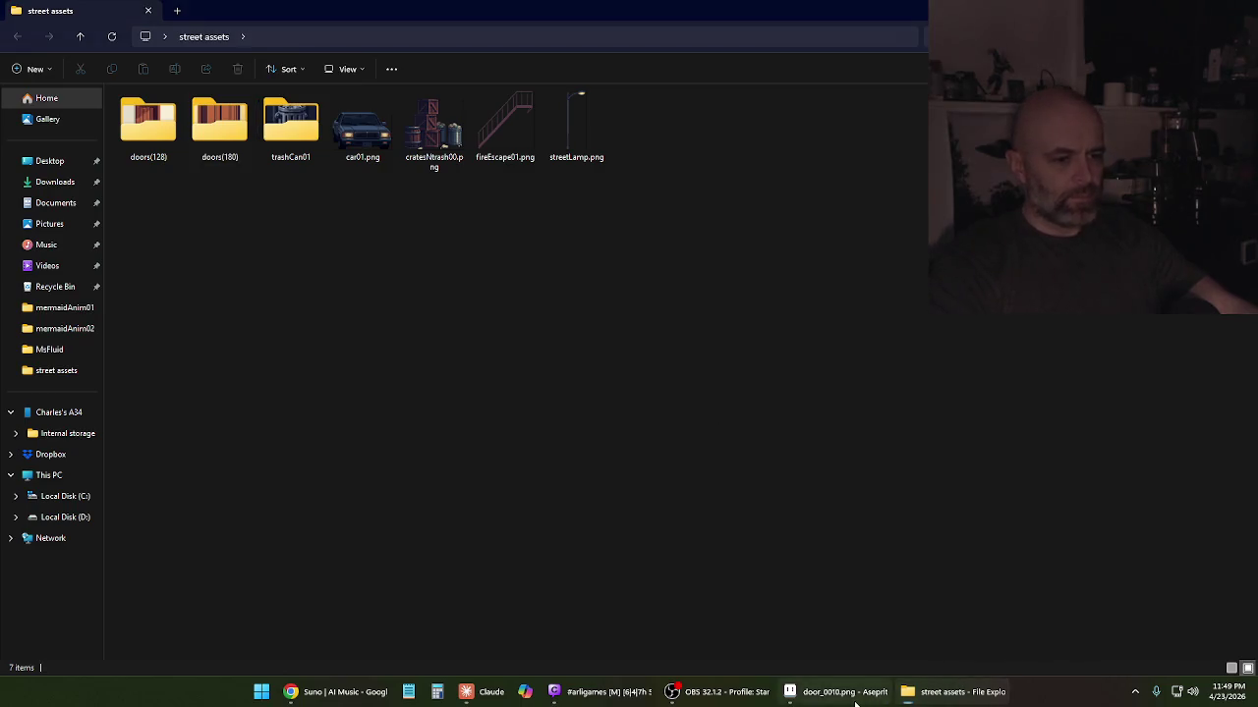
click(840, 692)
click(313, 44)
click(635, 374)
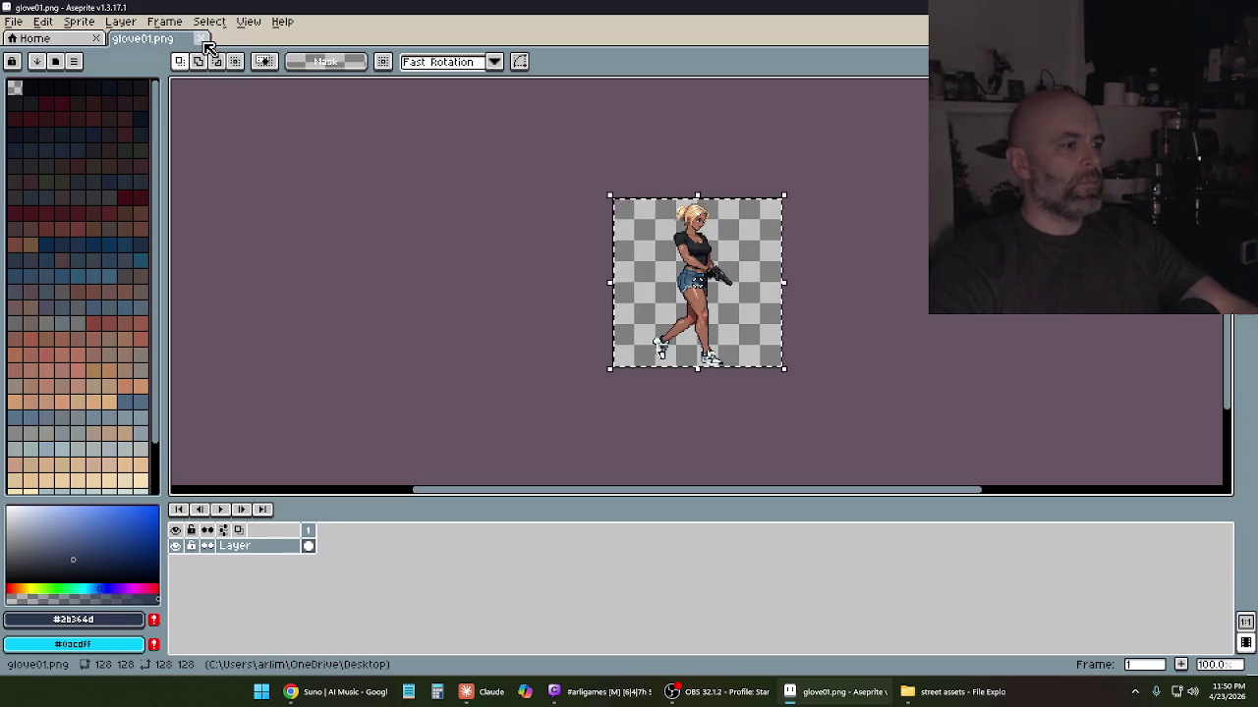
click(203, 39)
click(612, 373)
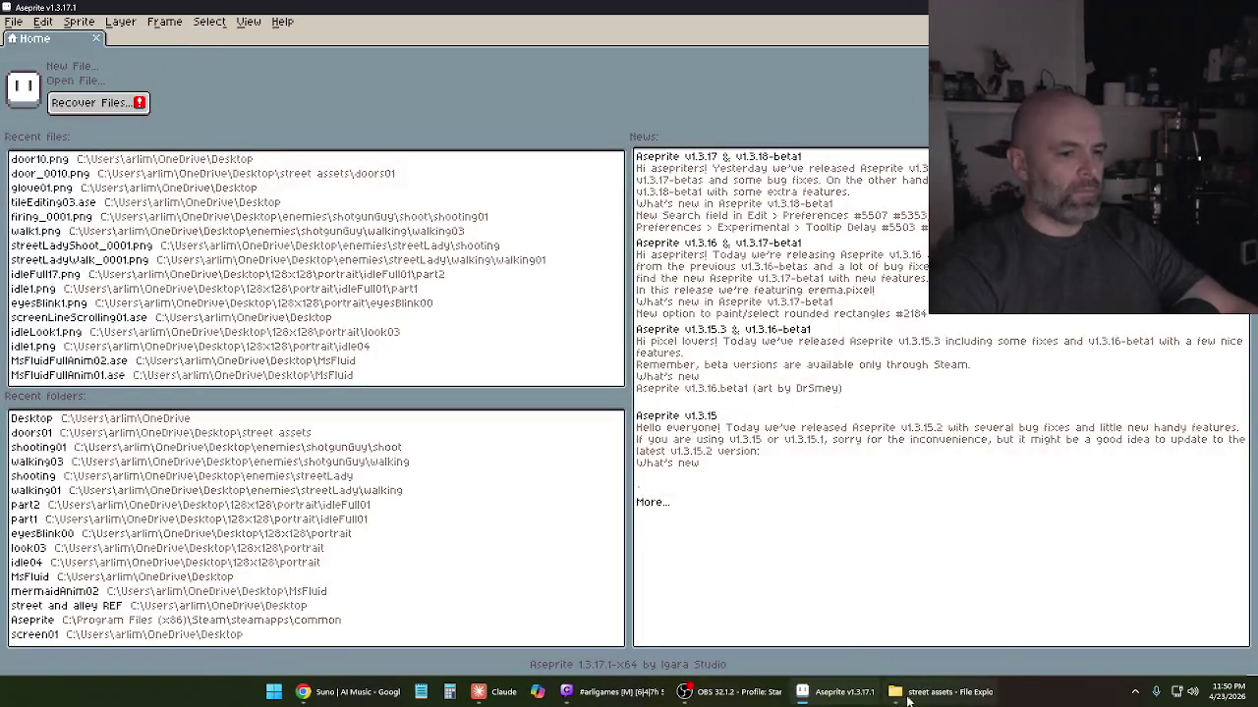
Open the doors(128) folder in File Explorer and select door_0011.png
click(943, 692)
click(159, 132)
double_click(159, 132)
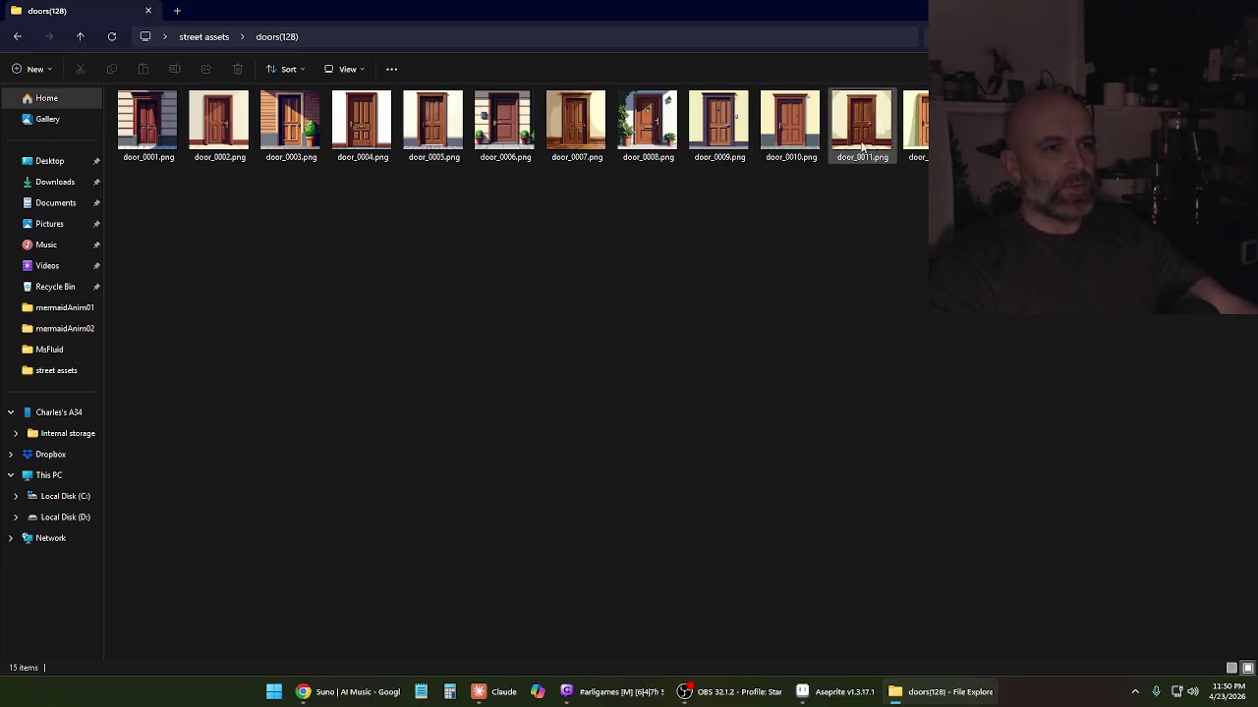
mouse_move(861, 124)
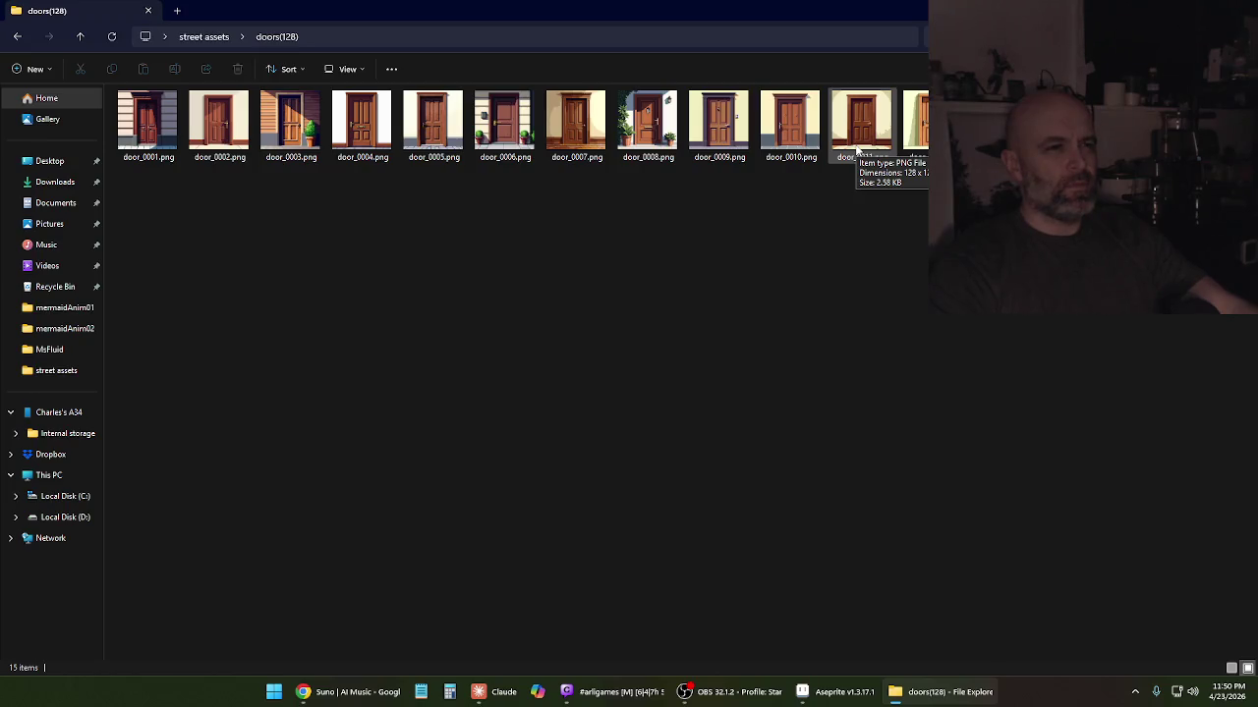
click(877, 141)
double_click(878, 141)
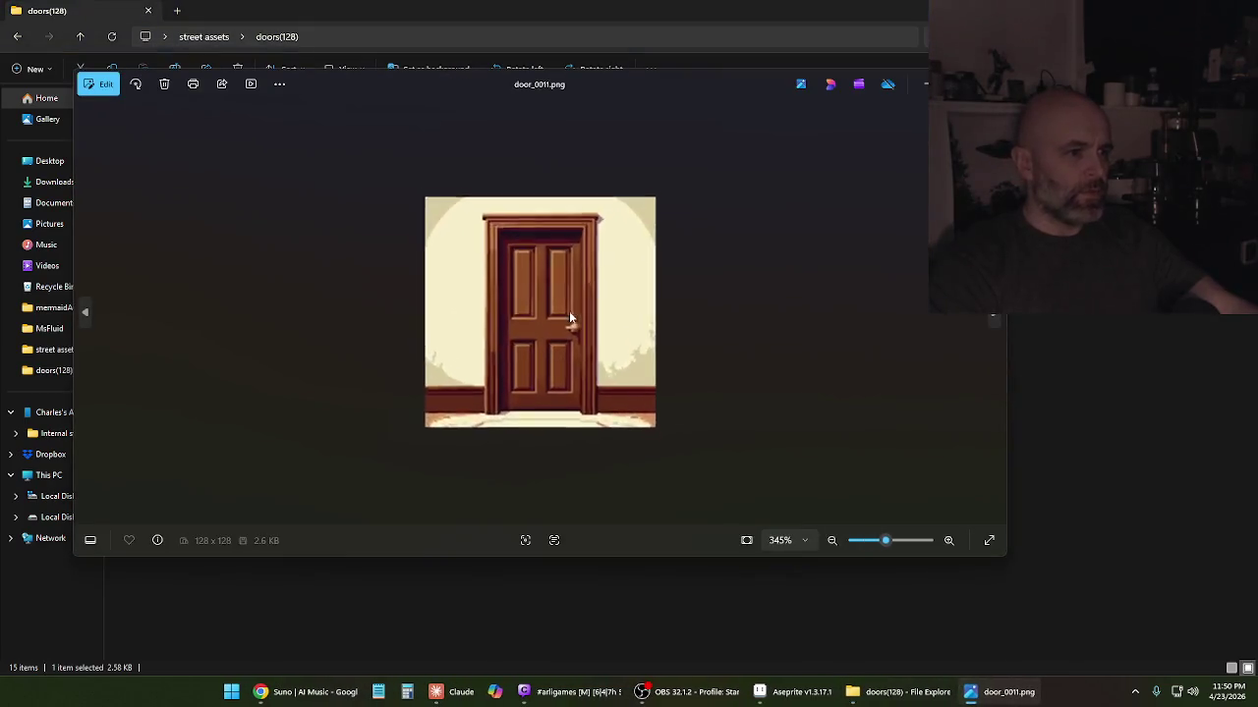
scroll(801, 347, down, 3)
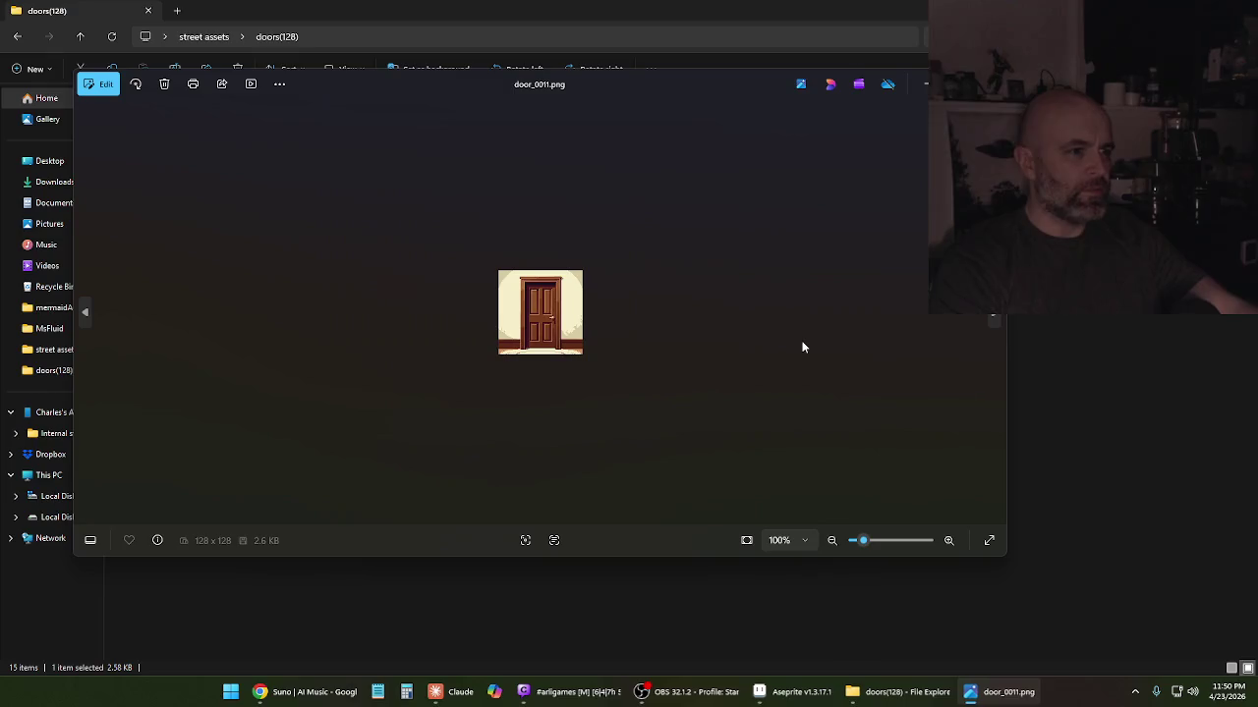
scroll(802, 347, down, 2)
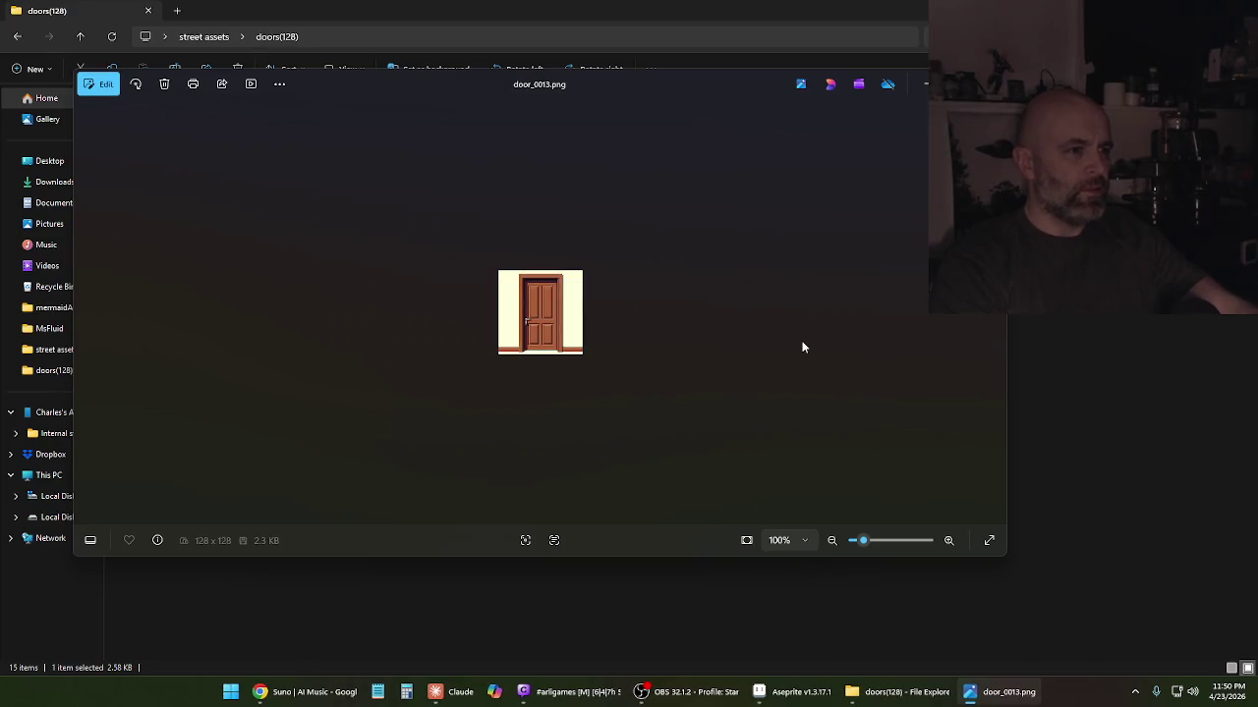
scroll(802, 347, down, 1)
scroll(802, 346, down, 1)
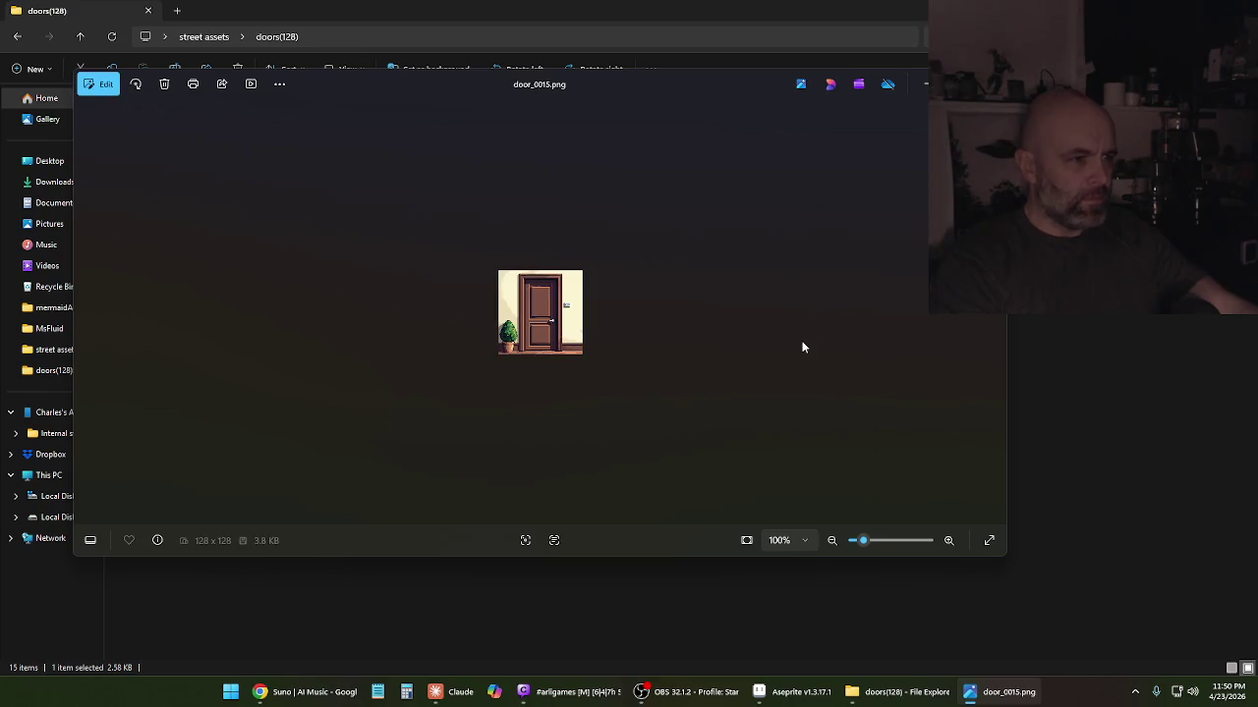
scroll(802, 347, up, 2)
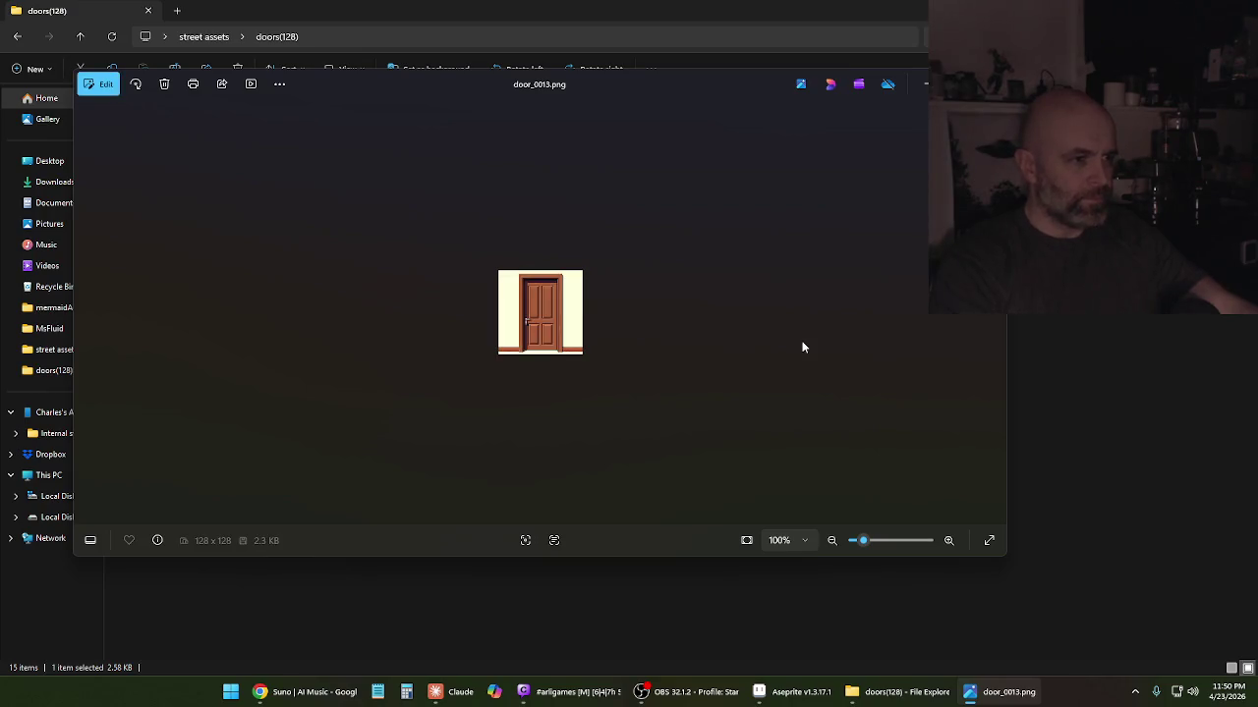
scroll(802, 347, up, 1)
scroll(802, 346, up, 1)
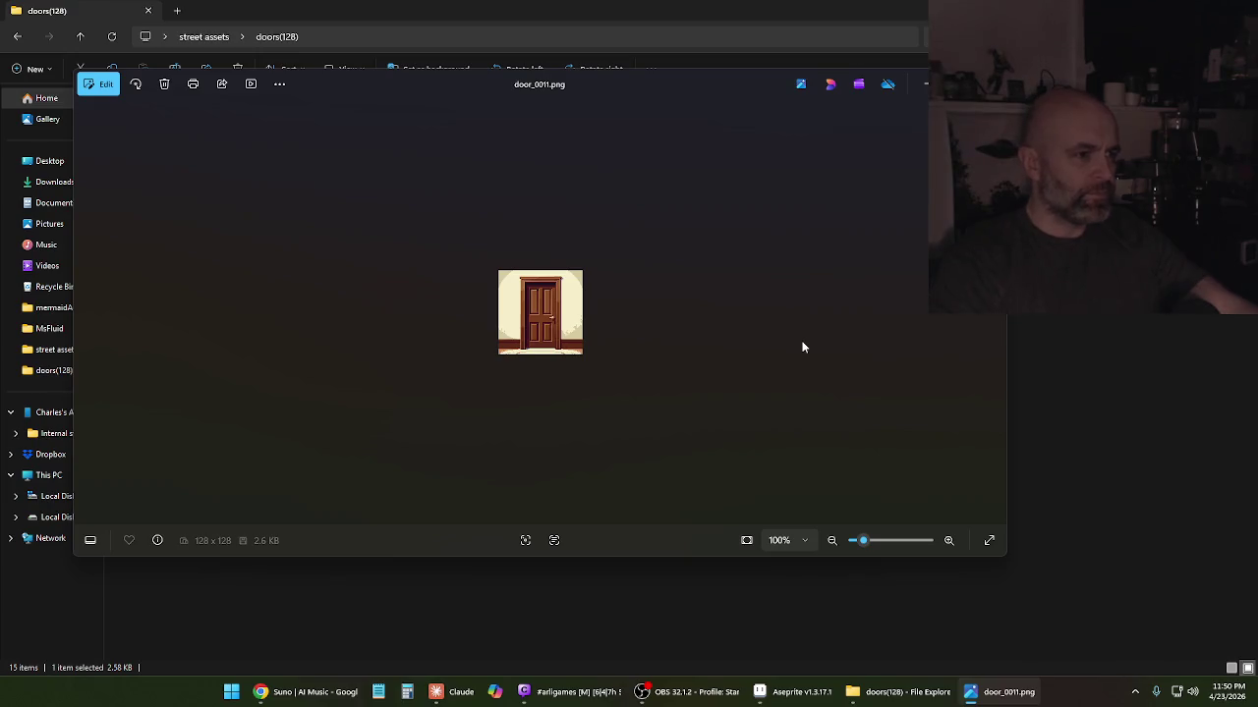
scroll(548, 282, up, 3)
scroll(549, 276, up, 2)
scroll(549, 276, up, 1)
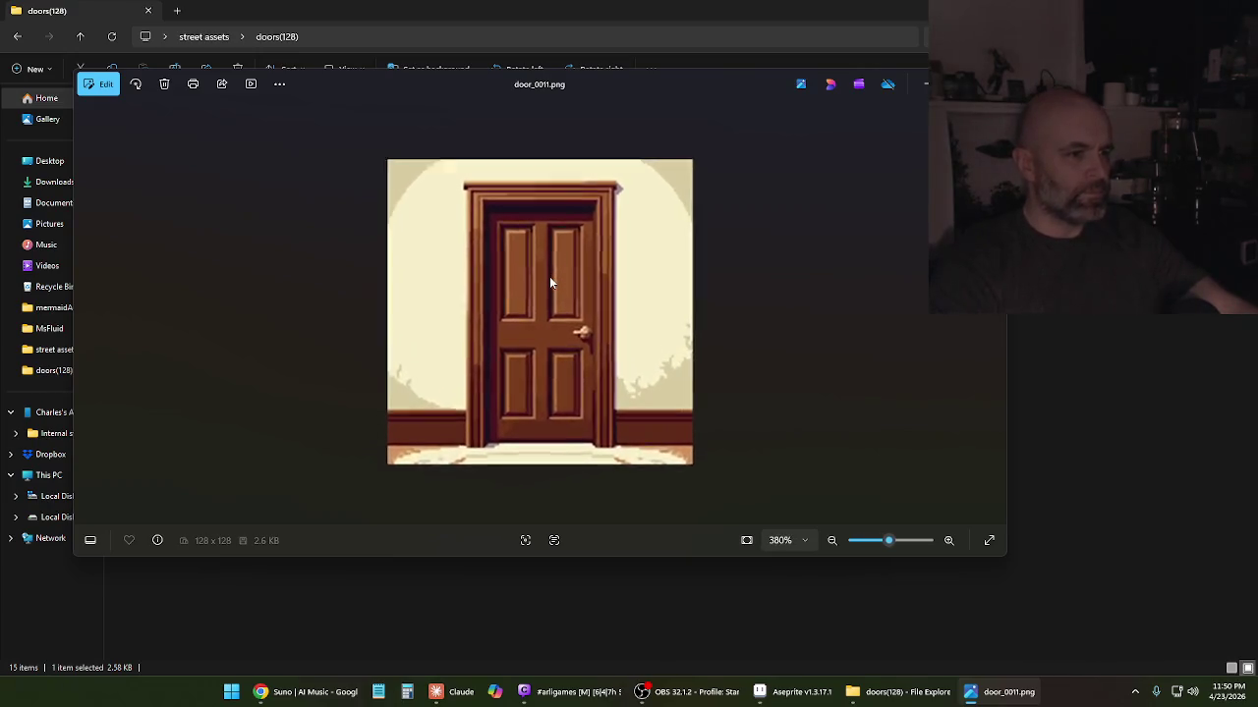
key(Escape)
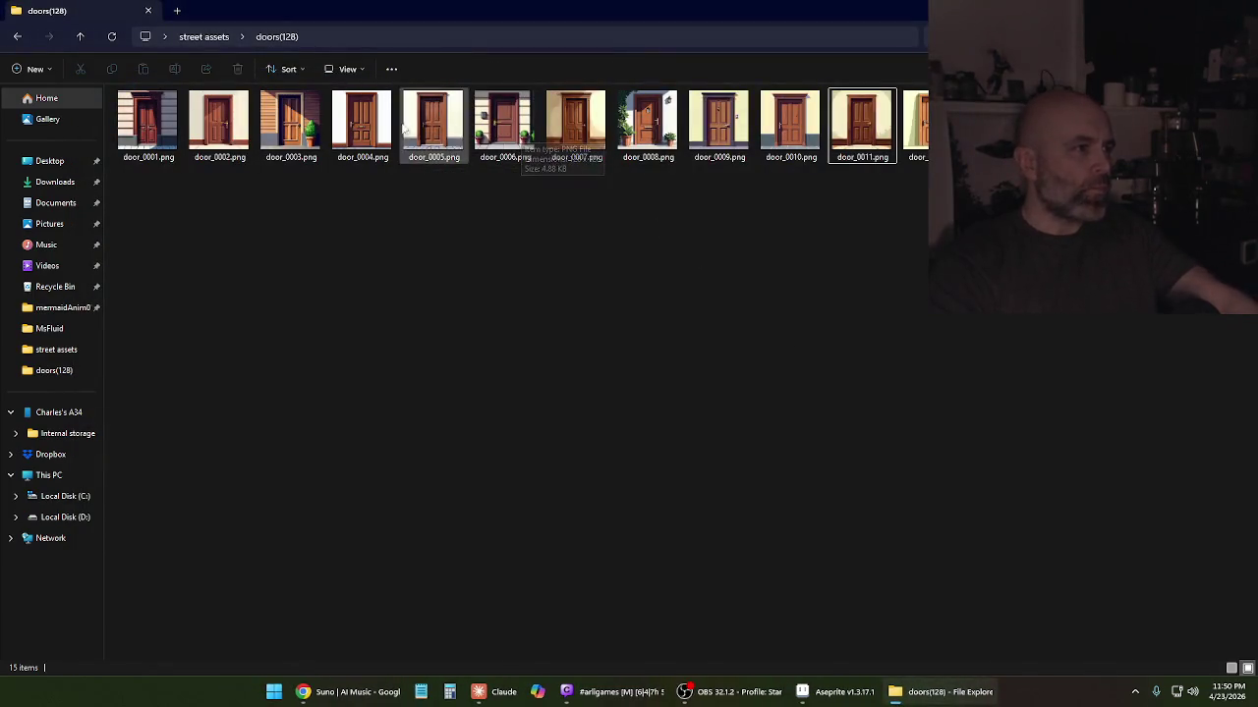
click(874, 133)
Drag the selected door images onto Aseprite and open door_0011.png as a single-frame sprite
drag(875, 133, 587, 380)
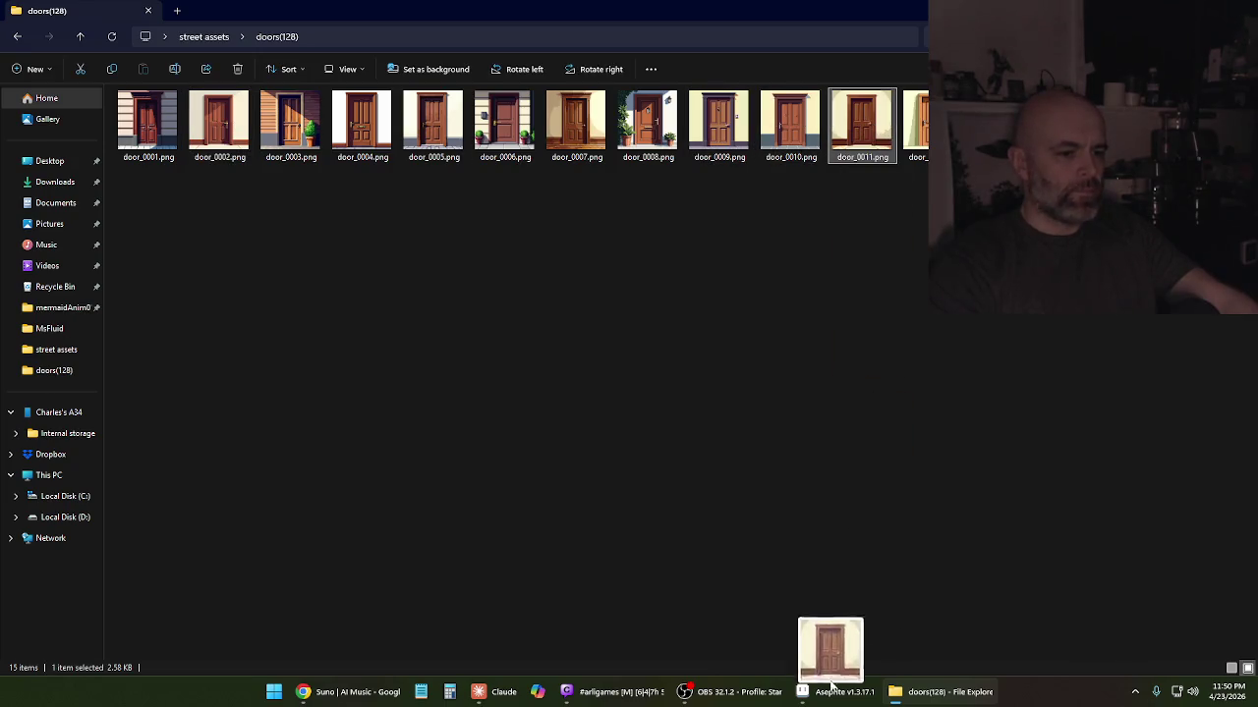
click(660, 445)
scroll(652, 297, up, 3)
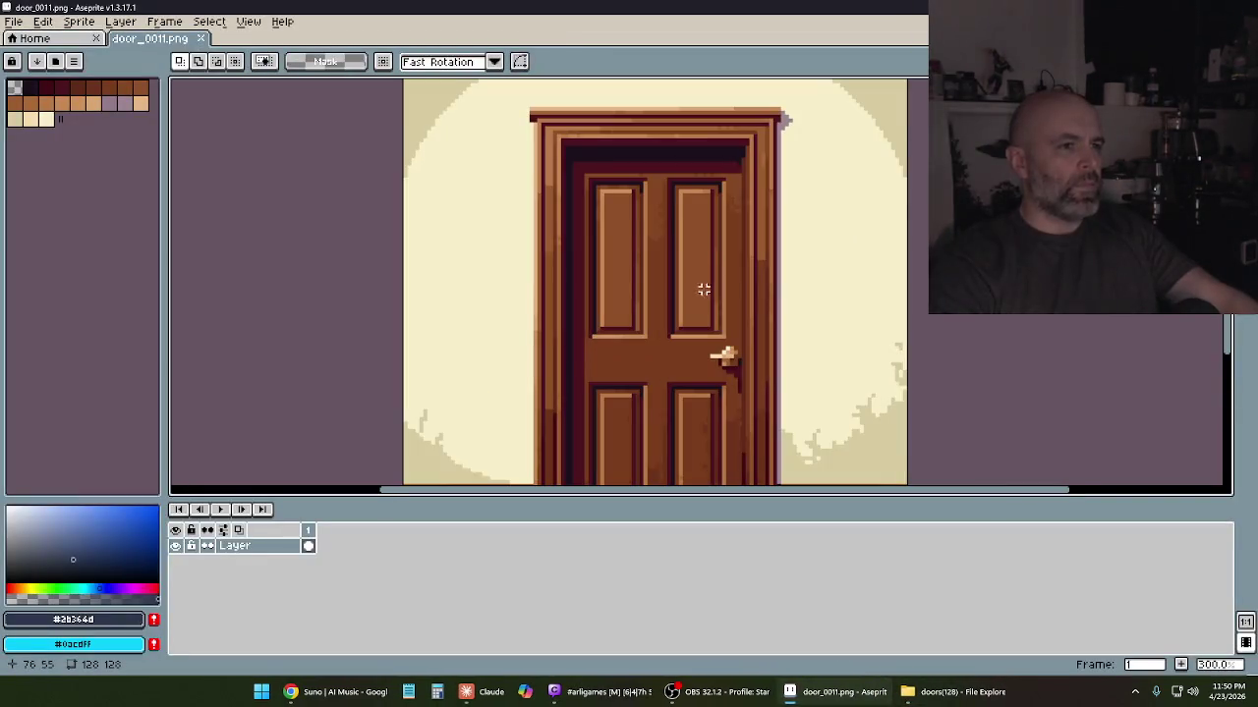
scroll(700, 295, down, 3)
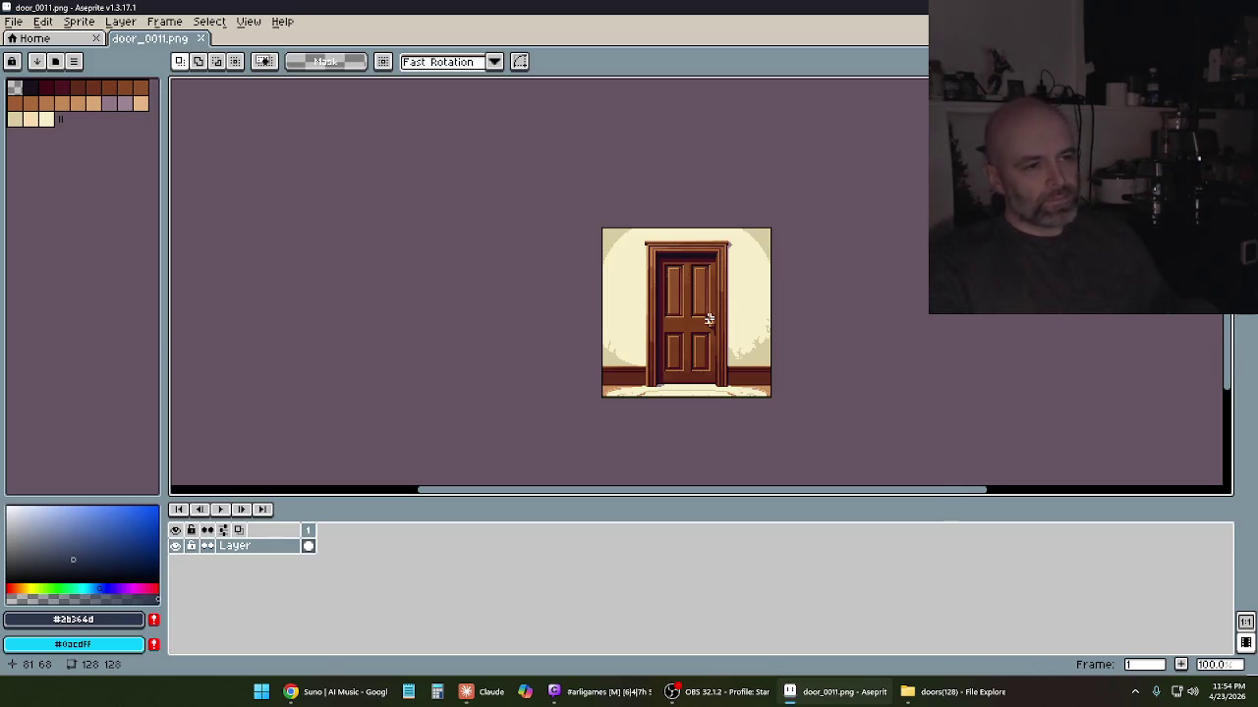
scroll(682, 311, up, 3)
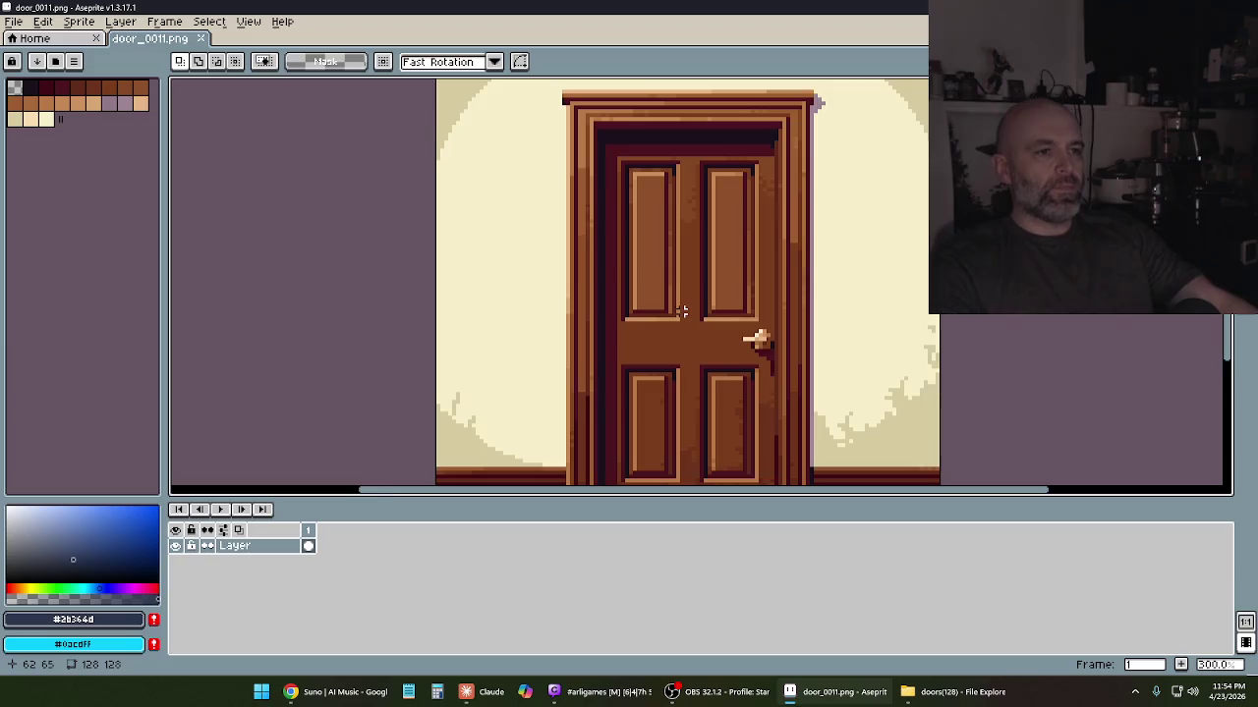
scroll(682, 311, down, 2)
scroll(690, 256, up, 1)
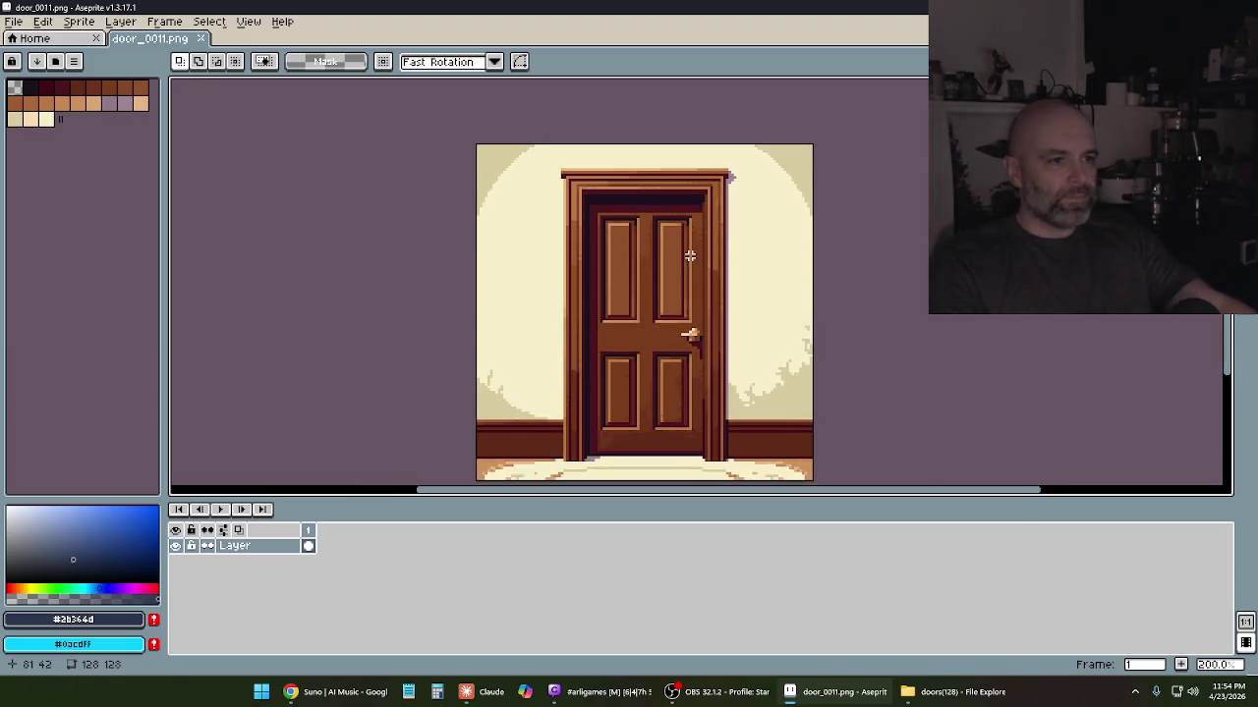
scroll(604, 420, up, 1)
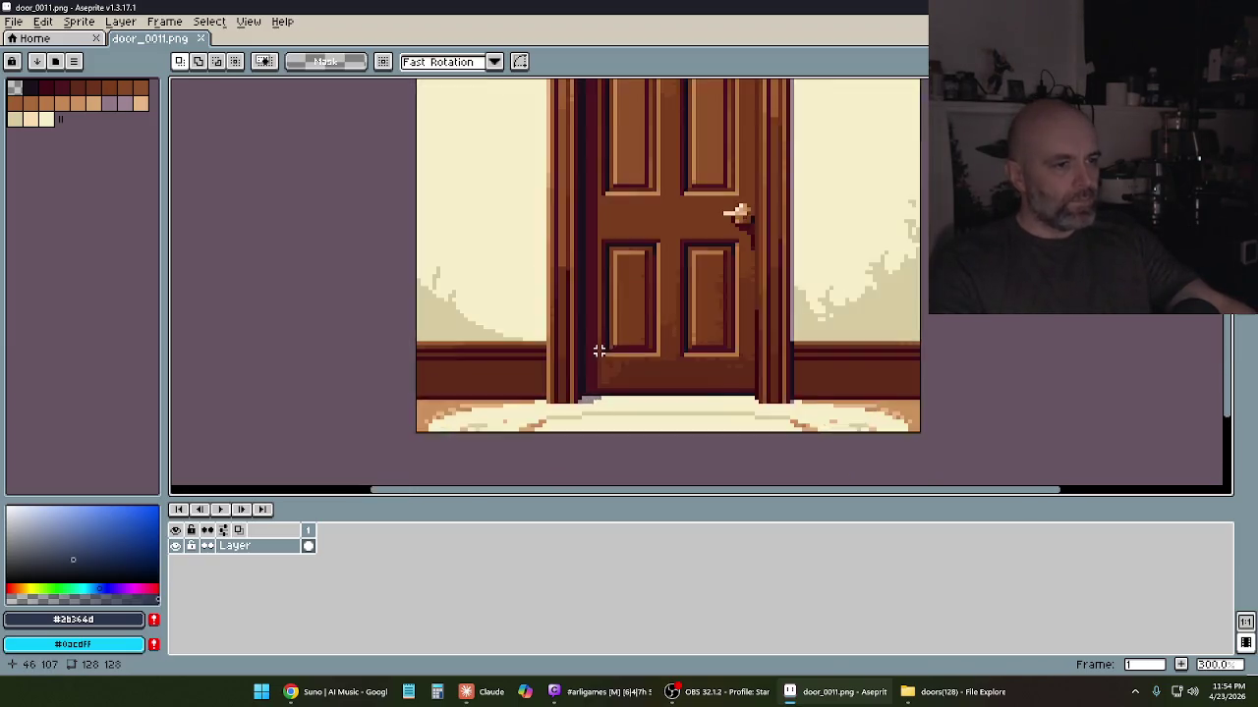
scroll(594, 354, up, 1)
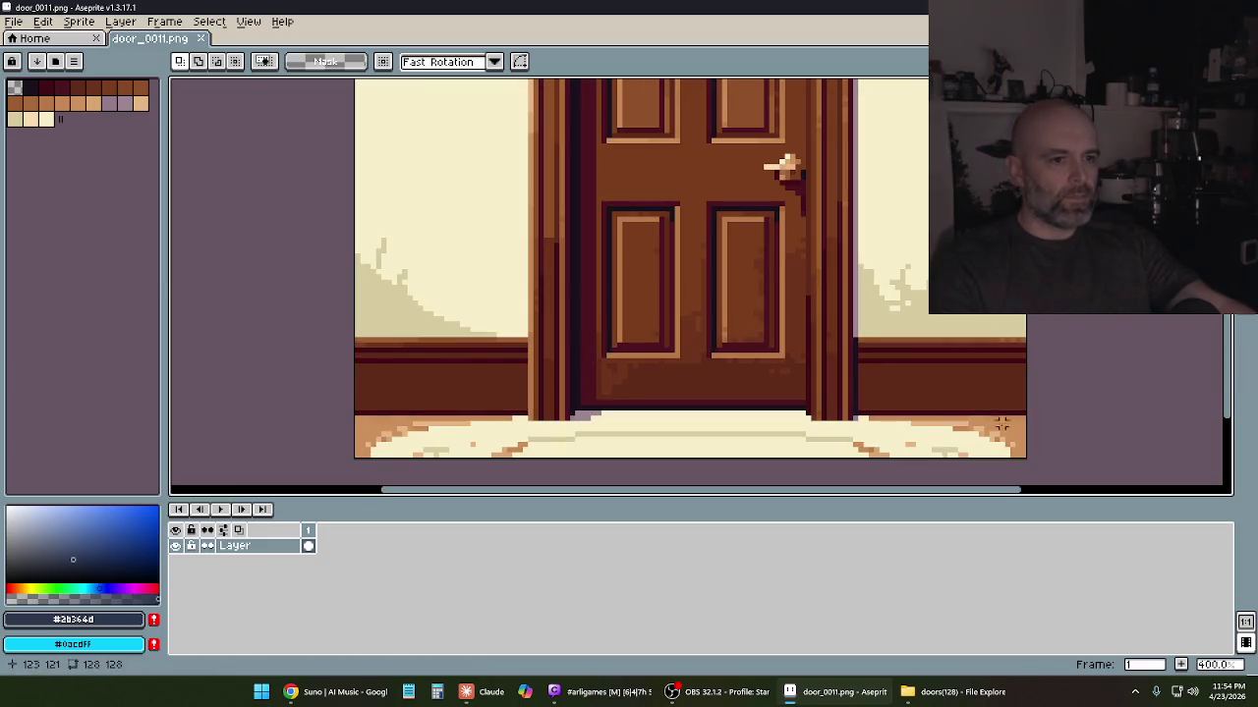
drag(1052, 463, 401, 436)
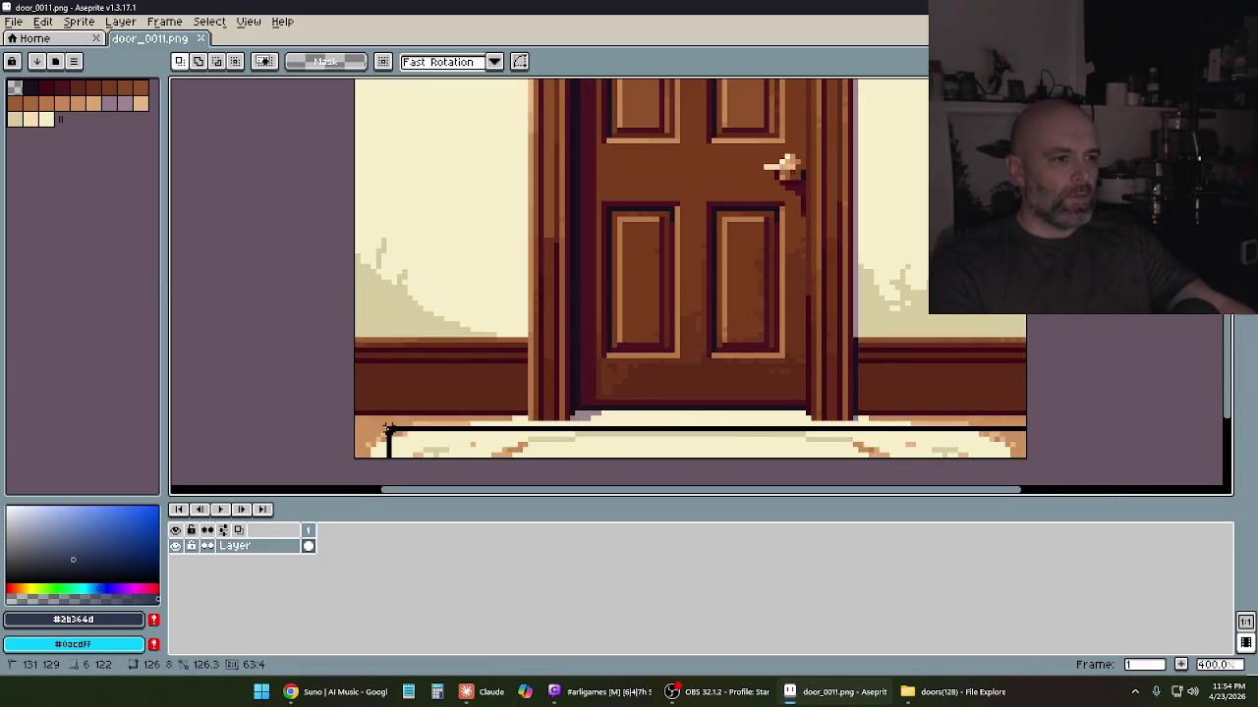
scroll(350, 352, down, 1)
scroll(568, 214, down, 1)
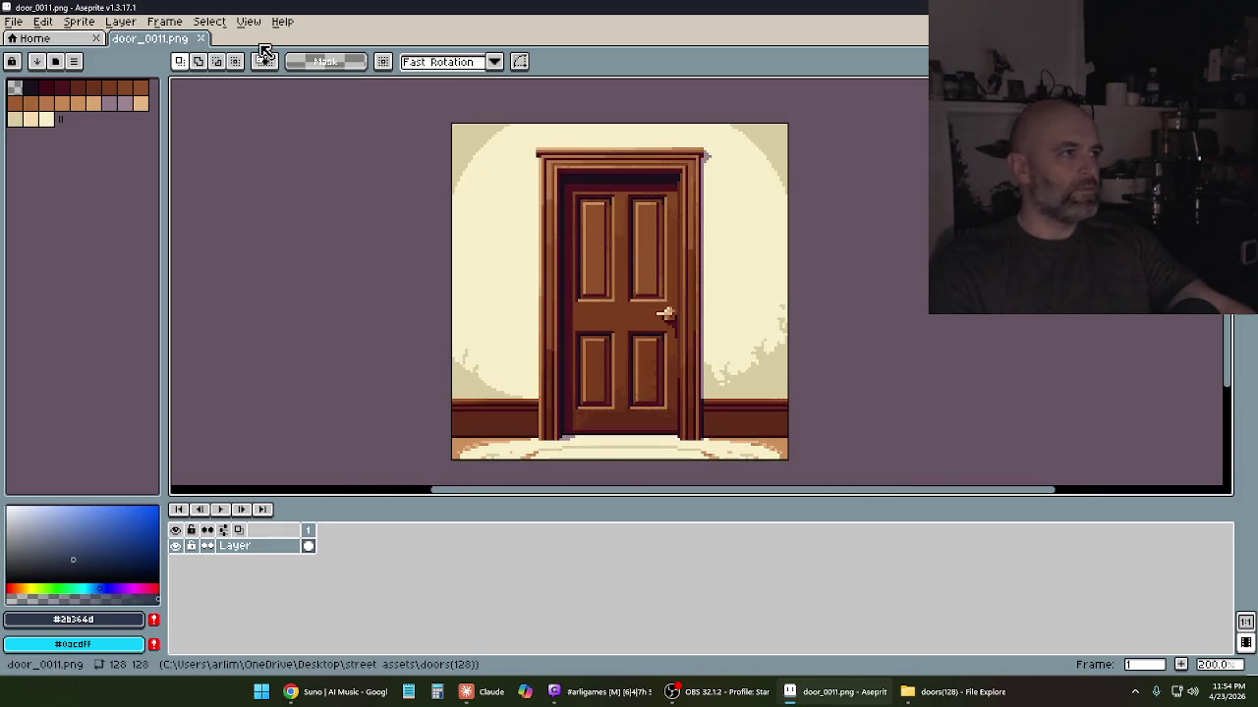
click(120, 22)
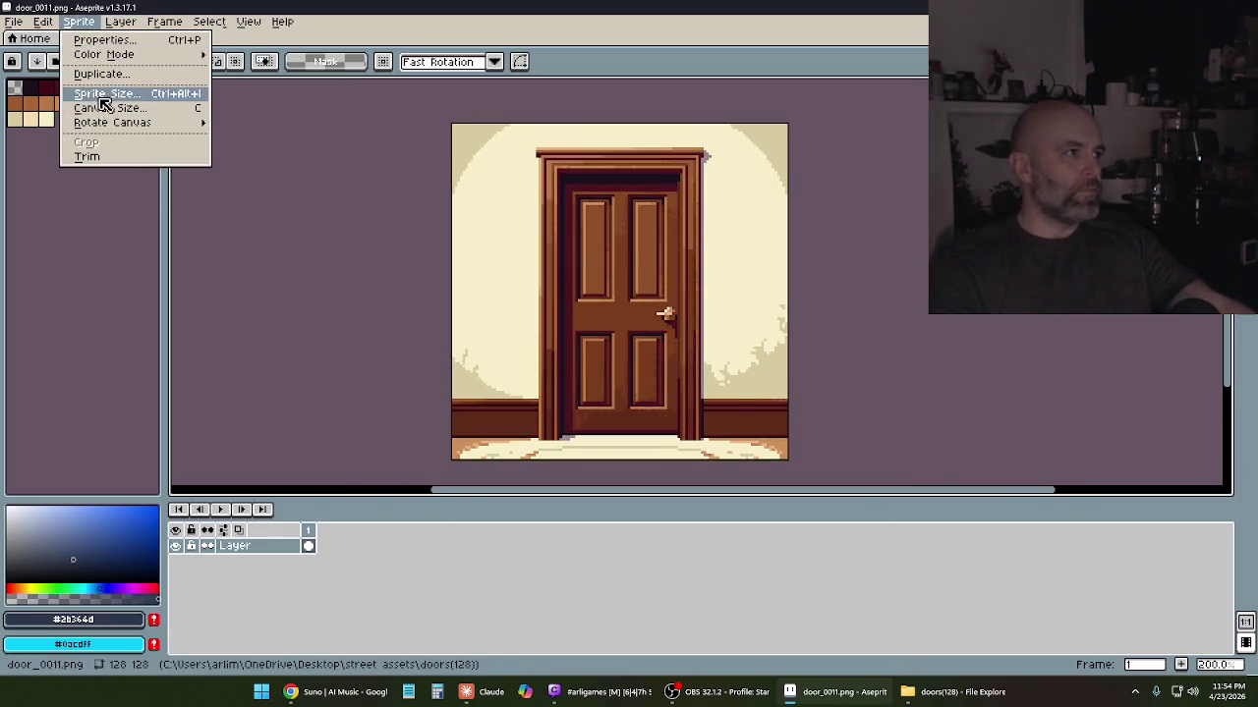
click(106, 93)
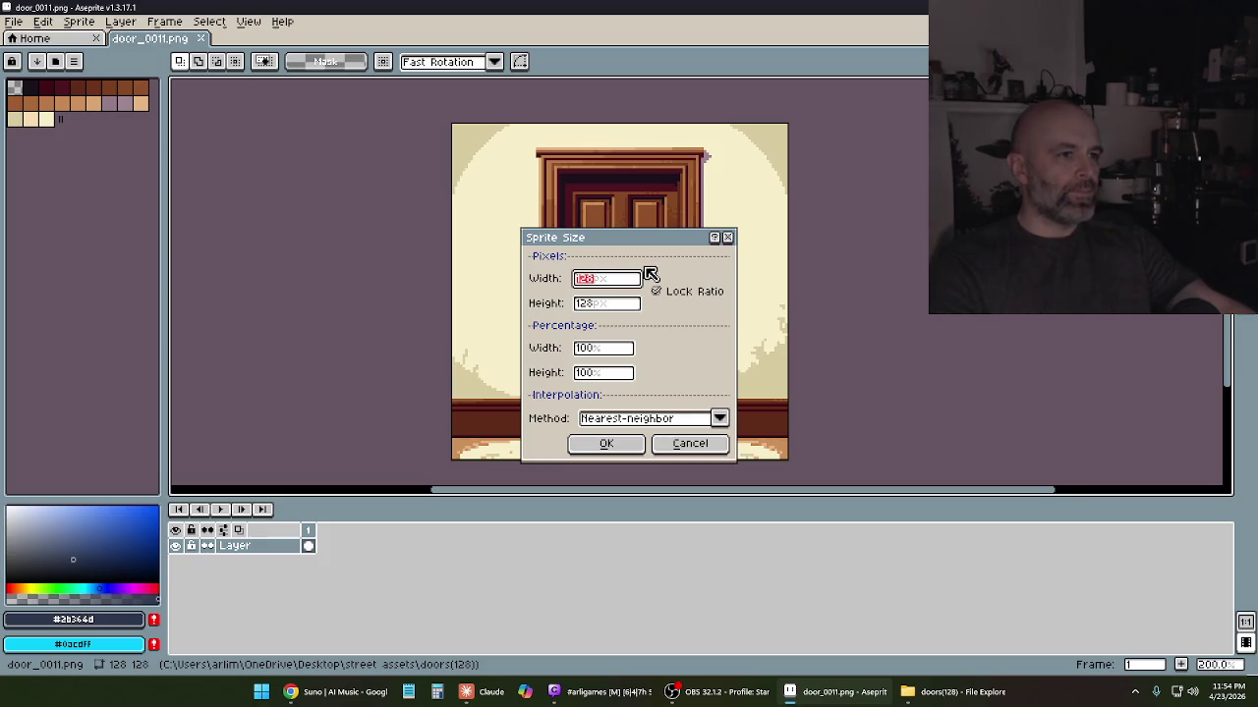
click(690, 443)
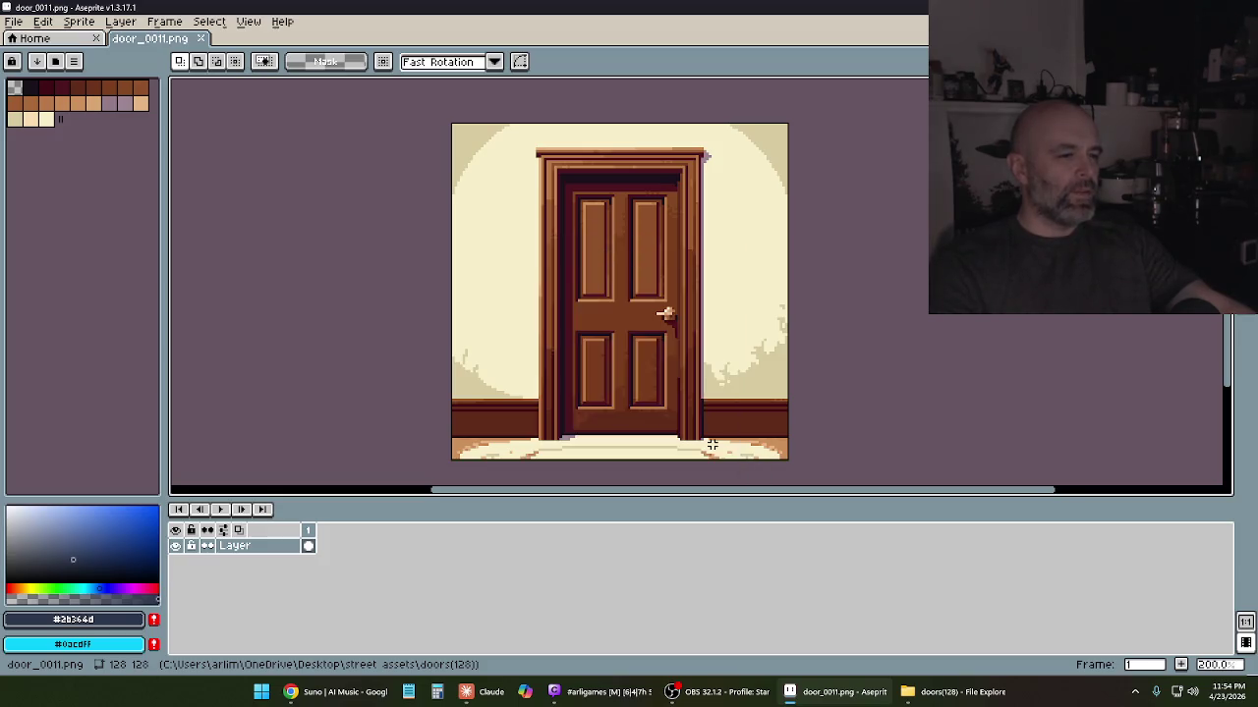
scroll(669, 267, up, 1)
Delete the floor strip across the full canvas width to transparency
scroll(794, 458, up, 1)
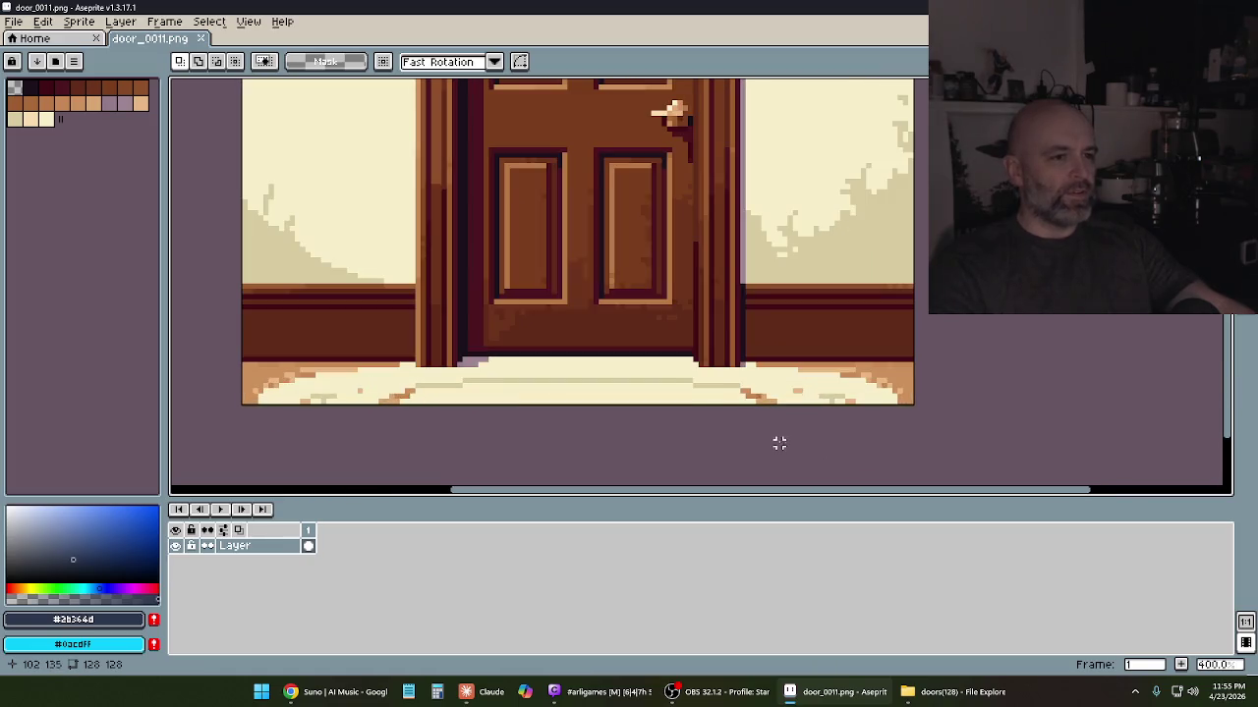
drag(835, 442, 985, 443)
drag(1116, 441, 379, 363)
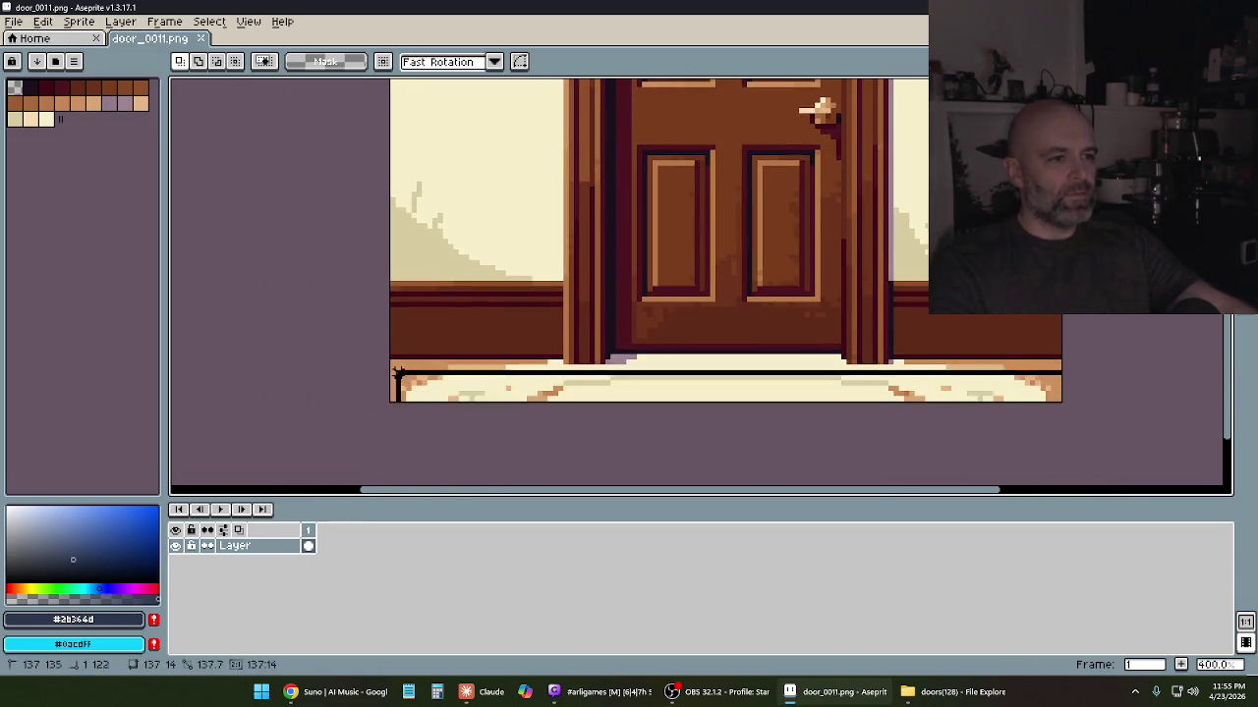
key(Delete)
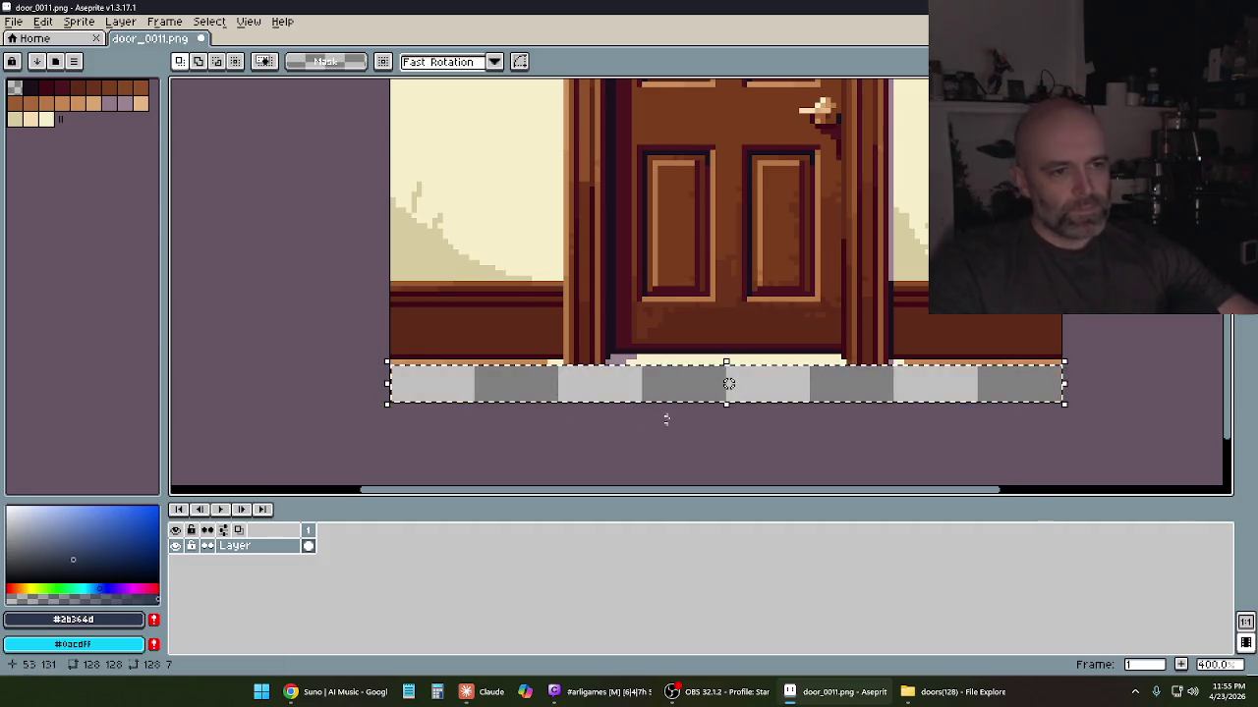
key(ctrl+d)
scroll(874, 370, up, 1)
scroll(874, 369, up, 1)
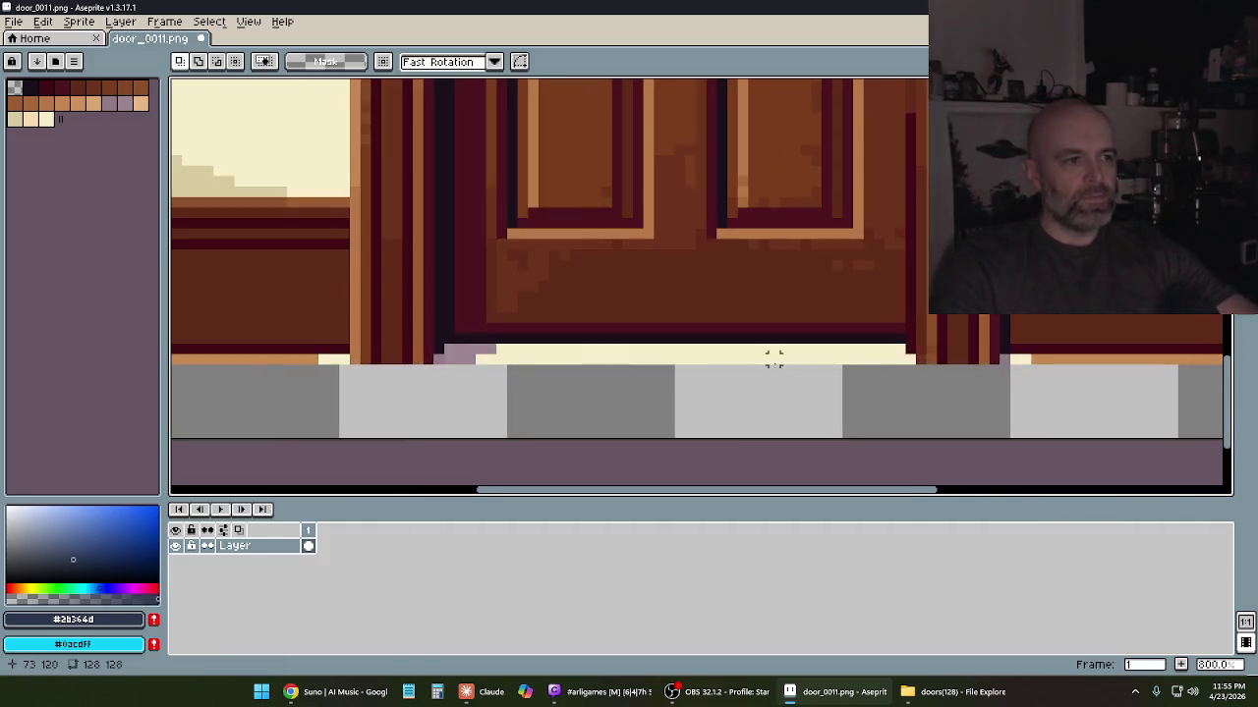
scroll(884, 383, up, 1)
Clear the remaining cream floor strip and the small cream block on the right
drag(917, 403, 491, 382)
key(Delete)
key(ctrl+d)
key(Delete)
key(ctrl+d)
drag(938, 413, 912, 384)
key(Delete)
key(ctrl+d)
scroll(981, 435, left, 3)
scroll(811, 429, down, 3)
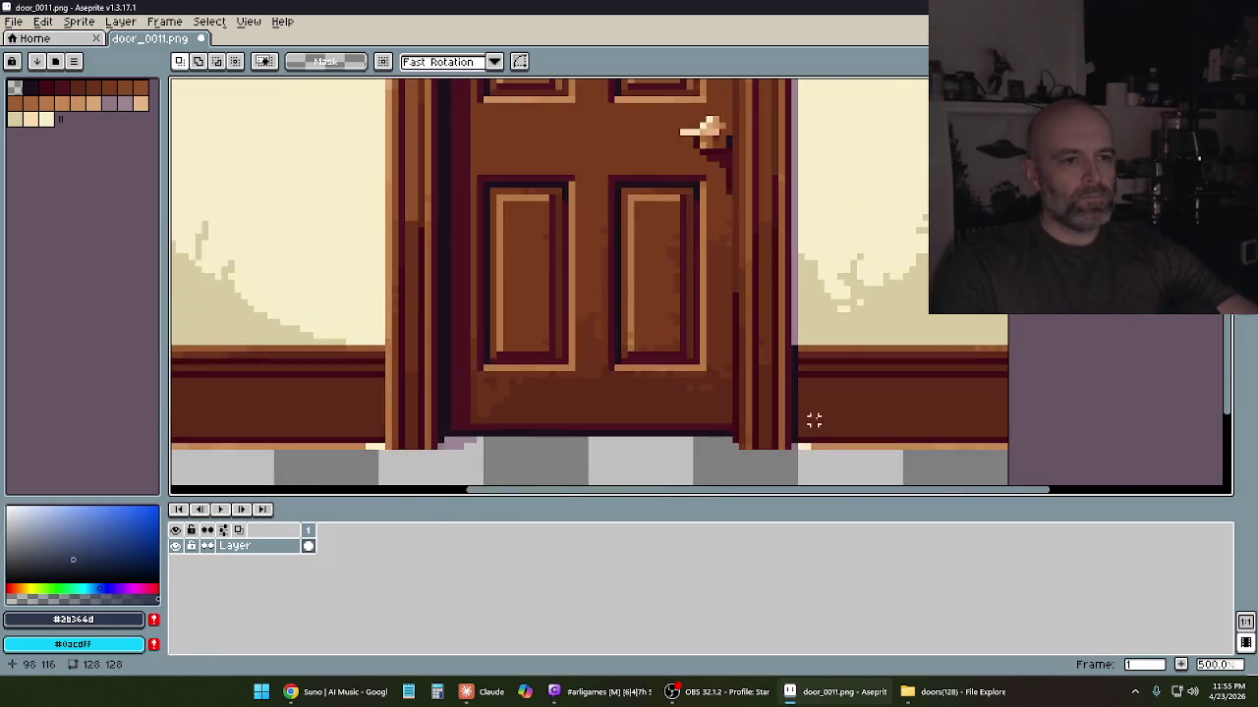
scroll(983, 449, up, 2)
Delete the wall area right of the door, up to the door's top
drag(1038, 454, 758, 188)
key(Delete)
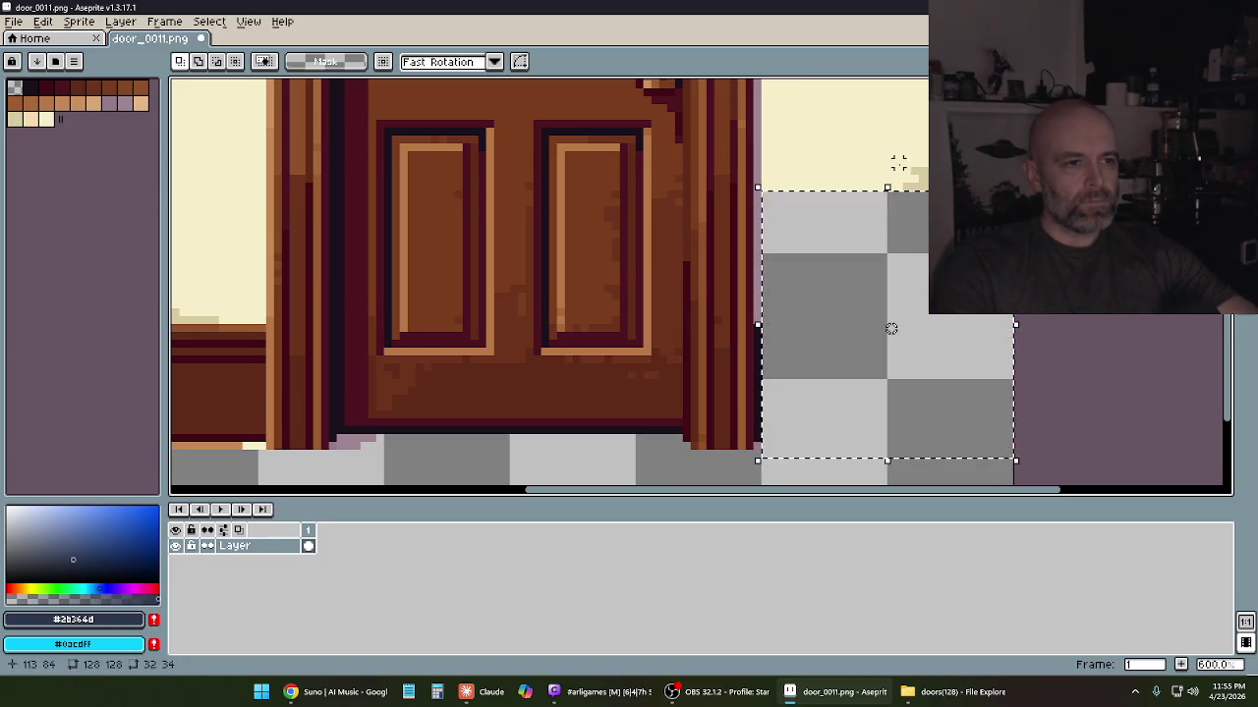
key(ctrl+d)
scroll(904, 188, down, 1)
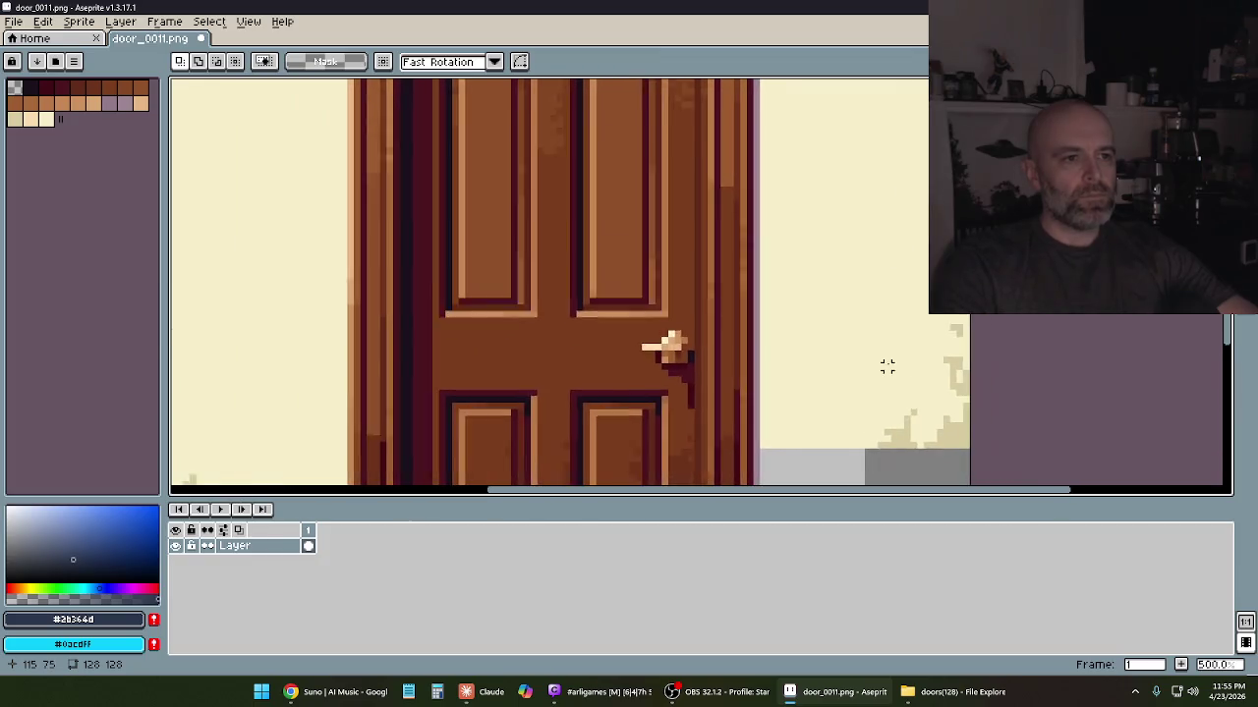
scroll(885, 364, down, 1)
scroll(971, 408, down, 1)
drag(975, 428, 830, 141)
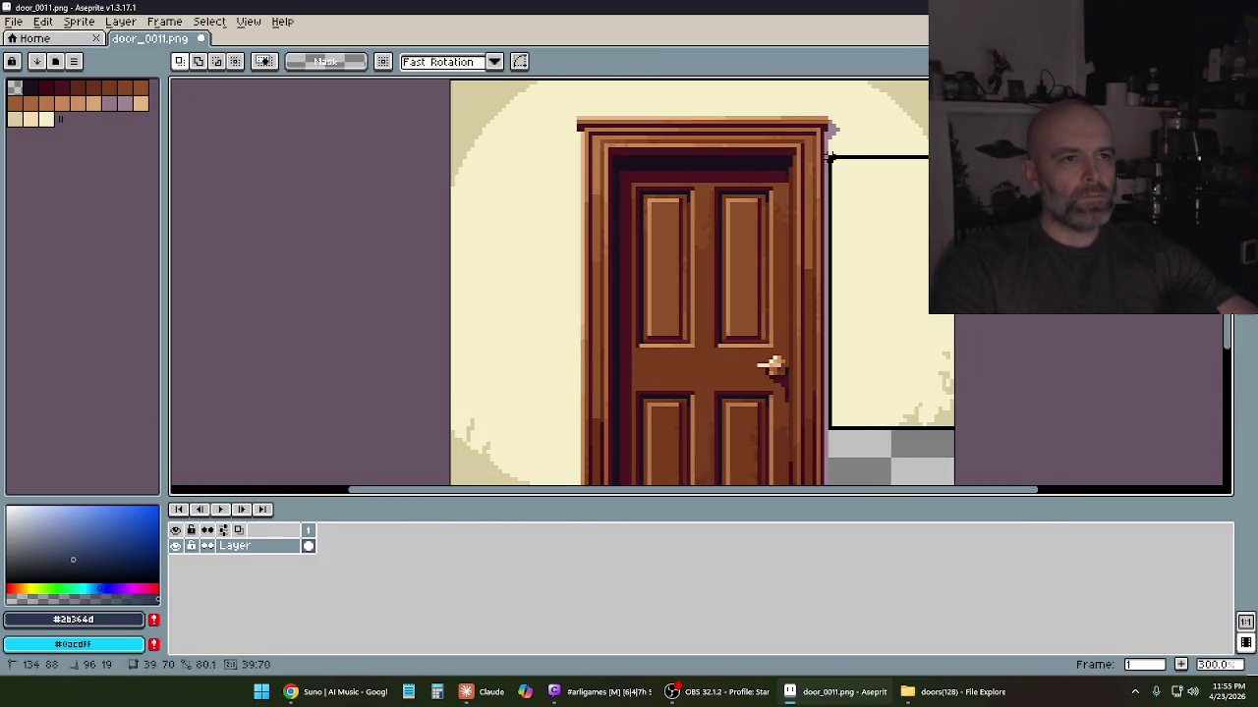
key(Delete)
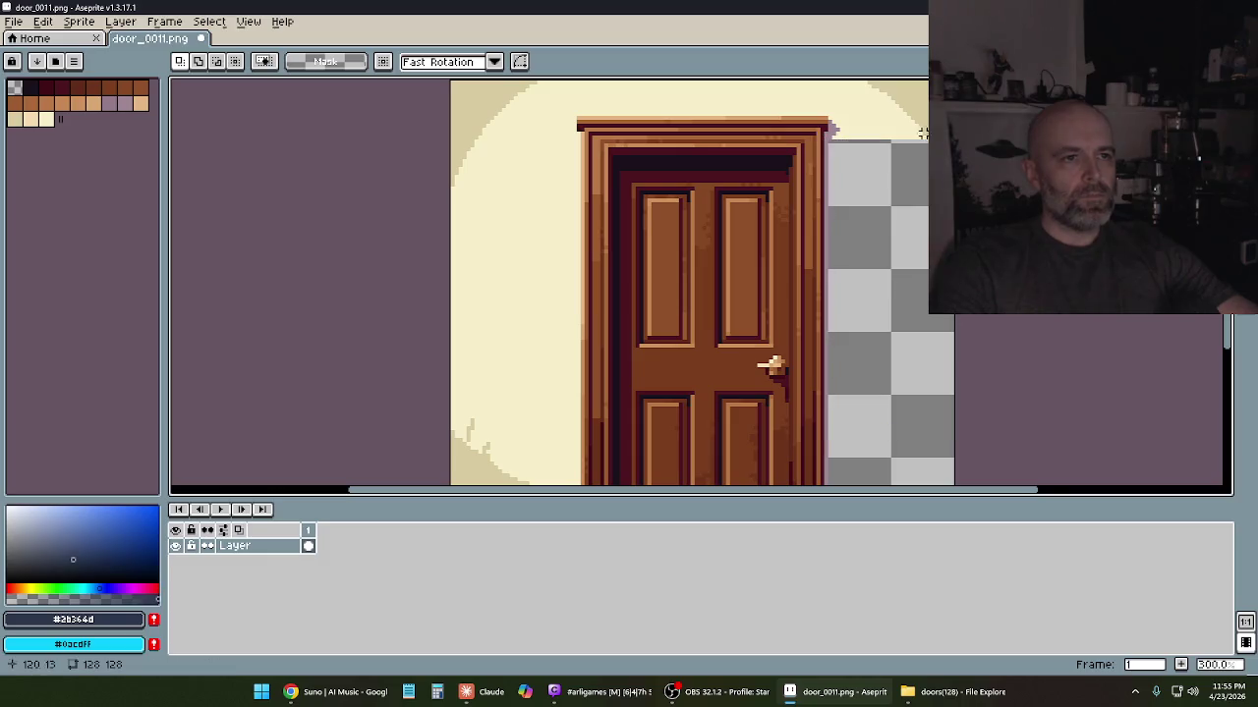
scroll(898, 225, up, 1)
scroll(923, 374, up, 2)
scroll(918, 368, up, 1)
scroll(909, 354, up, 1)
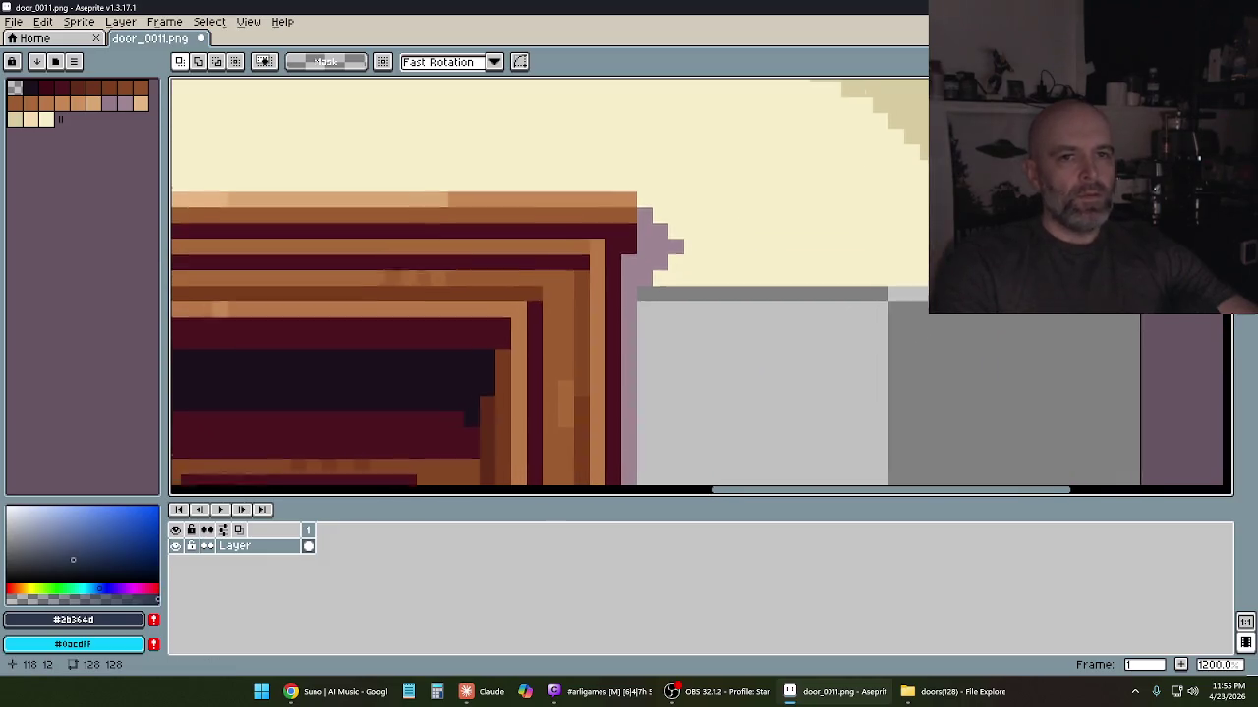
scroll(903, 346, up, 1)
Erase the leftover cream row beside the door top and fill under its bottom-left with dark blue
key(e)
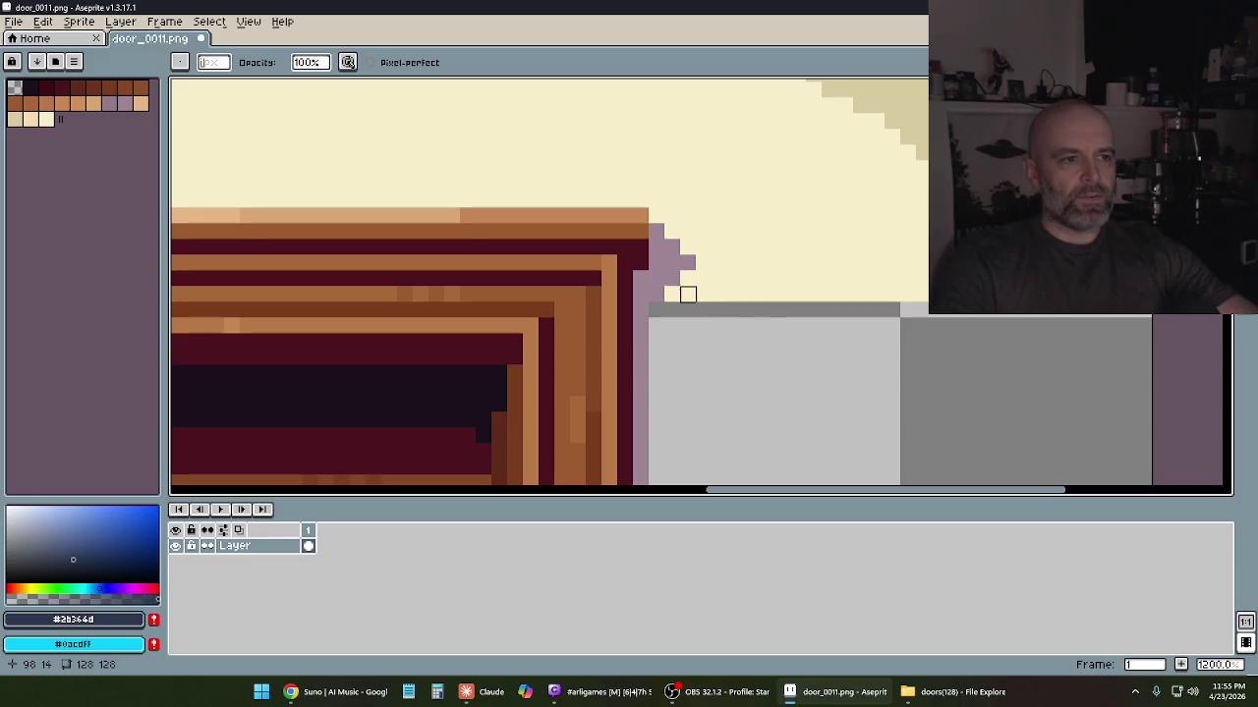
drag(672, 295, 927, 295)
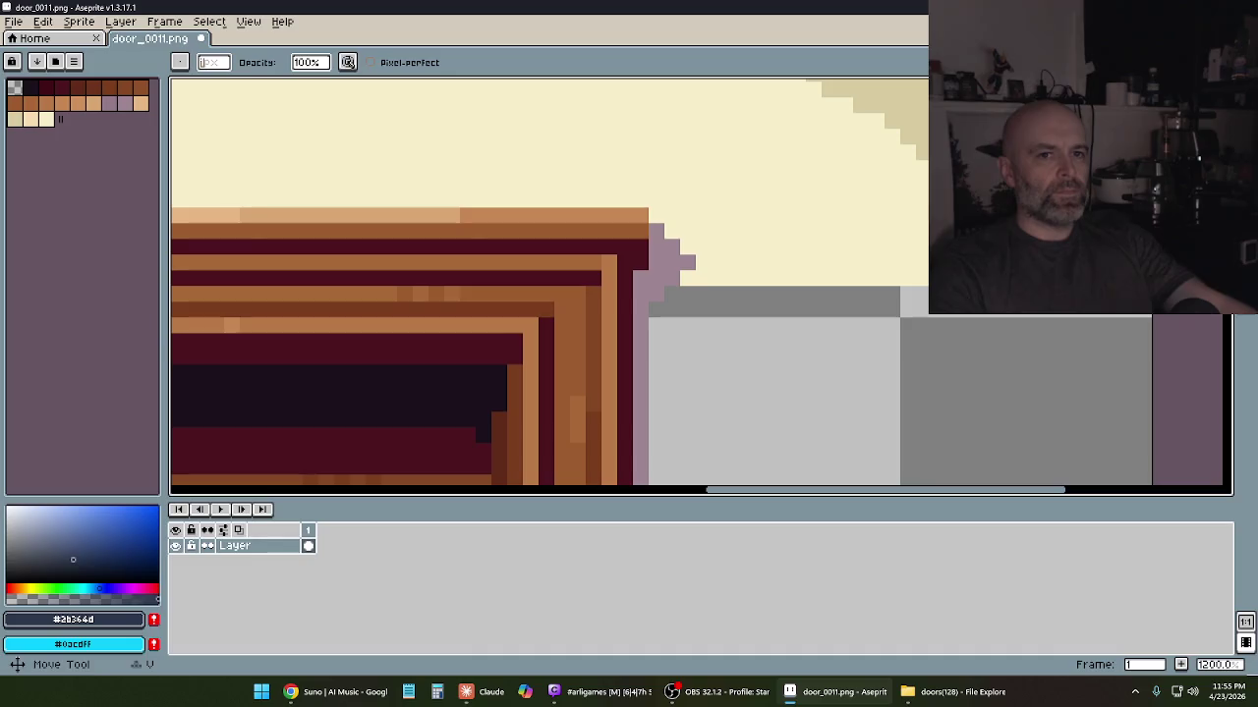
key(g)
scroll(713, 183, down, 2)
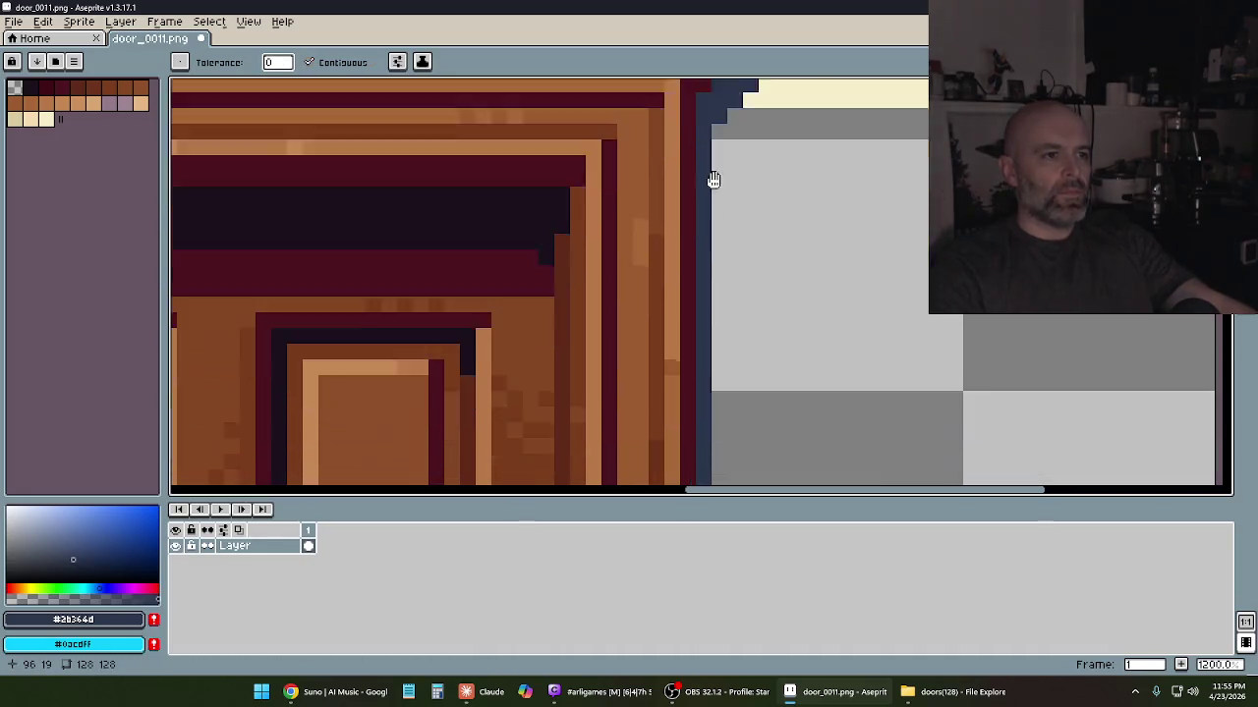
scroll(713, 147, down, 3)
drag(722, 387, 758, 104)
scroll(724, 345, up, 2)
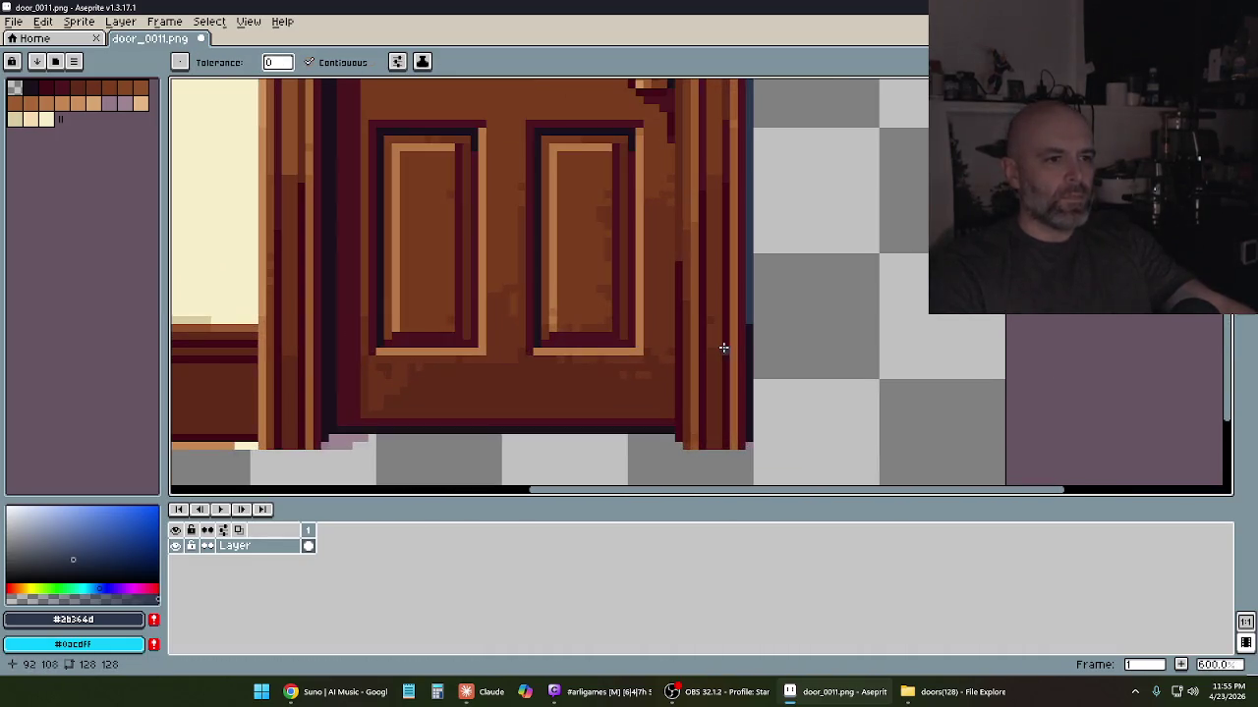
scroll(577, 382, up, 1)
drag(578, 383, 601, 367)
click(308, 445)
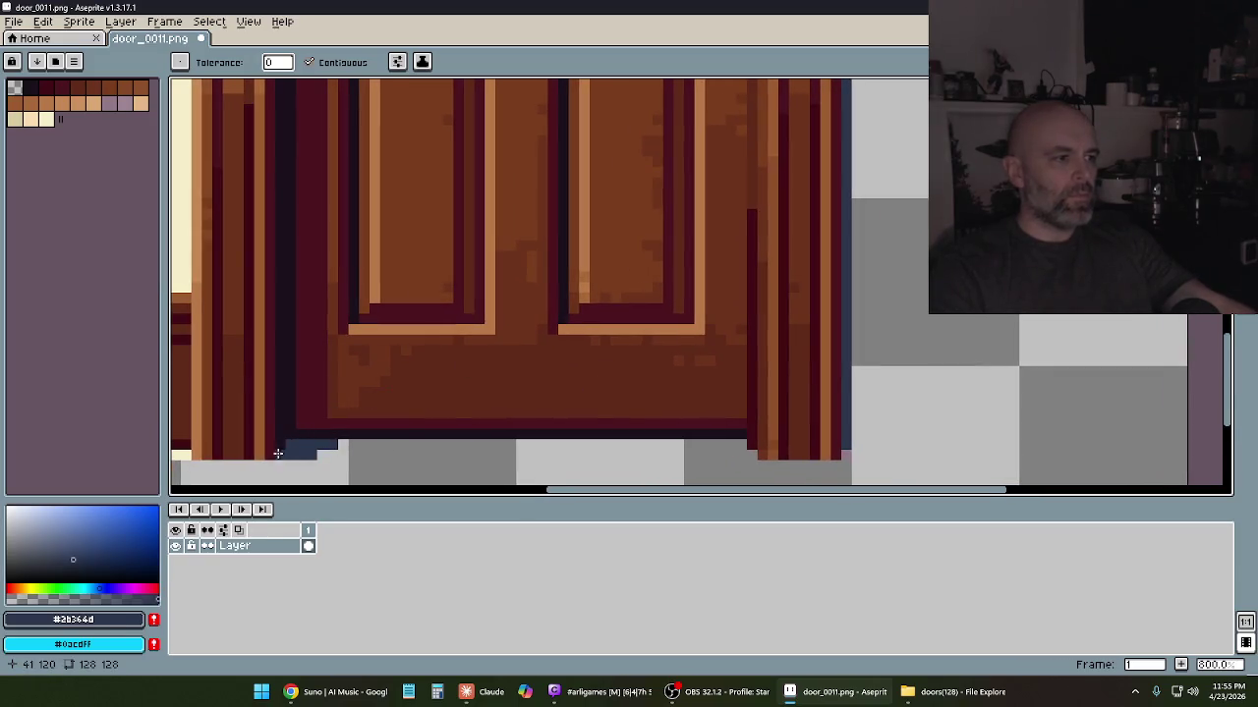
Draw a grey pixel column up to the canvas top, with light grey pixels beside it
scroll(453, 286, down, 1)
scroll(497, 337, down, 1)
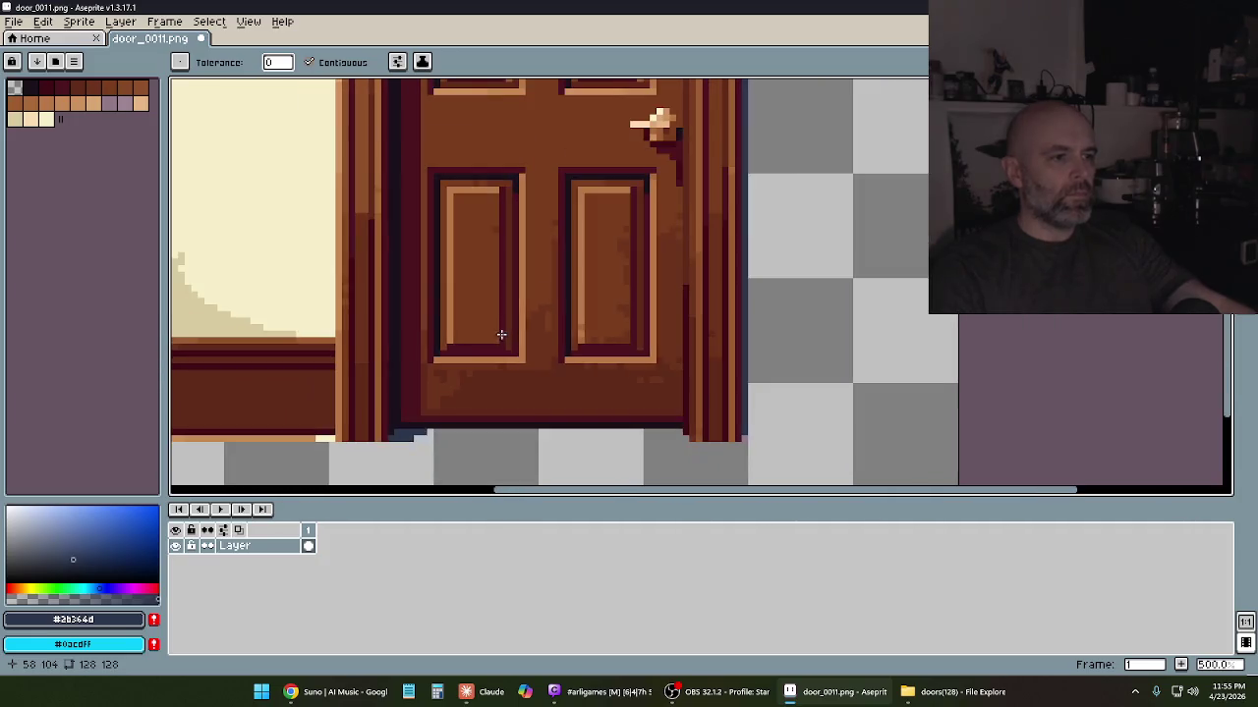
scroll(567, 185, up, 3)
scroll(575, 325, up, 2)
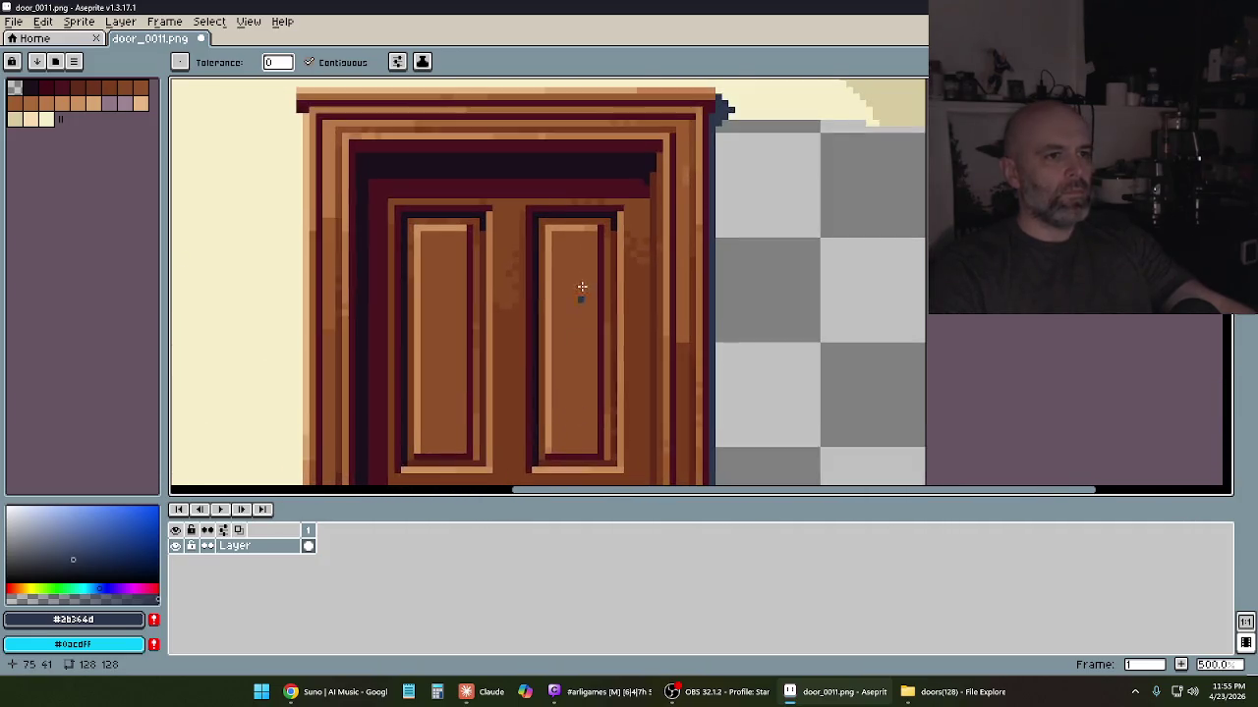
scroll(619, 265, up, 2)
scroll(633, 366, up, 1)
scroll(701, 303, up, 2)
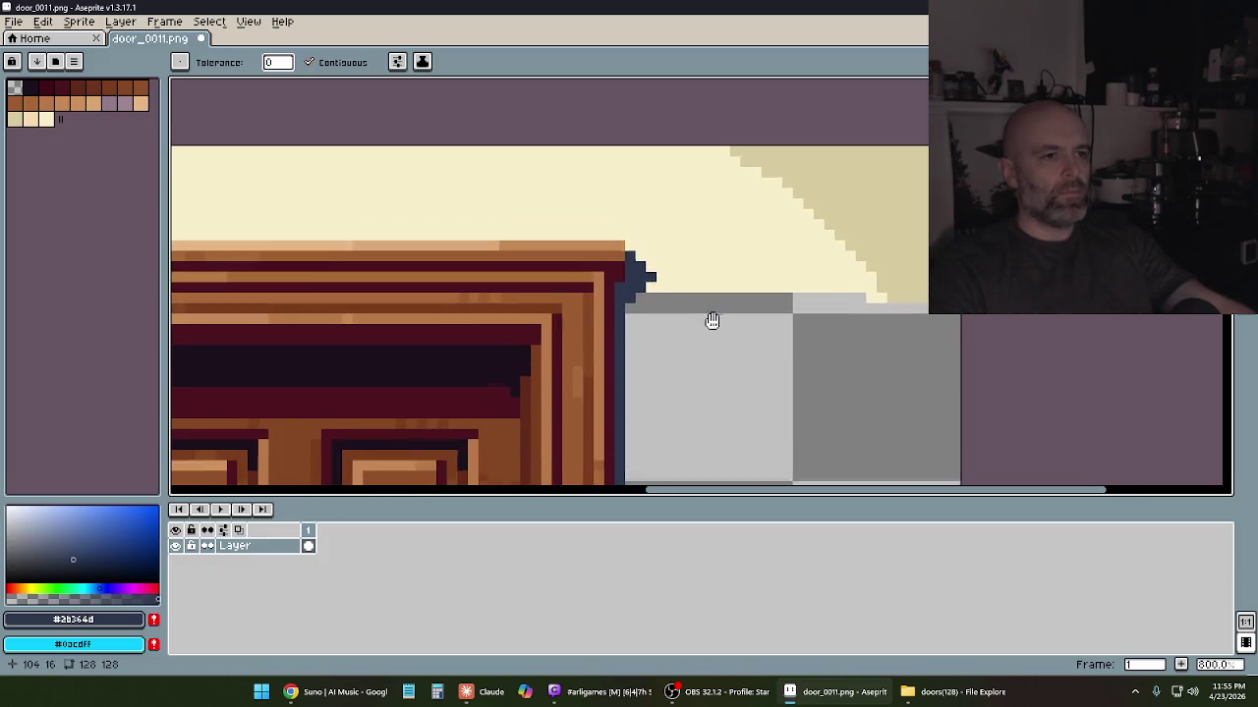
scroll(710, 321, up, 1)
key(b)
scroll(800, 238, up, 3)
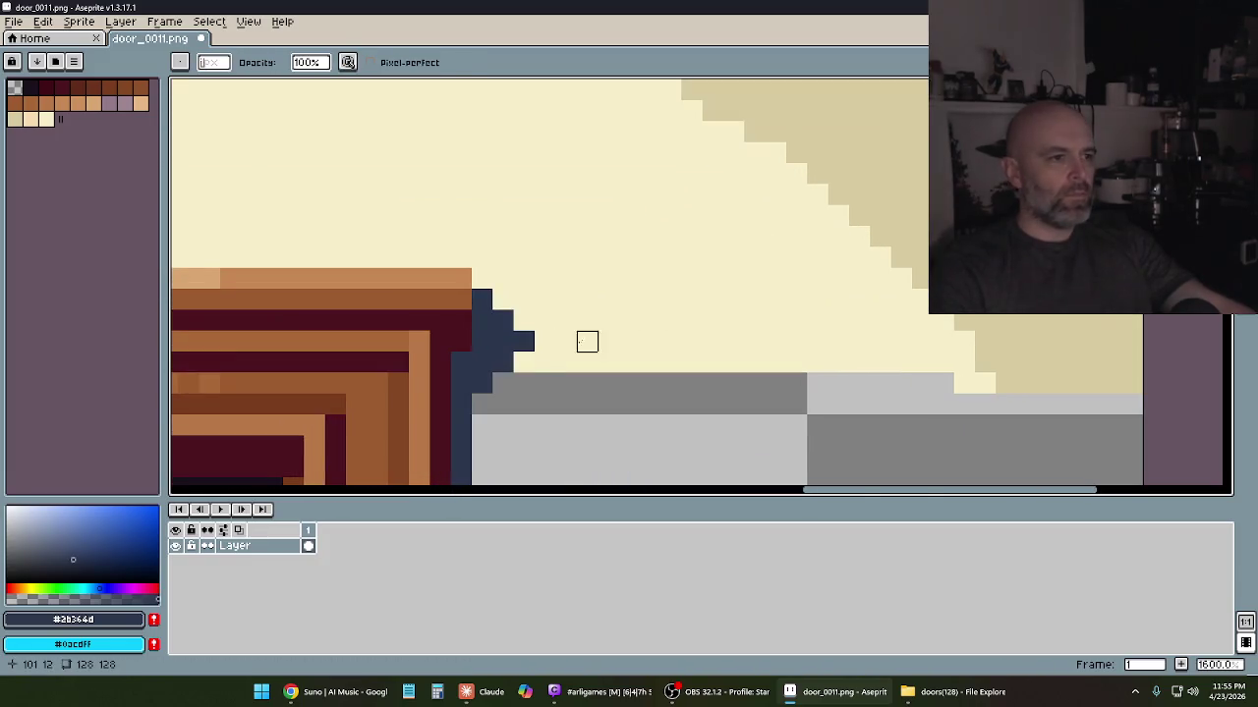
mouse_move(524, 363)
mouse_down()
mouse_move(608, 362)
mouse_move(547, 192)
mouse_up()
drag(523, 321, 534, 174)
drag(502, 275, 482, 186)
mouse_move(441, 275)
mouse_down()
mouse_move(480, 275)
mouse_move(396, 275)
mouse_move(461, 256)
mouse_up()
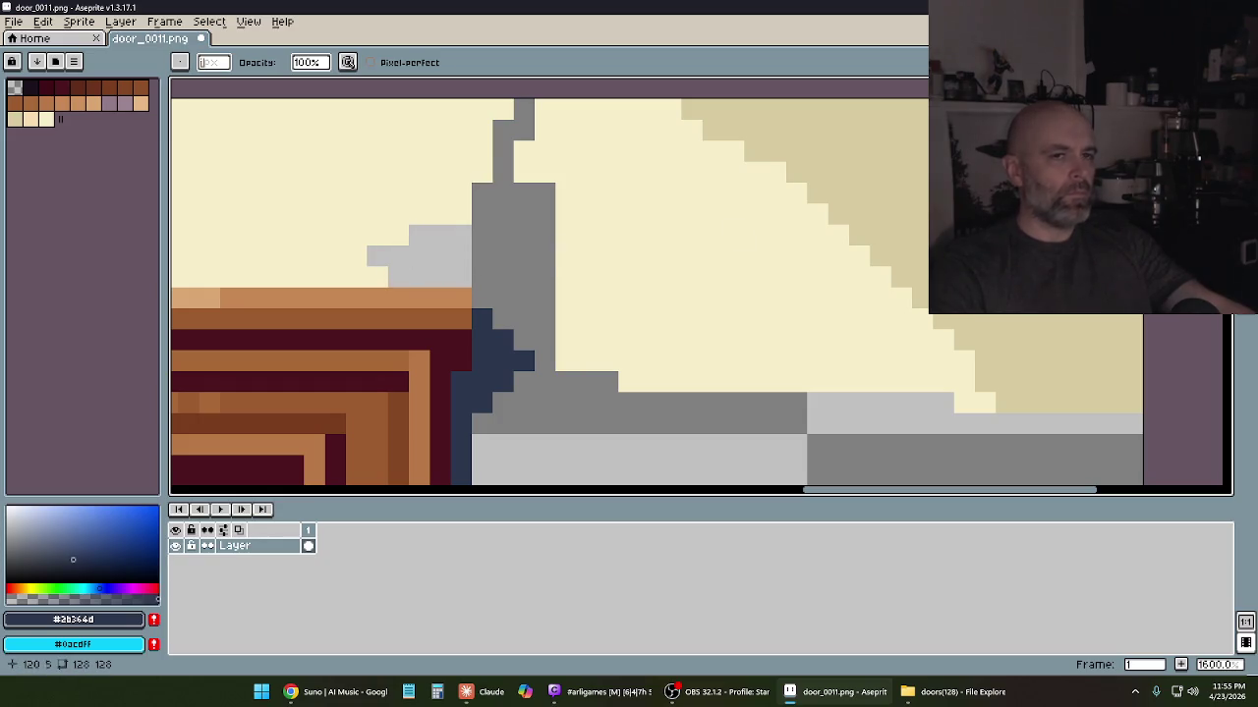
Clear the cream and grey pixels above the door's top-right corner
key(m)
scroll(964, 284, down, 3)
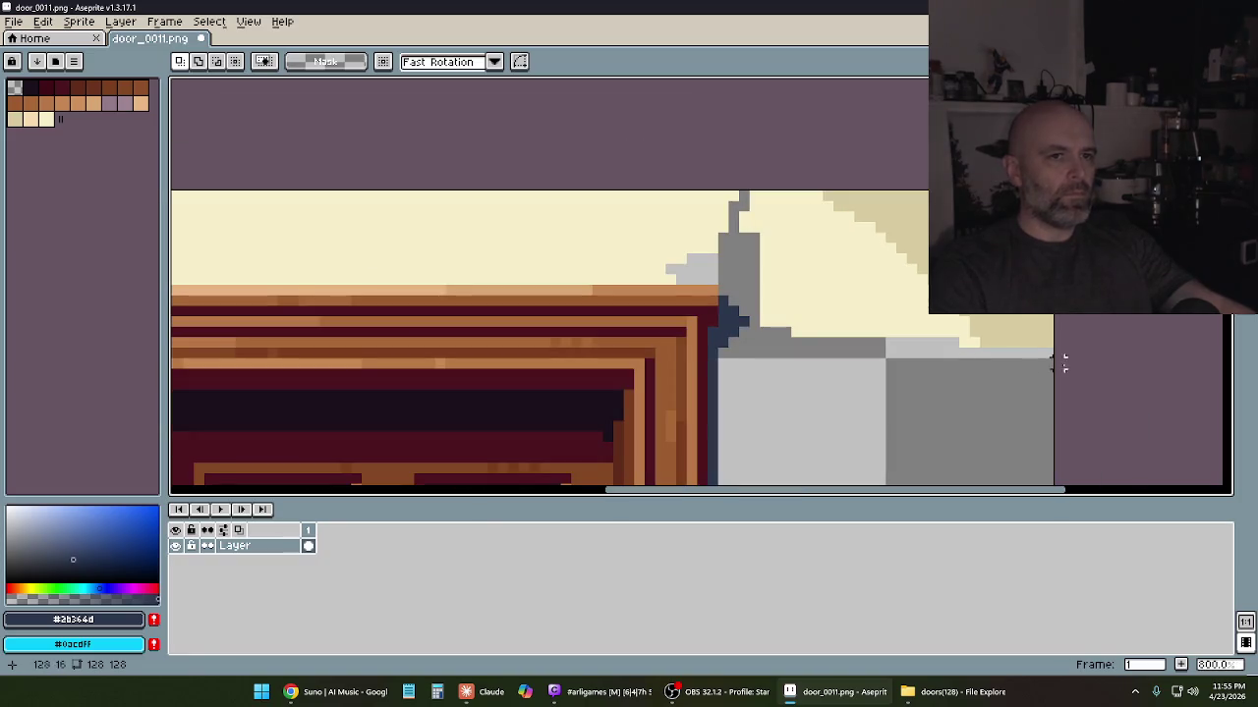
drag(1061, 364, 766, 132)
key(ctrl+v)
drag(836, 188, 526, 288)
key(Delete)
key(ctrl+d)
Erase the cream strip above the door and the cream wall to its left
drag(583, 160, 927, 175)
drag(1140, 211, 203, 309)
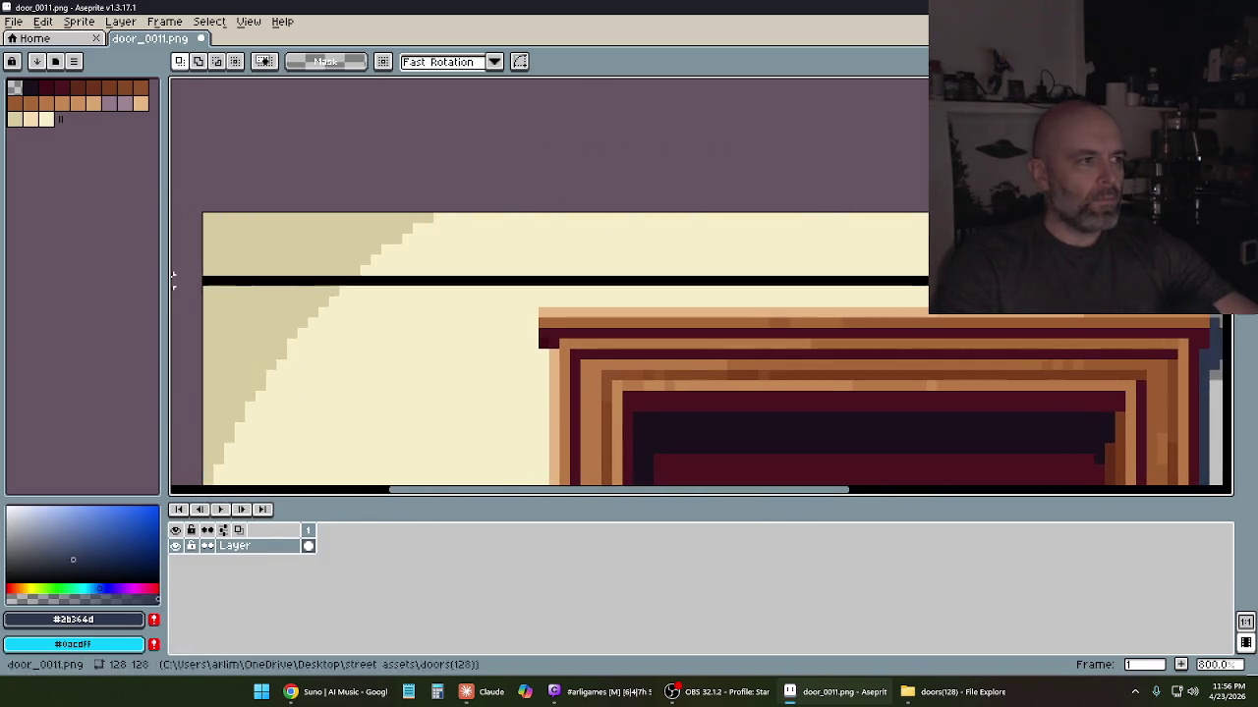
key(Delete)
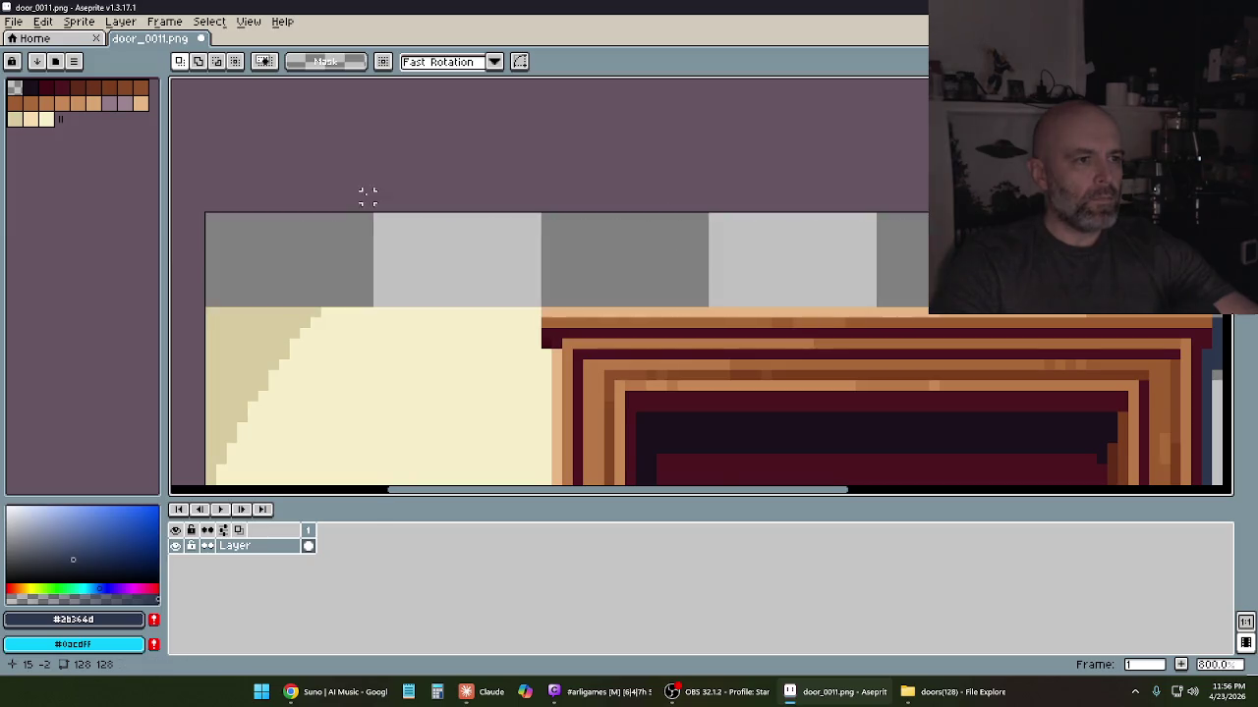
drag(364, 196, 560, 94)
drag(364, 161, 706, 436)
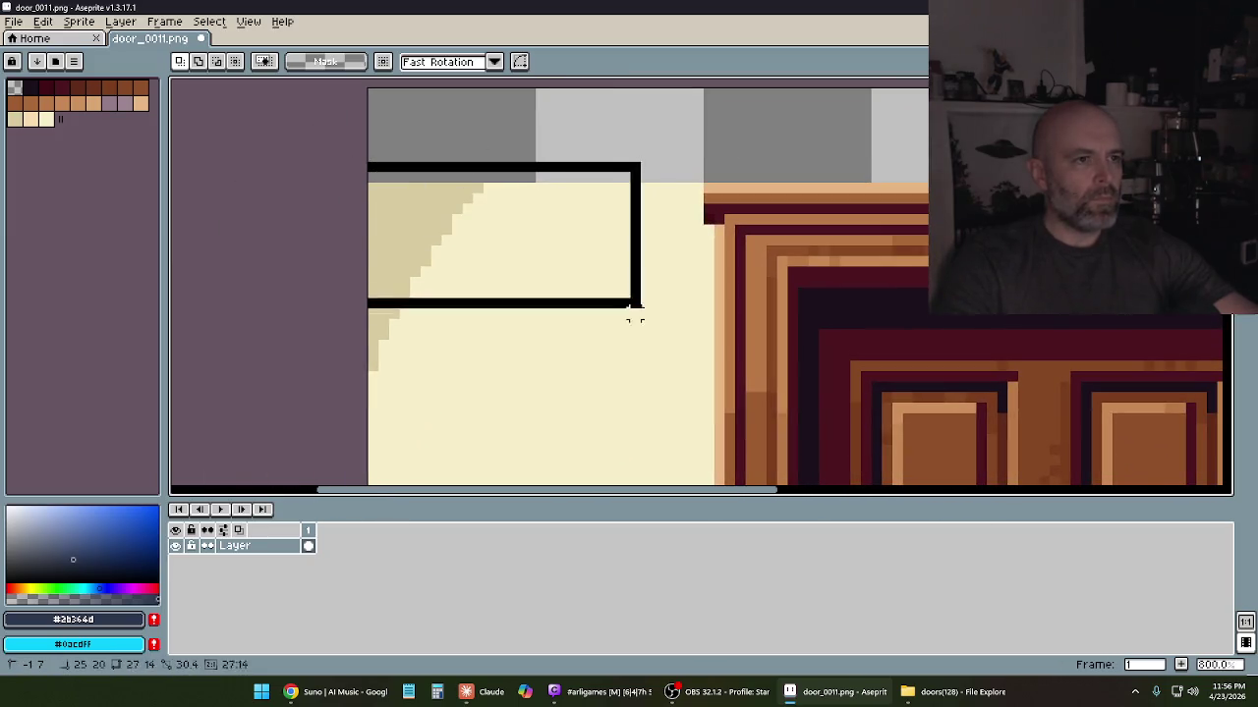
key(Delete)
key(ctrl+d)
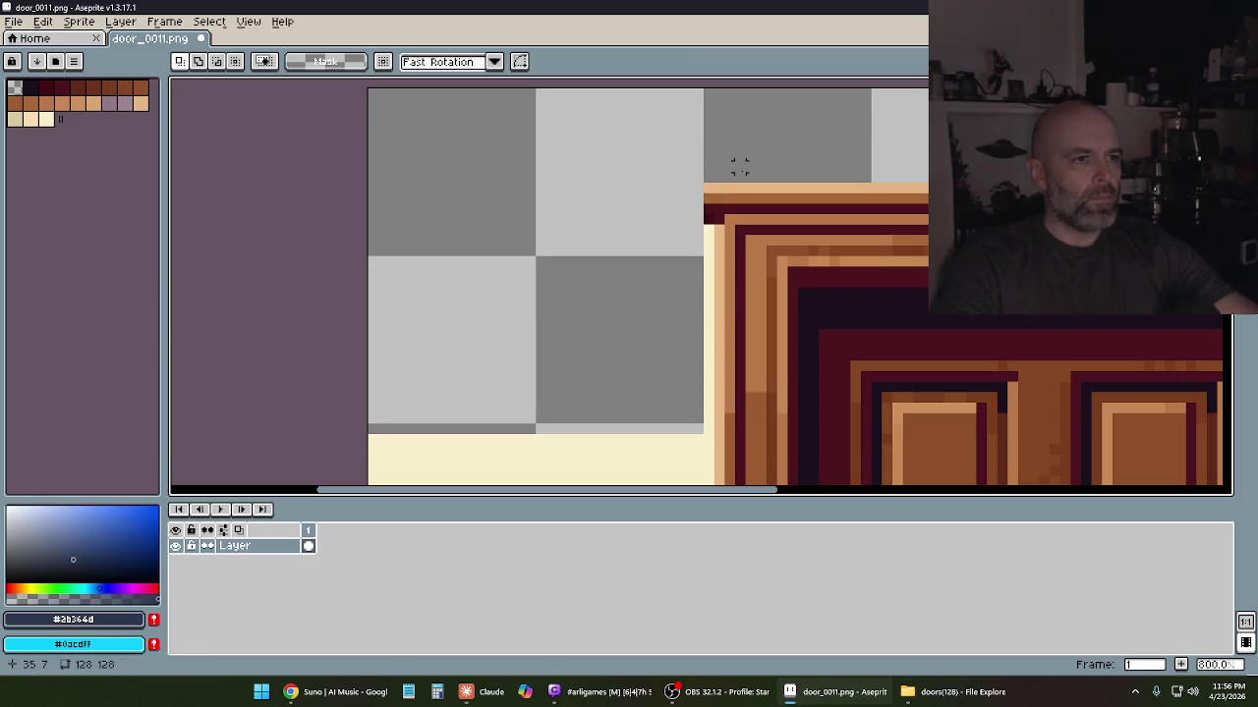
Clear the cream area beside the lower doorway, undoing and redoing one erase
drag(736, 163, 725, 98)
scroll(724, 98, down, 1)
scroll(756, 257, down, 2)
mouse_move(757, 257)
mouse_down()
mouse_move(747, 163)
mouse_move(741, 202)
mouse_move(619, 429)
mouse_move(538, 469)
mouse_up()
key(Delete)
key(ctrl+d)
key(ctrl+z)
scroll(527, 366, up, 1)
mouse_move(527, 366)
mouse_down()
mouse_move(643, 230)
mouse_move(655, 90)
mouse_move(656, 234)
mouse_up()
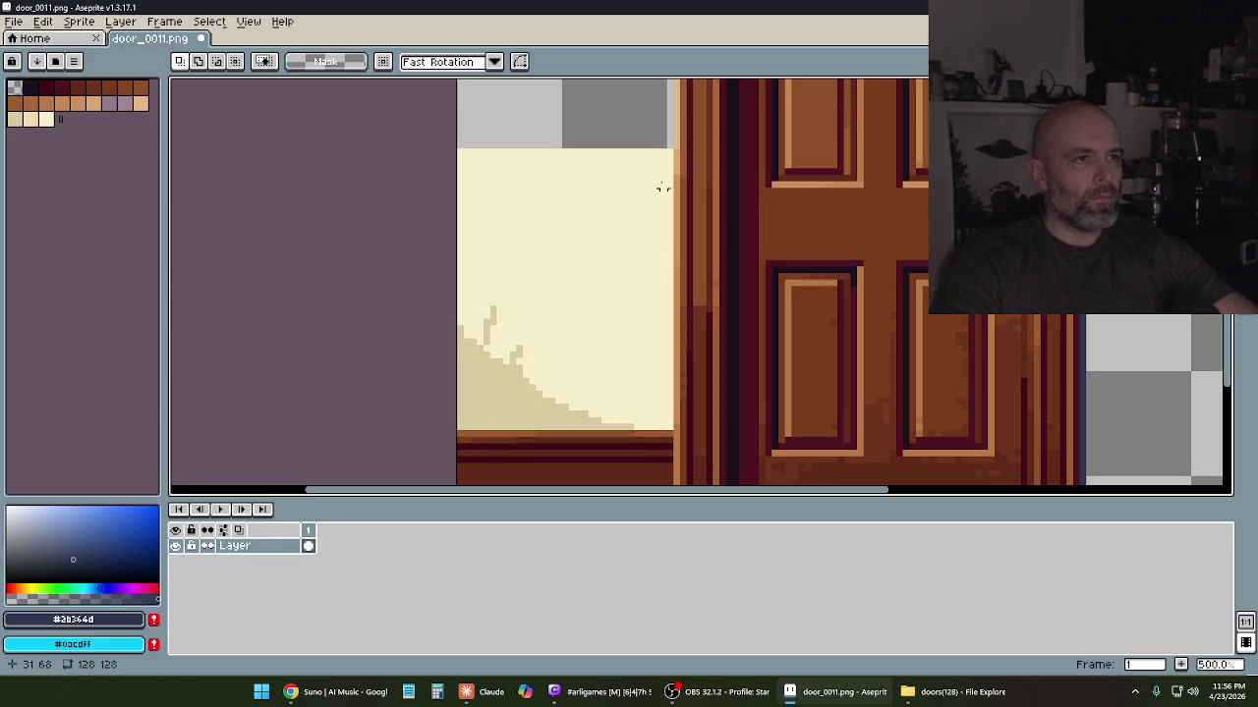
mouse_move(667, 145)
mouse_down()
mouse_move(426, 380)
mouse_move(393, 438)
mouse_up()
key(Delete)
Erase the brown floor strip below the cream area
drag(416, 357, 445, 164)
mouse_move(672, 255)
mouse_down()
mouse_move(609, 303)
mouse_move(407, 379)
mouse_up()
key(Delete)
key(ctrl+d)
drag(634, 253, 600, 297)
scroll(601, 297, down, 1)
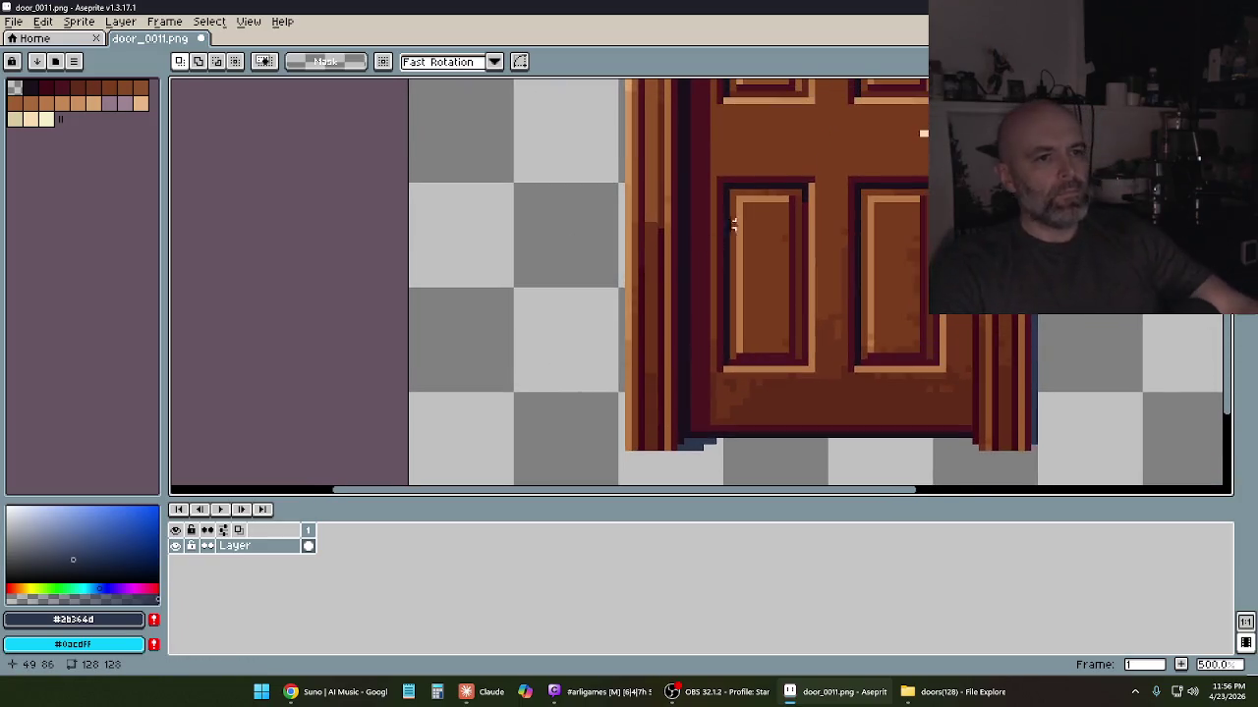
scroll(600, 297, down, 1)
scroll(744, 315, down, 1)
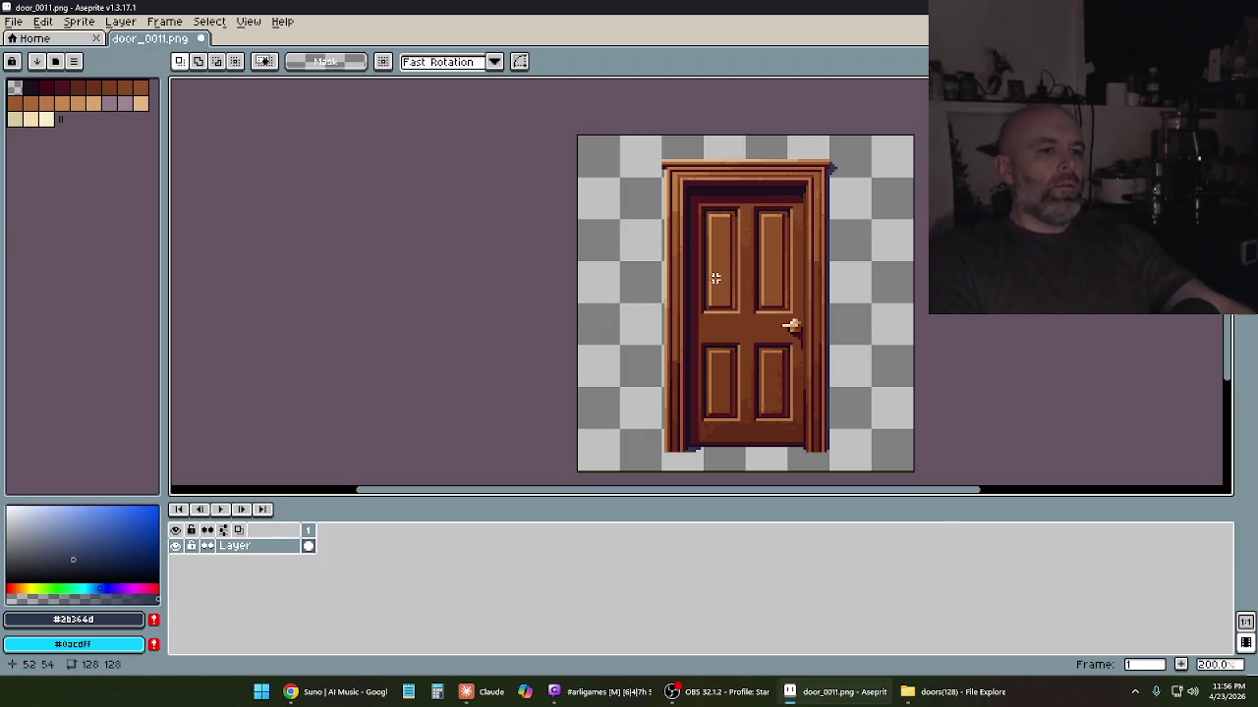
Zoom around the door to check for leftover background pixels, then open the File menu
scroll(794, 363, up, 4)
scroll(781, 363, down, 2)
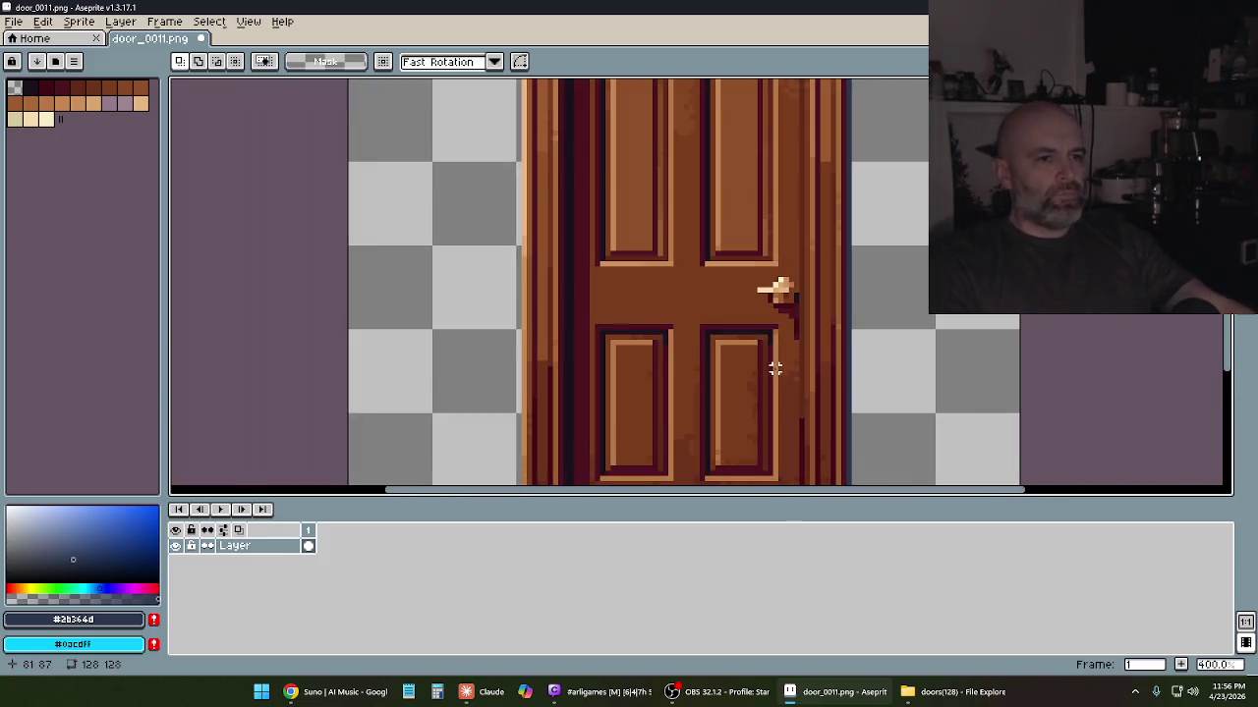
scroll(761, 354, down, 1)
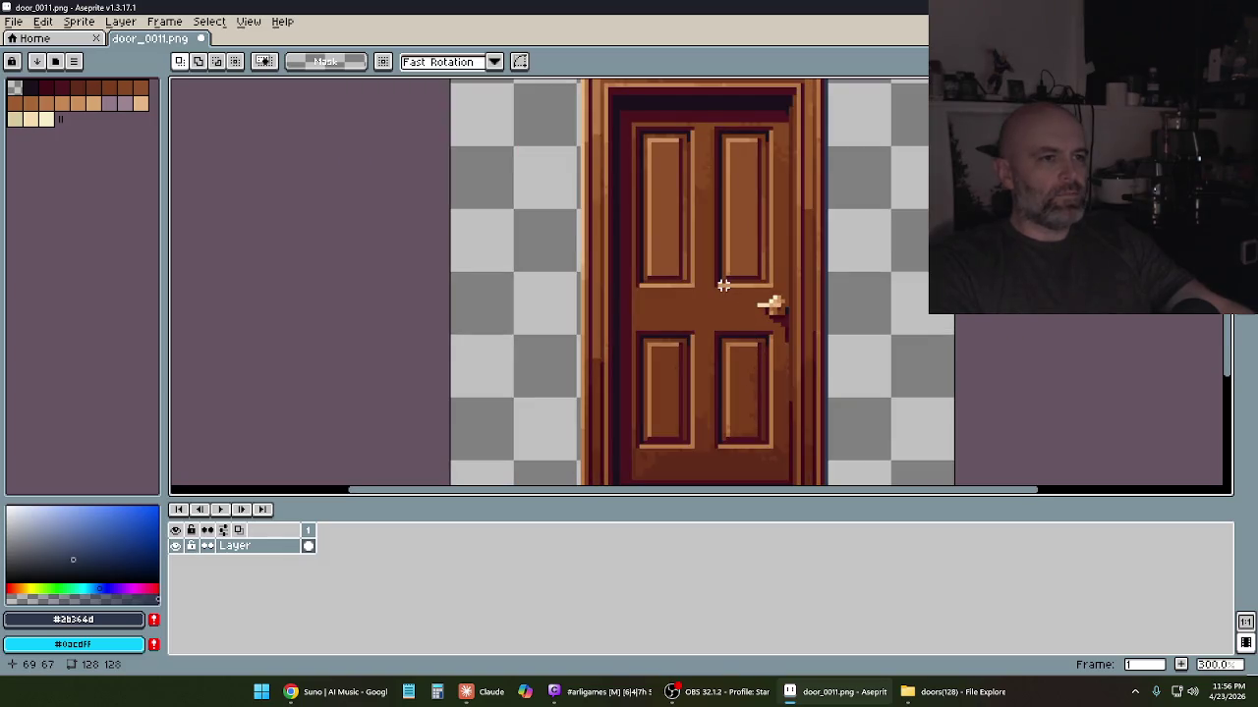
scroll(706, 300, down, 1)
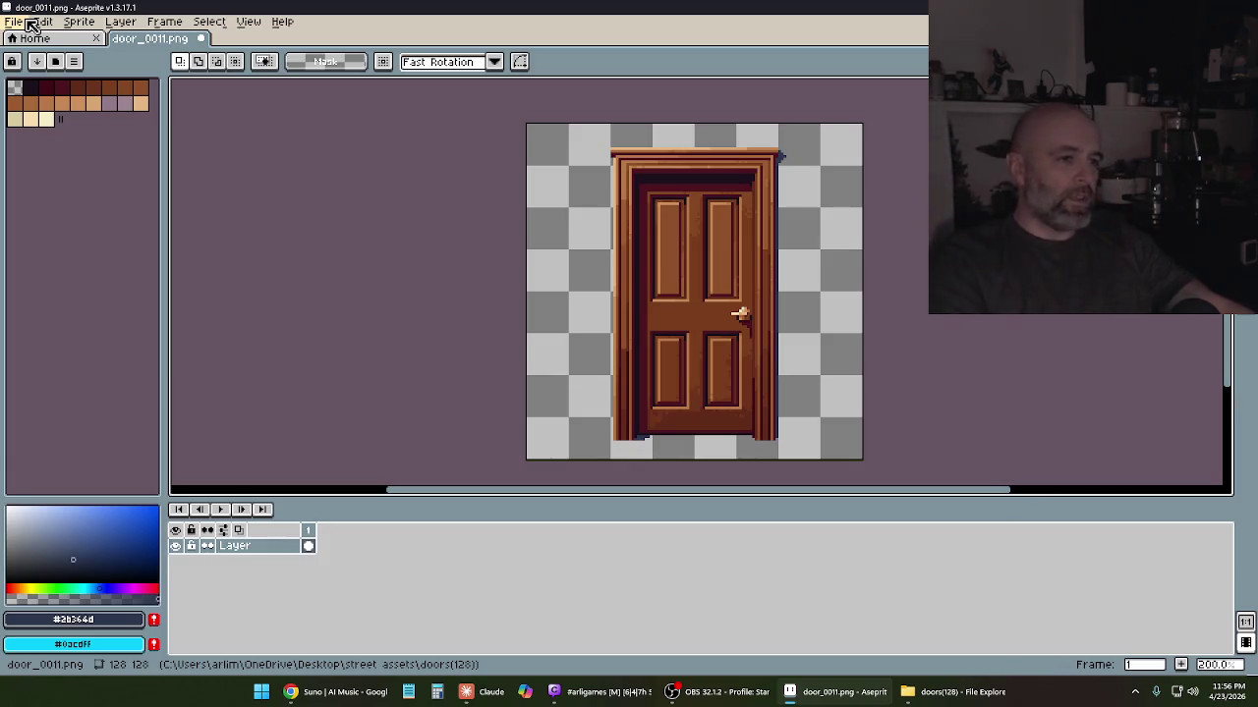
scroll(763, 293, up, 2)
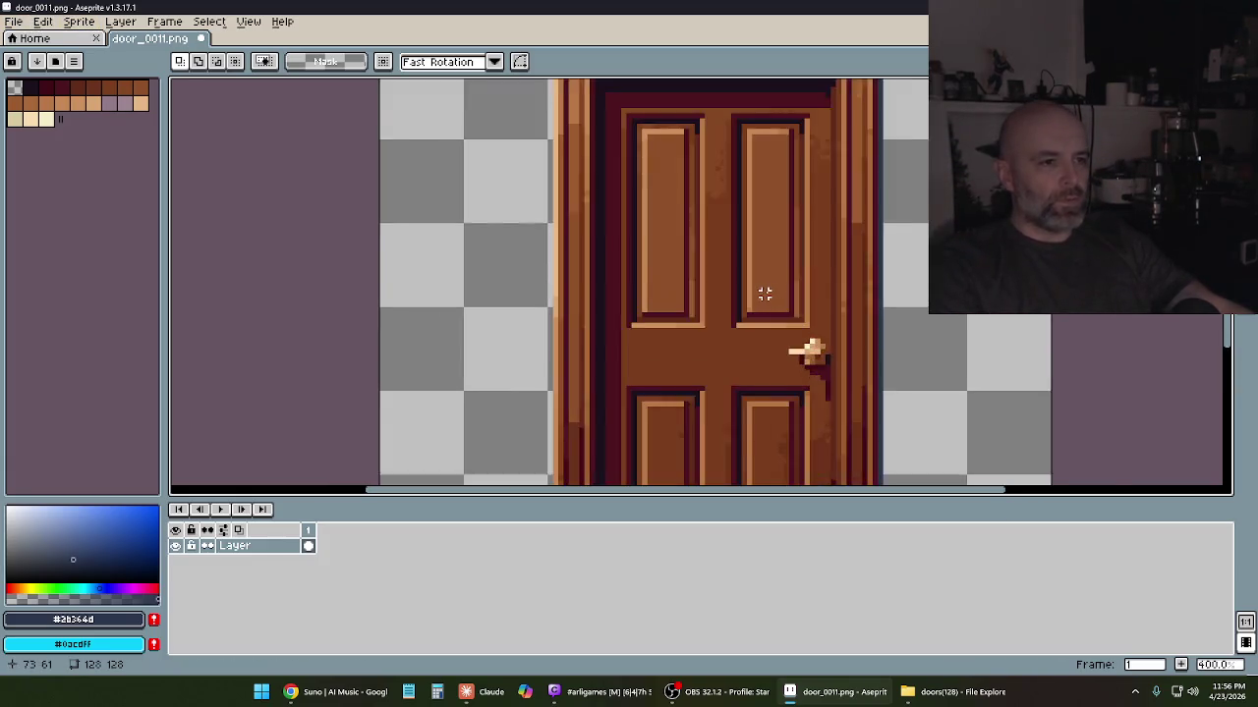
scroll(763, 293, up, 1)
scroll(757, 274, down, 2)
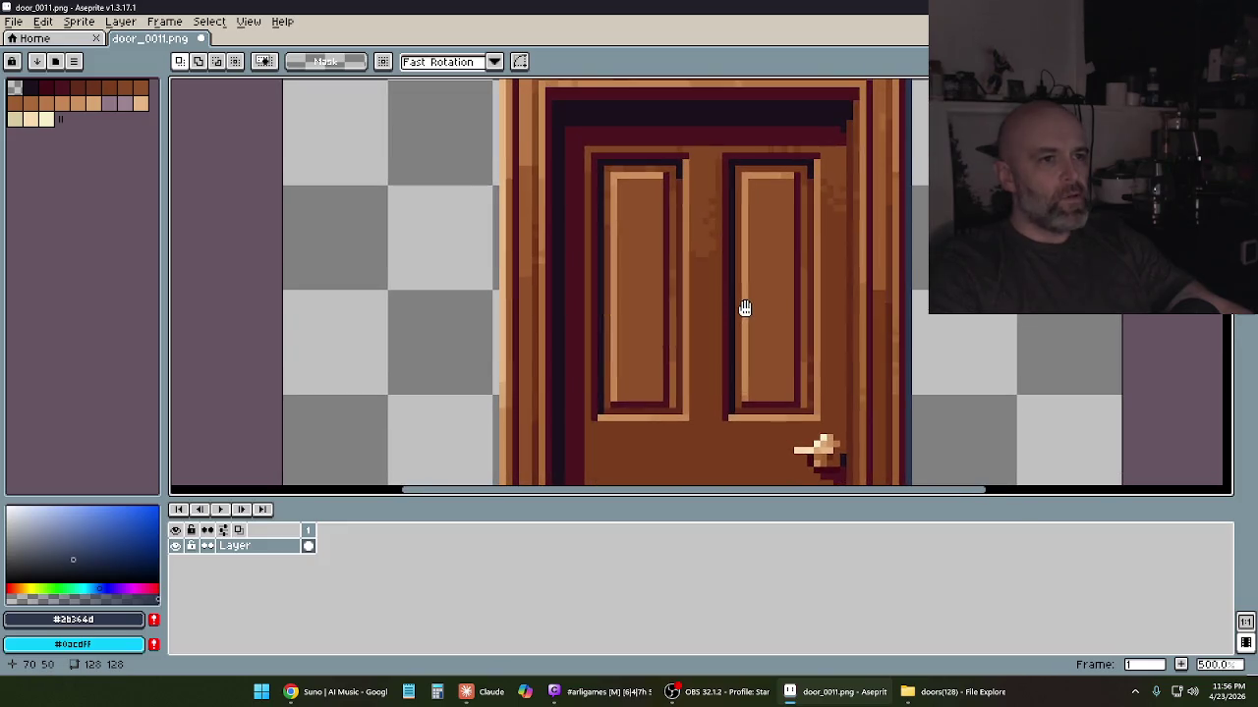
scroll(738, 304, up, 2)
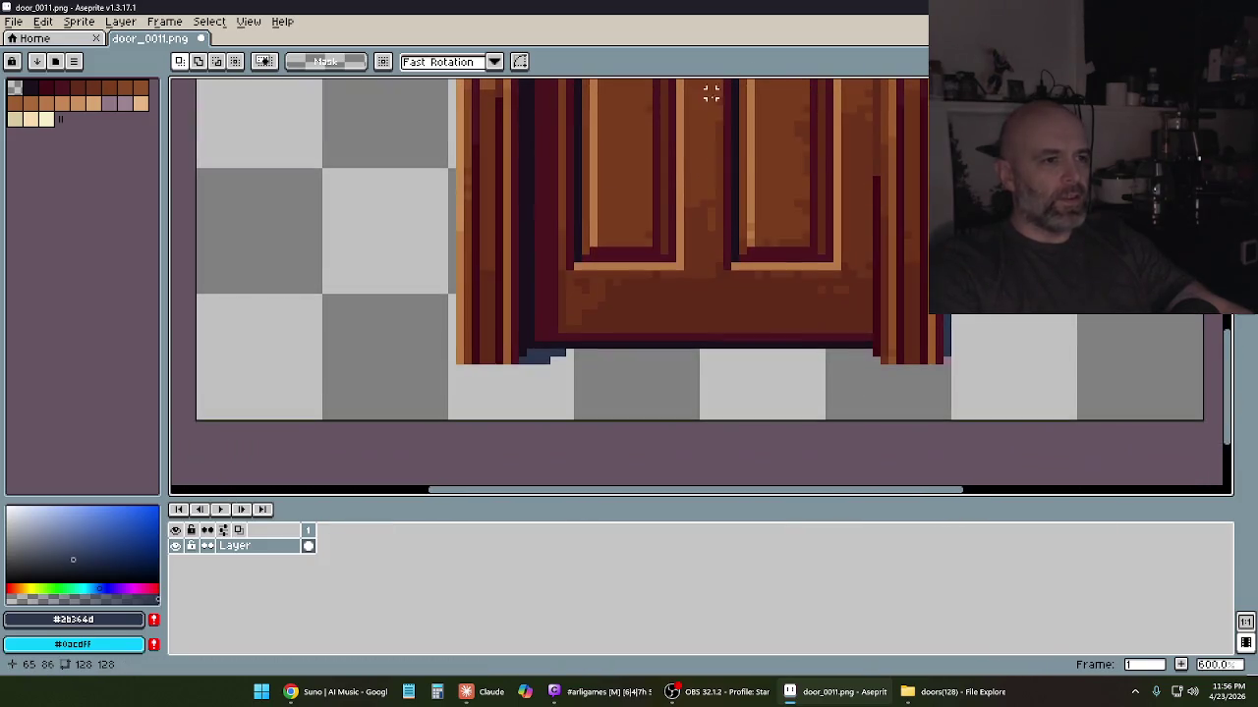
scroll(688, 295, down, 2)
scroll(683, 280, down, 1)
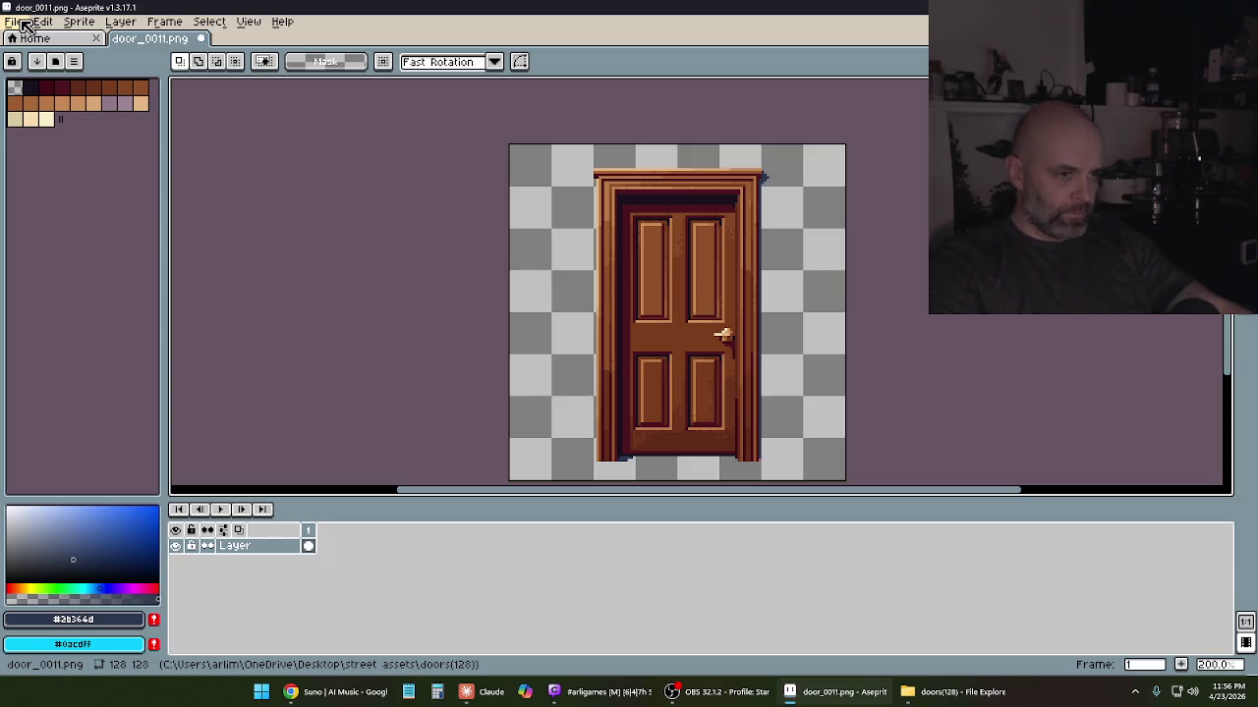
click(24, 23)
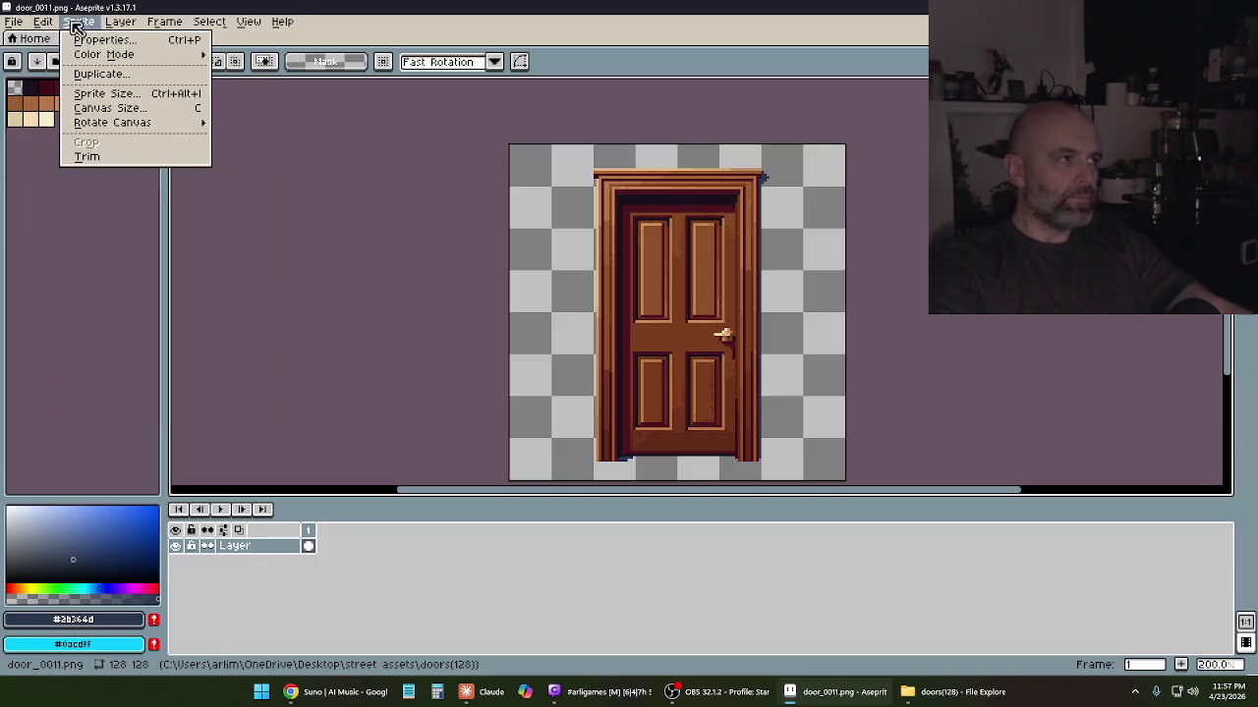
Scale the door sprite to 180 × 180 px and look over the result
click(115, 95)
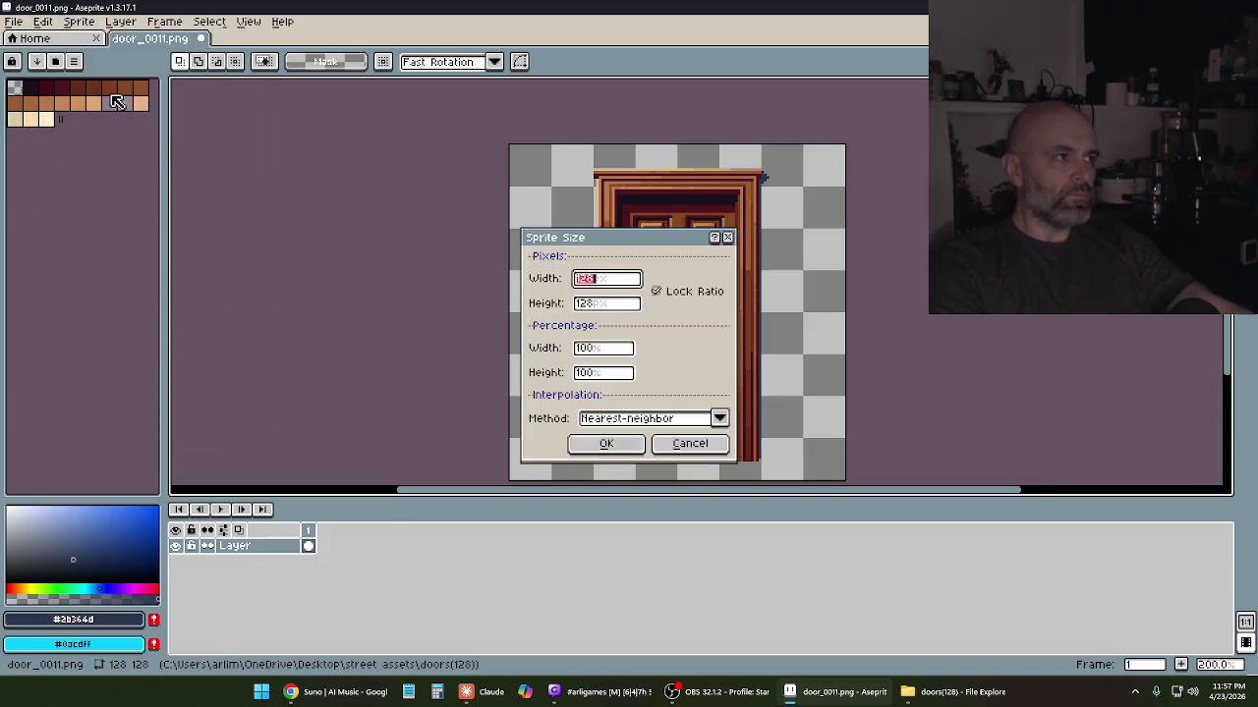
text(180)
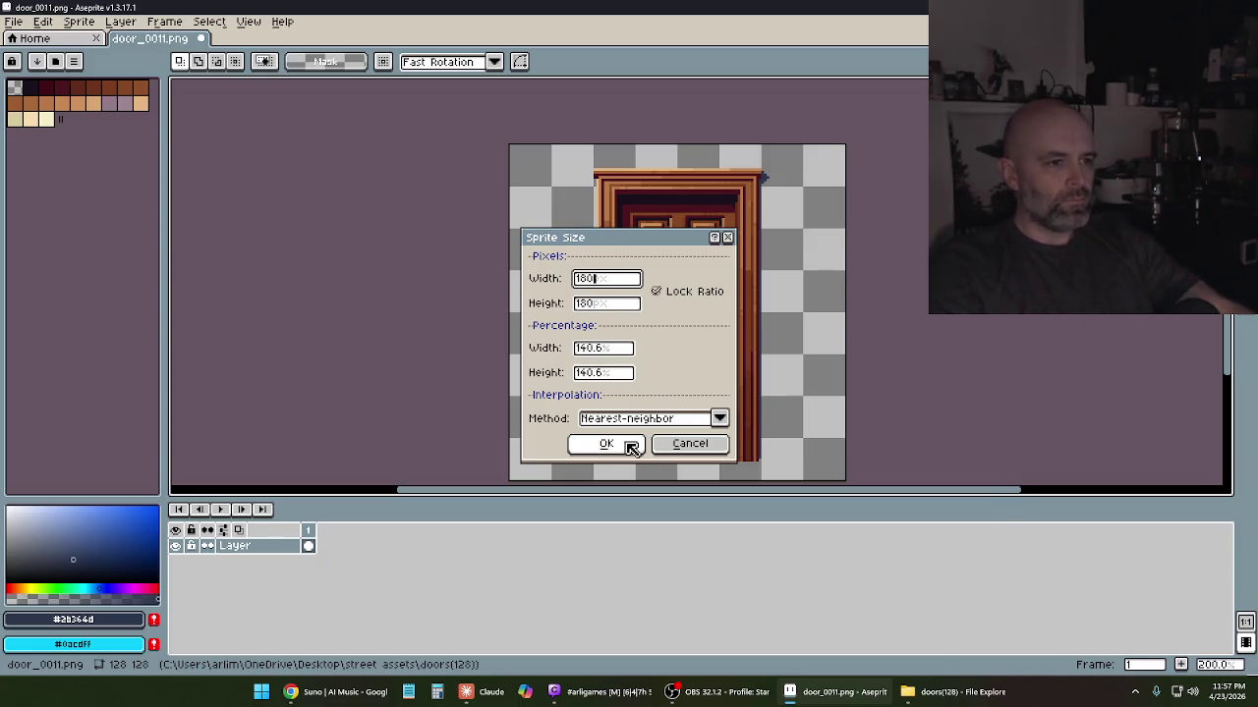
click(628, 441)
mouse_move(709, 321)
mouse_down()
mouse_move(757, 281)
mouse_move(735, 255)
mouse_move(728, 306)
mouse_up()
scroll(746, 314, down, 1)
scroll(744, 331, up, 1)
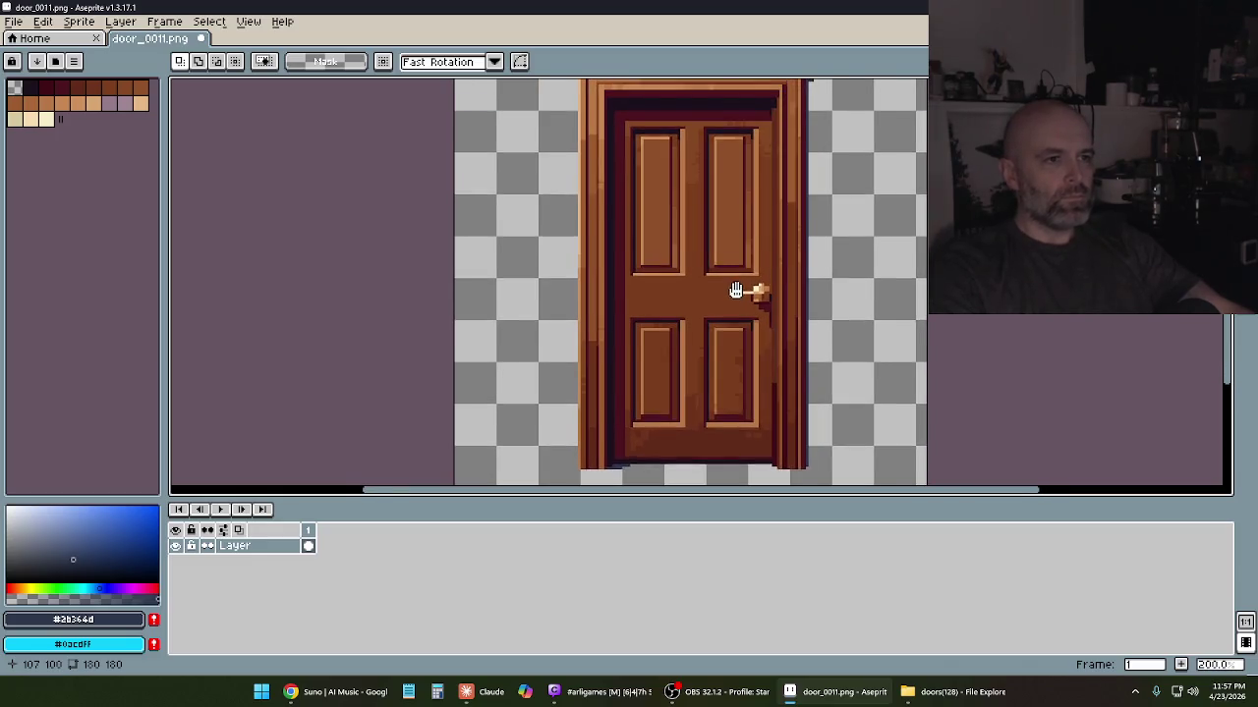
scroll(709, 245, down, 1)
scroll(710, 236, up, 1)
drag(709, 224, 693, 286)
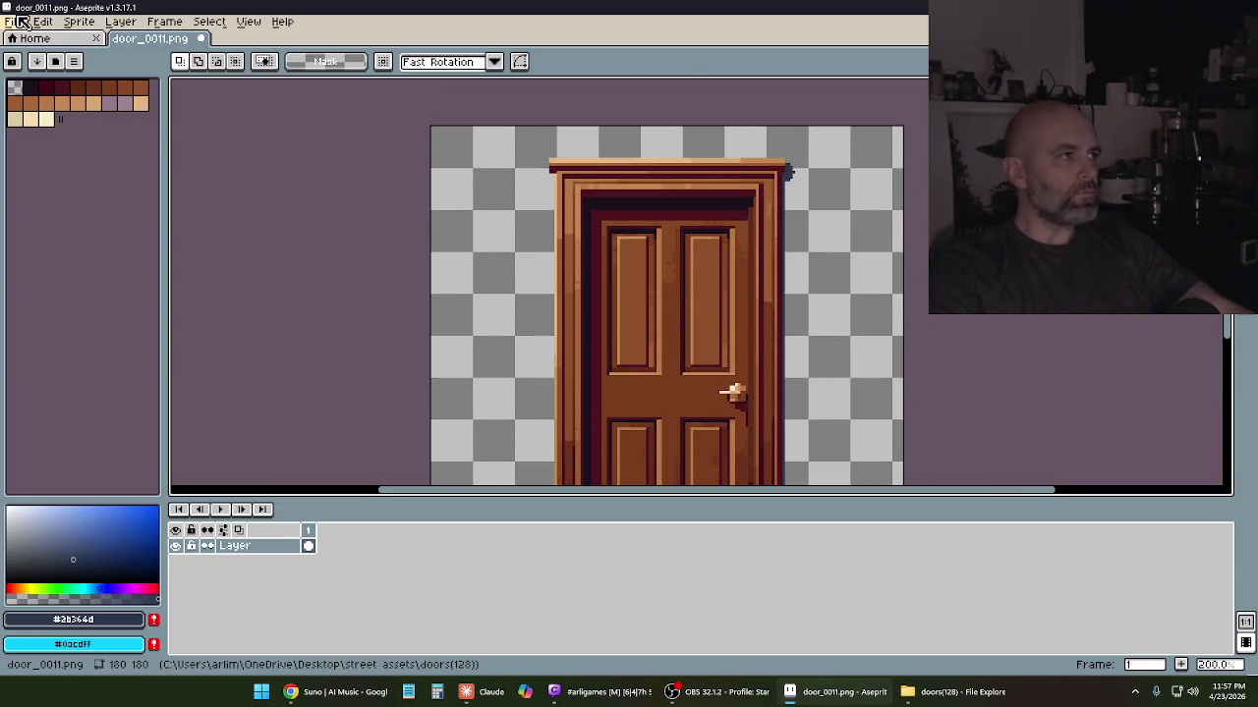
Trim the empty transparent margins off the sprite
click(77, 22)
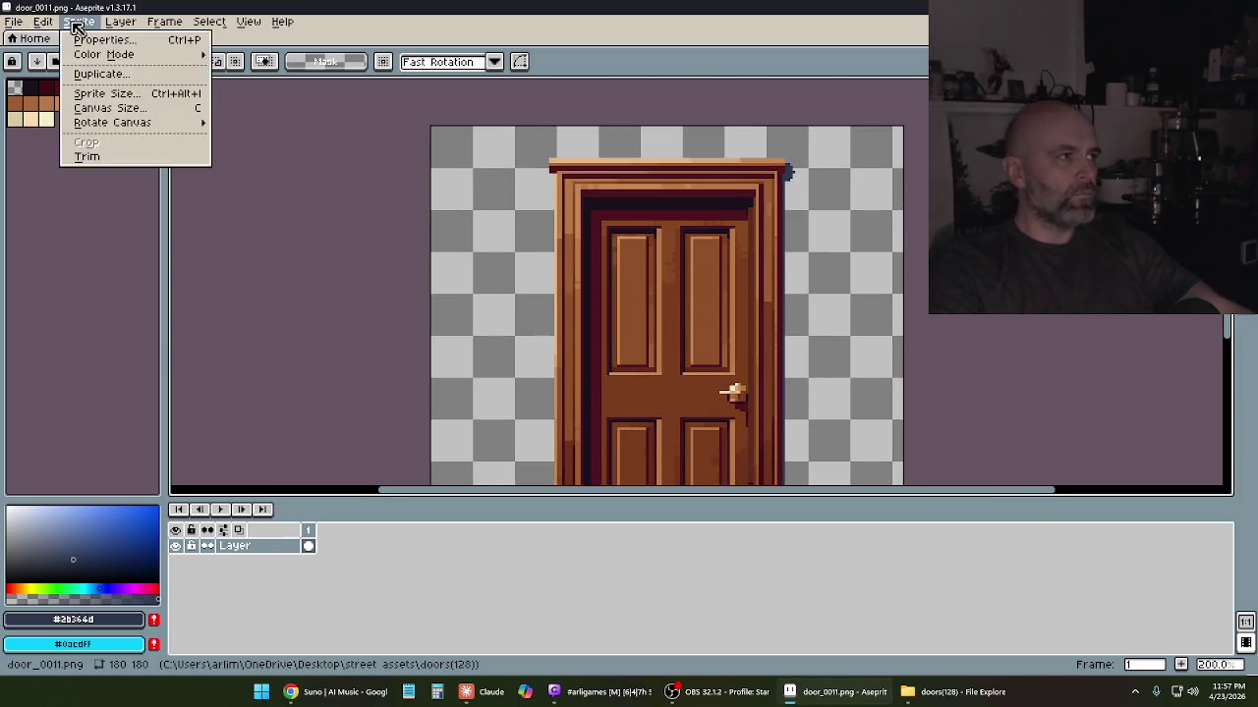
click(93, 156)
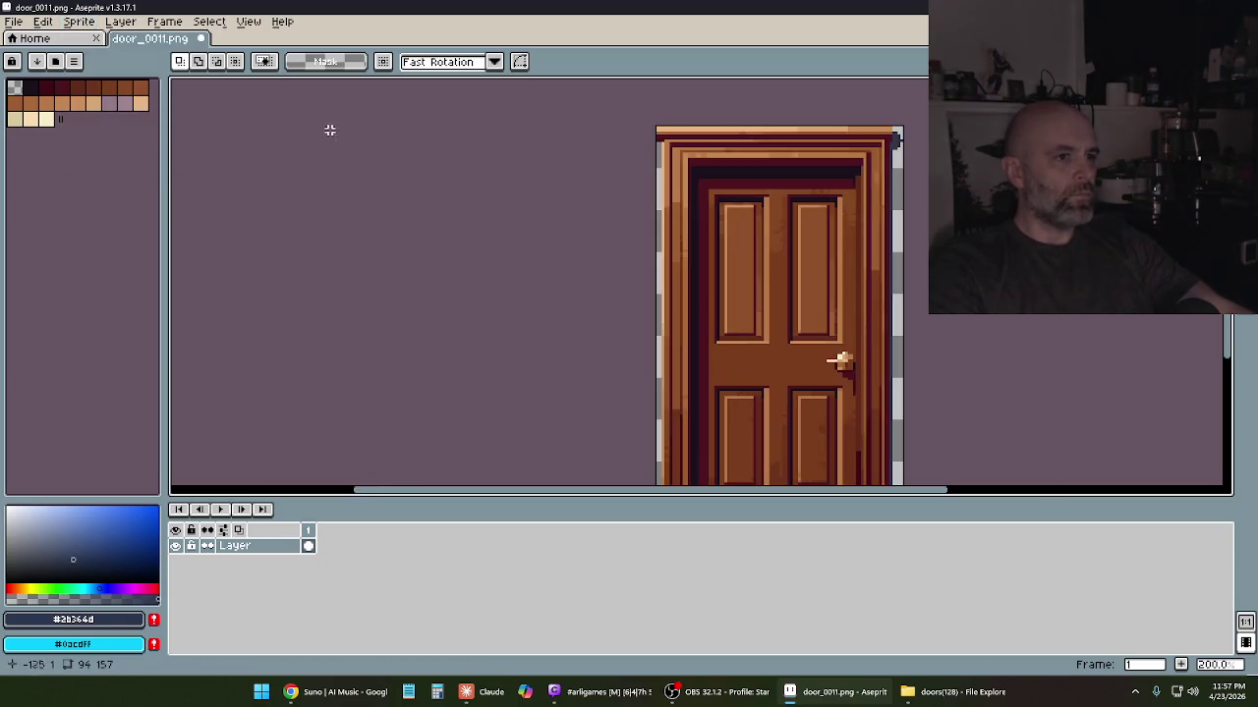
click(14, 22)
mouse_move(34, 151)
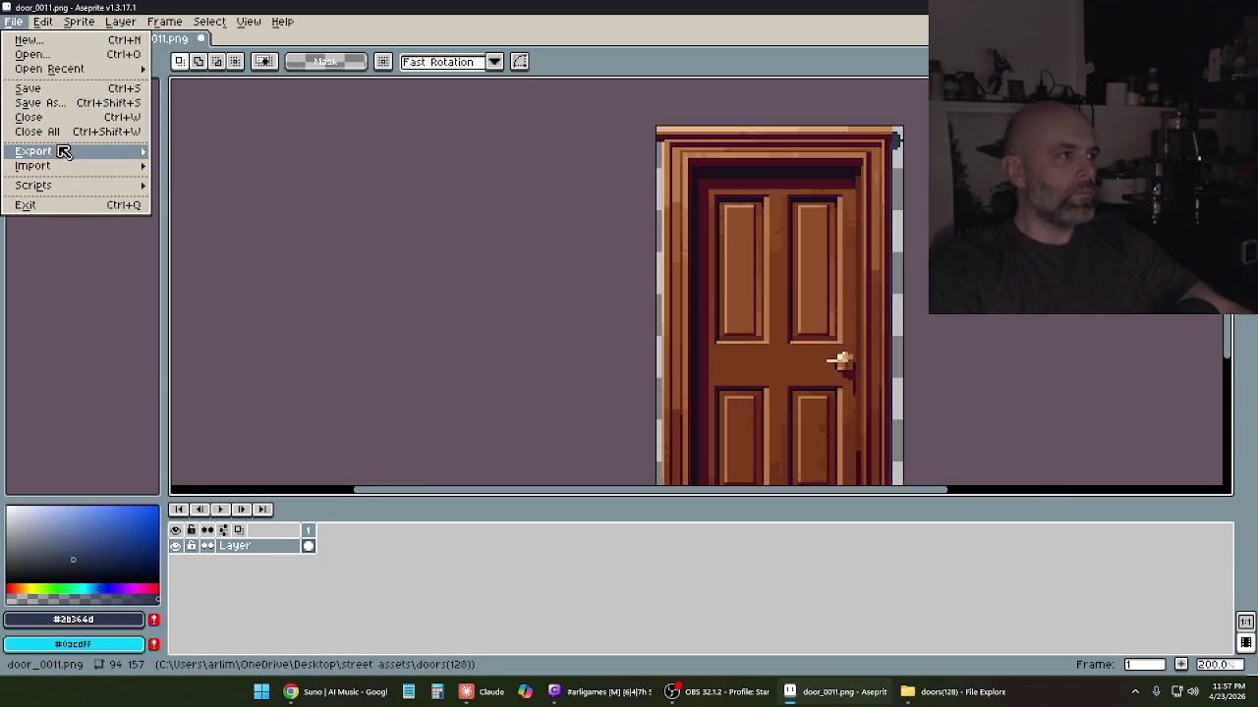
Export the door as door11.png to a recent folder and close the document
click(187, 153)
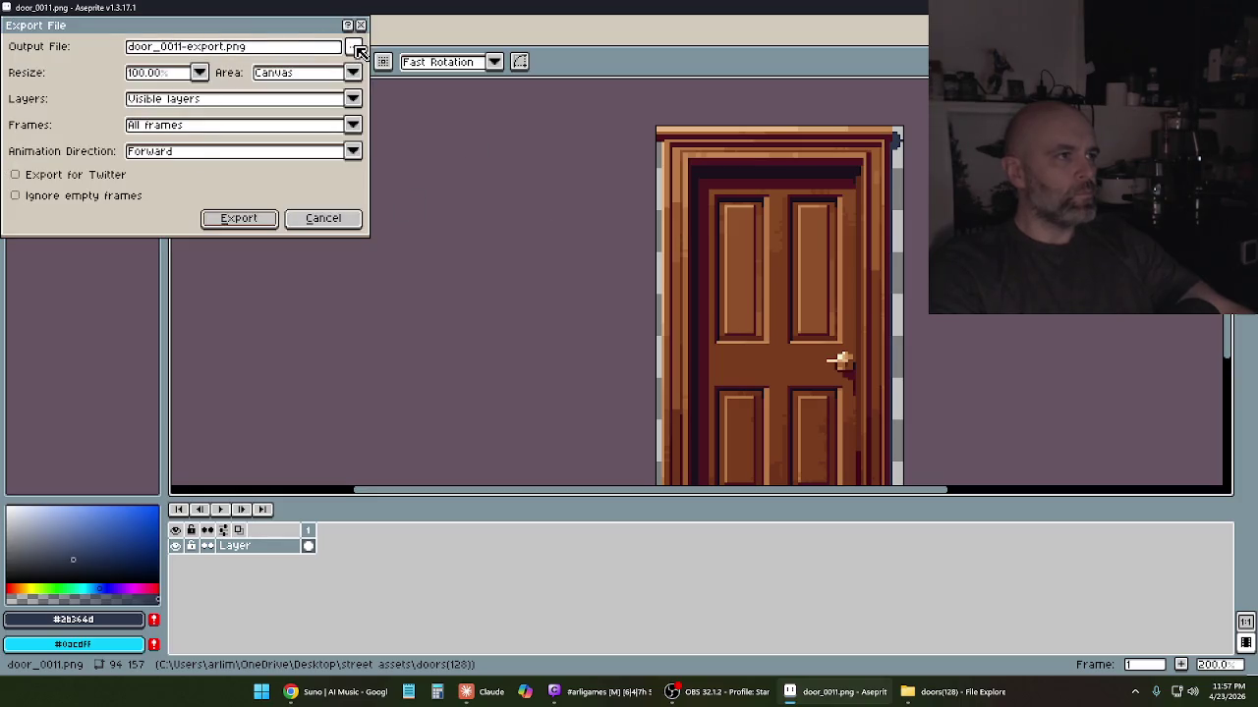
click(359, 52)
click(443, 145)
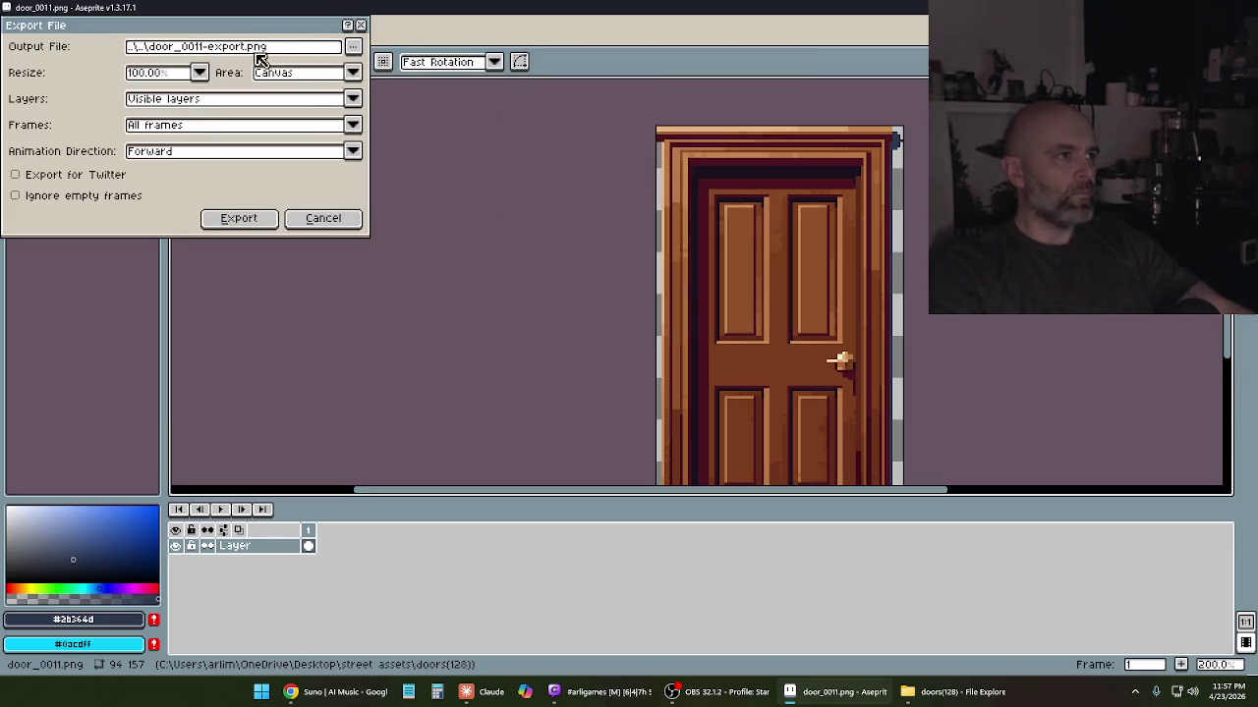
key(BackSpace)
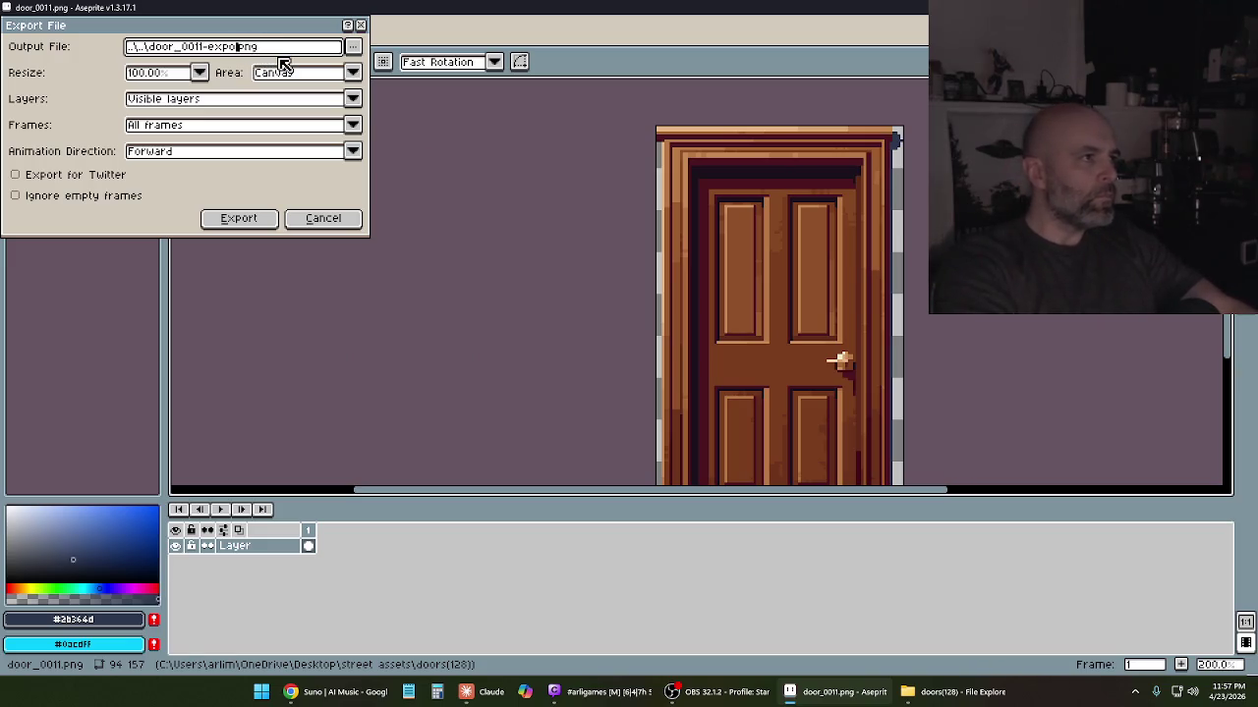
key(BackSpace)
key(BackSpace)
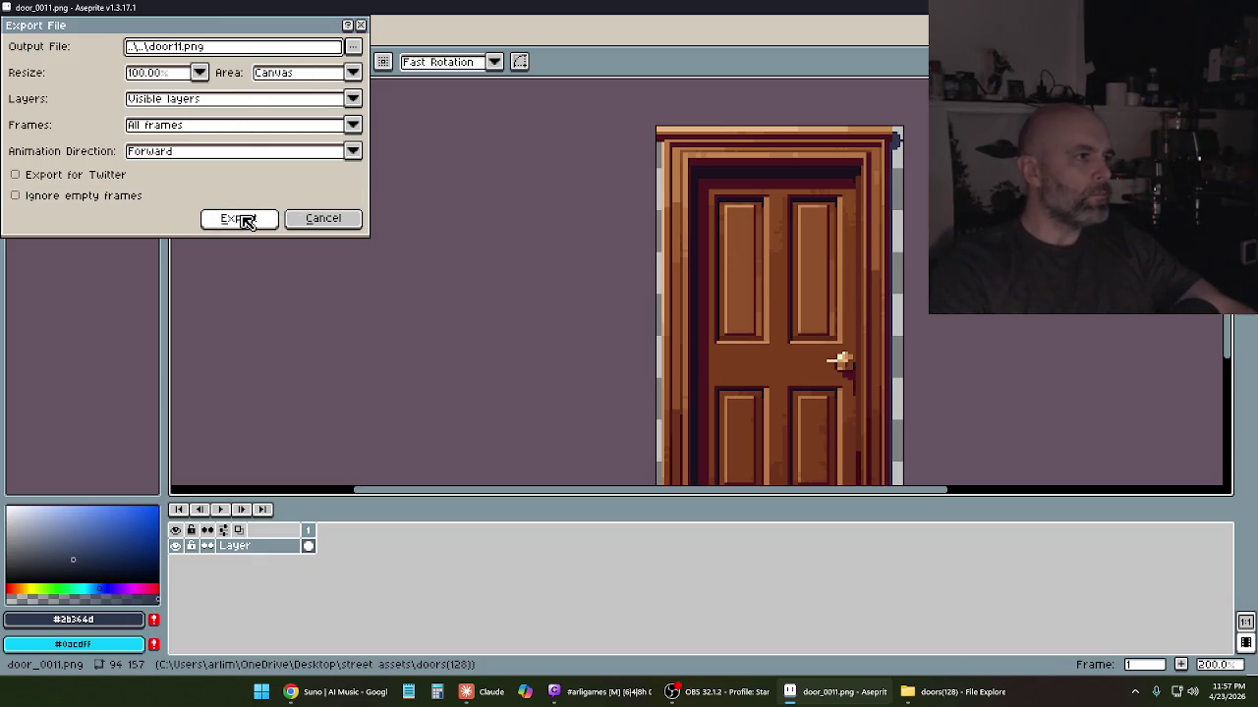
click(244, 220)
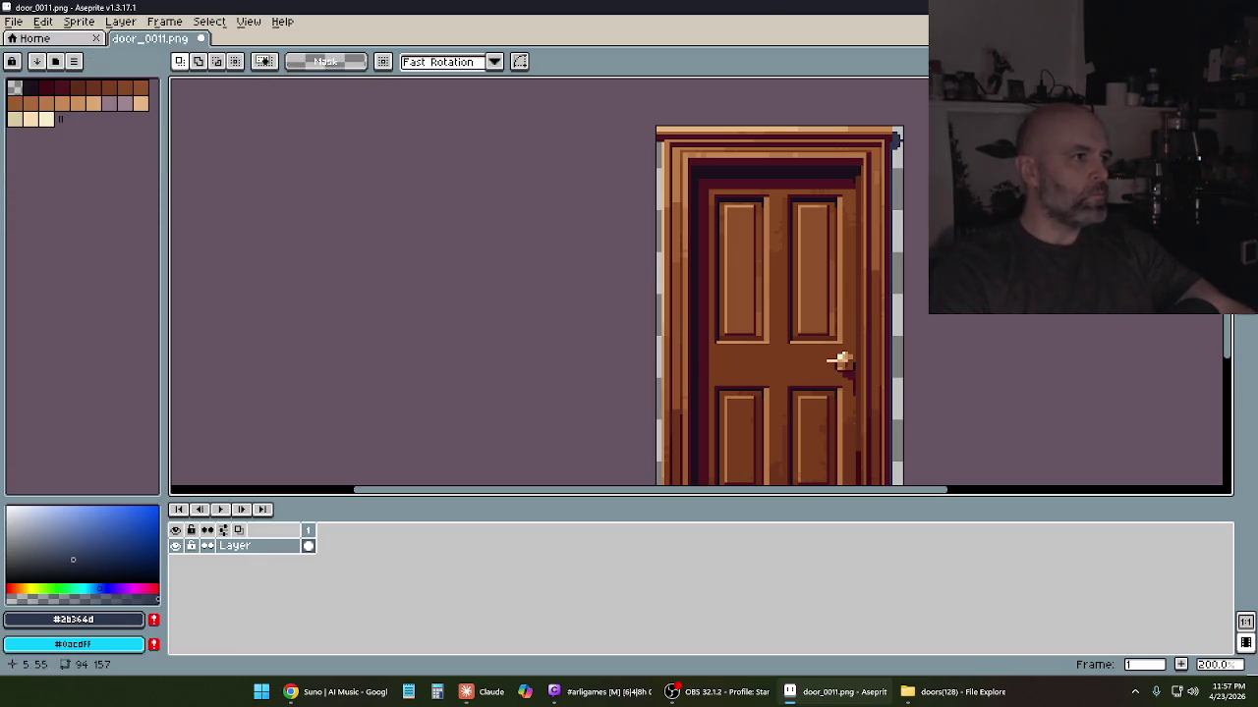
click(203, 39)
Discard the door's unsaved changes and move door11.png into the street assets folder
click(637, 374)
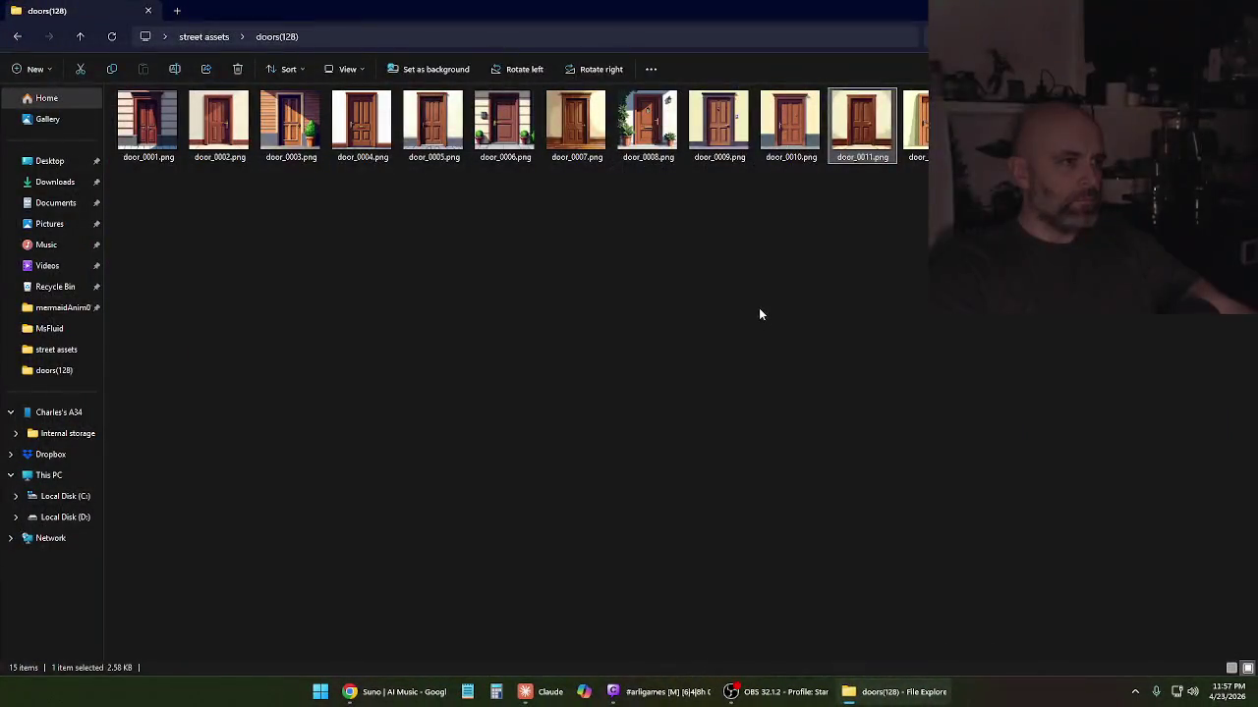
click(865, 700)
mouse_move(892, 692)
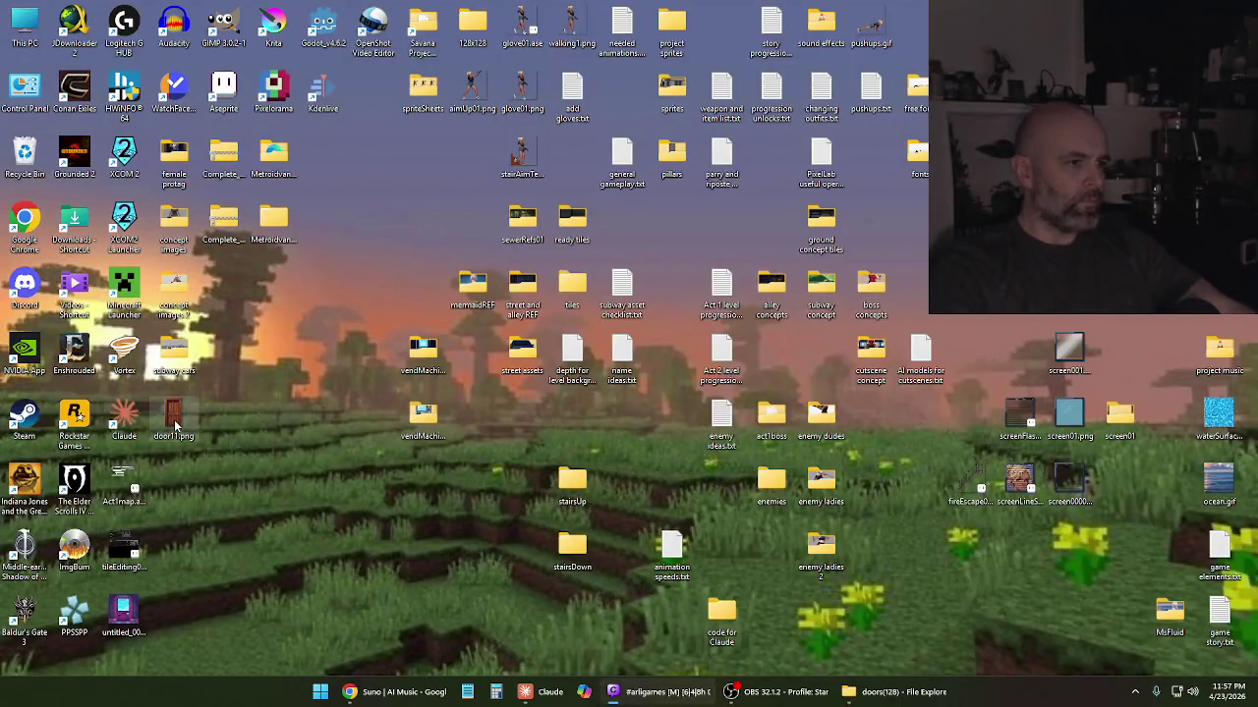
drag(174, 420, 522, 352)
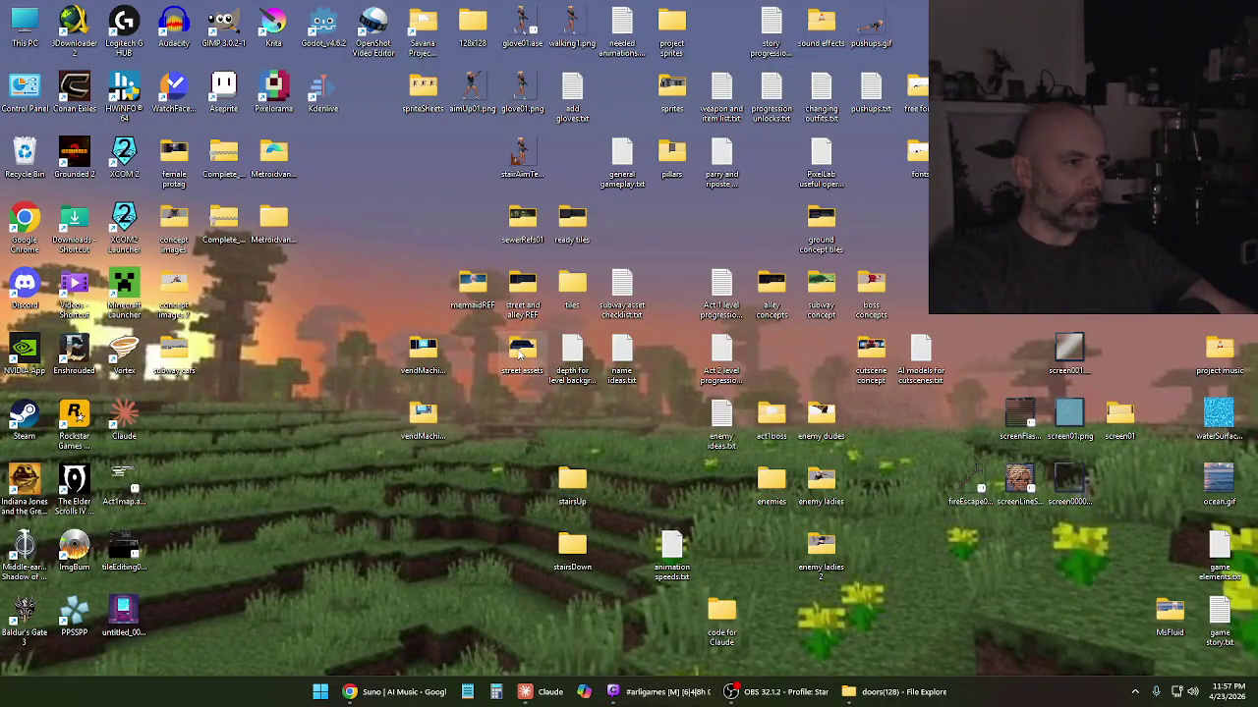
double_click(518, 352)
mouse_move(504, 126)
mouse_down()
mouse_move(316, 306)
mouse_move(221, 126)
mouse_up()
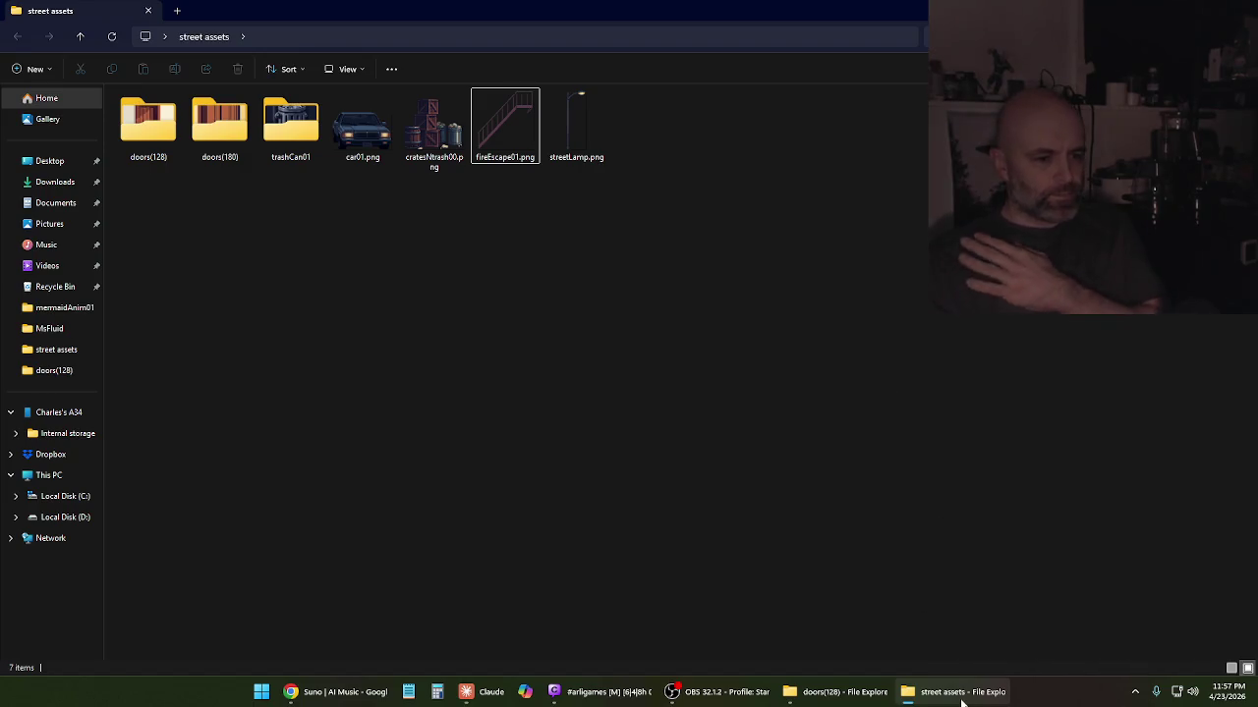
Open door_0012.png from the doors(128) folder in the photo viewer
click(909, 694)
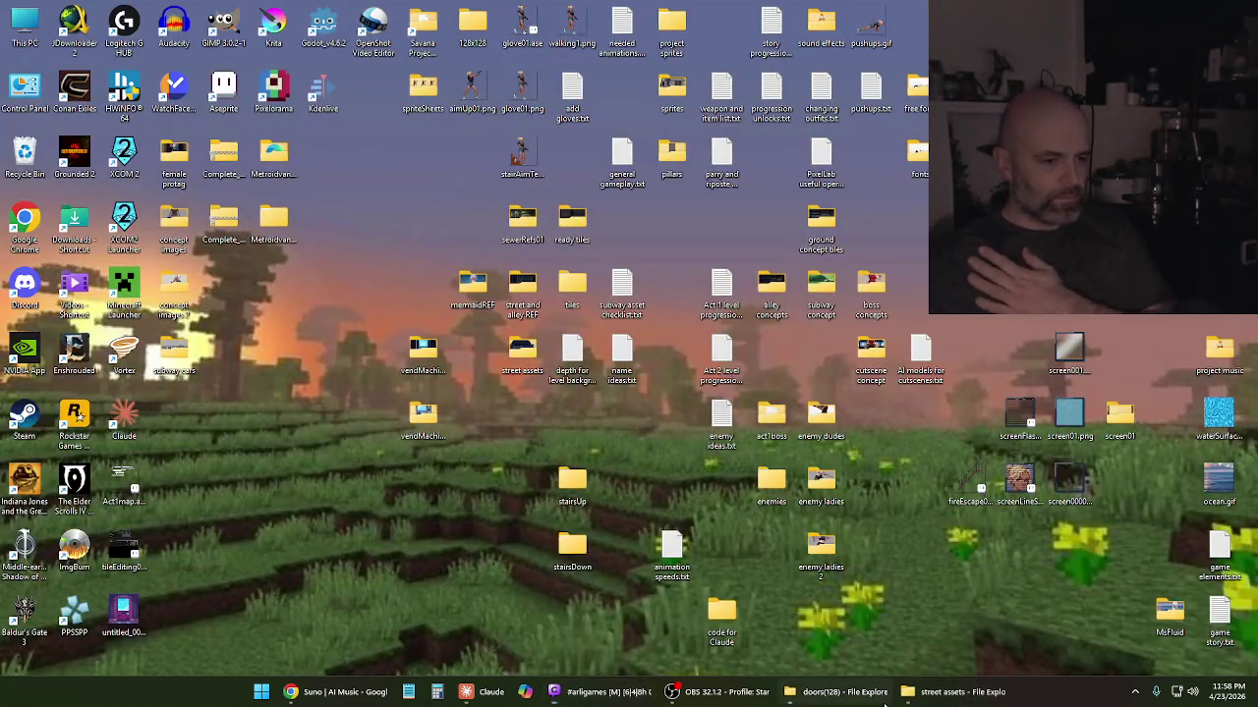
click(884, 699)
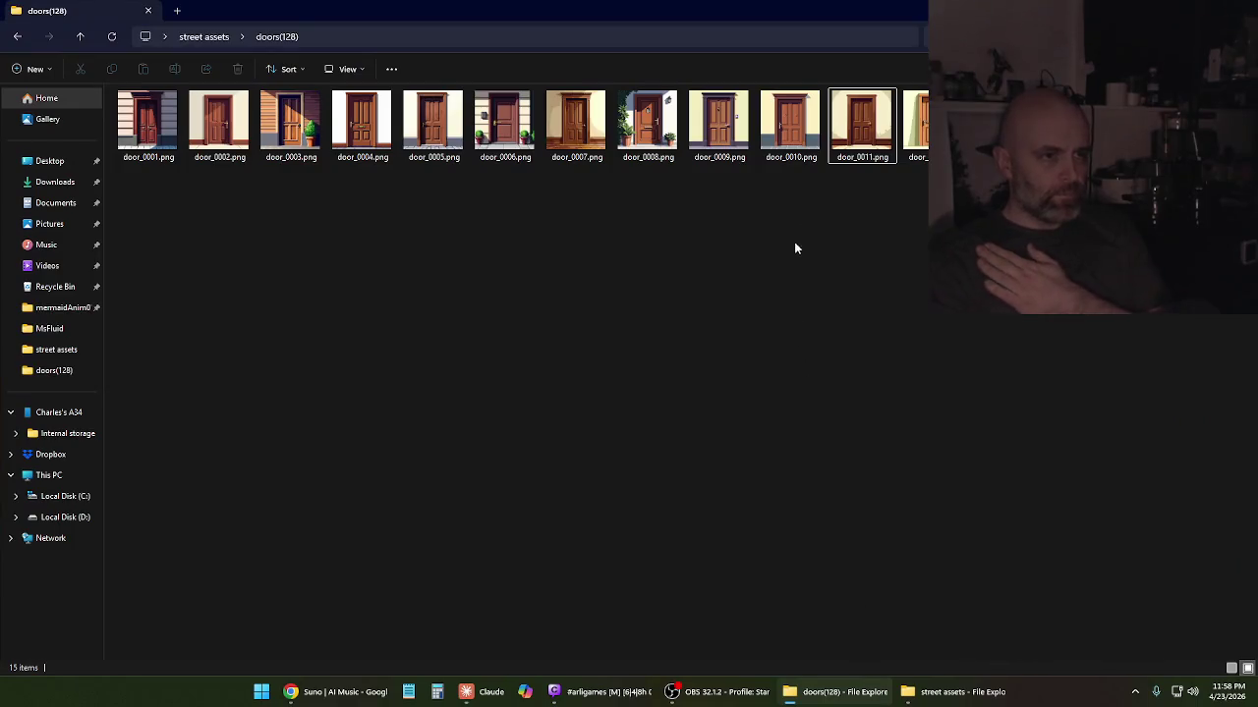
double_click(919, 114)
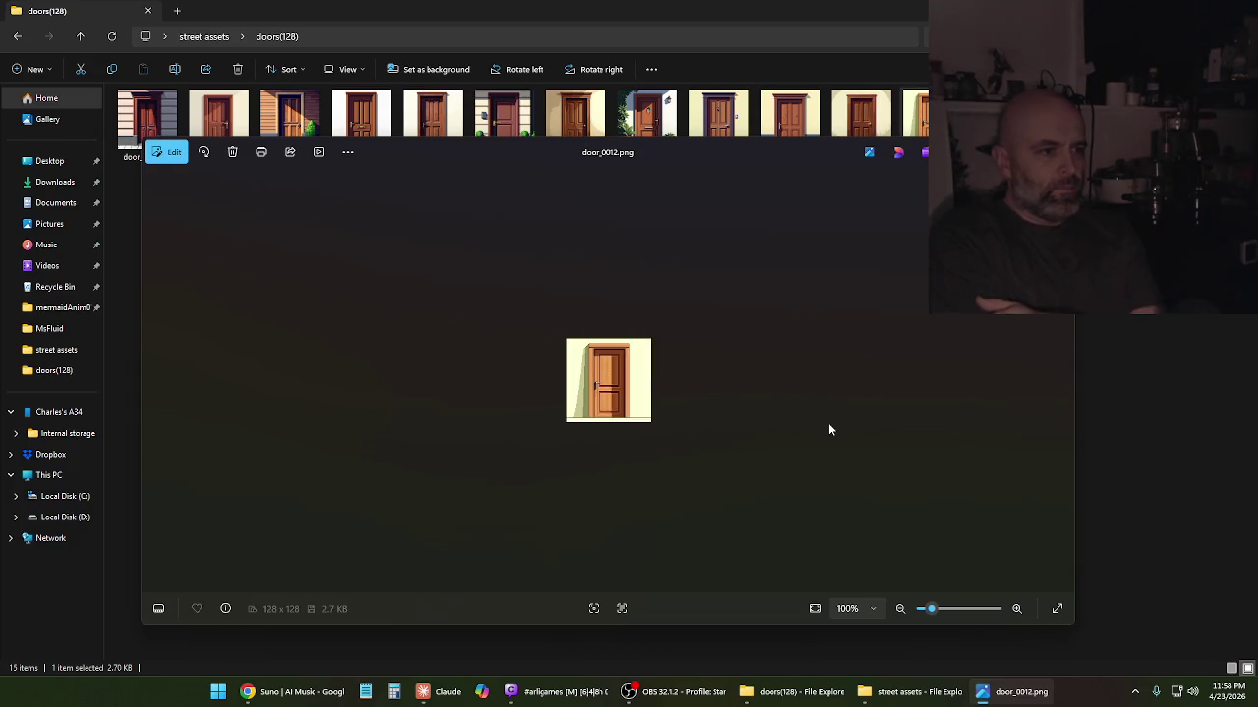
Zoom into the 128-pixel door image and browse forward to door_0015 and back to door_0014
scroll(617, 390, up, 3)
scroll(617, 390, up, 2)
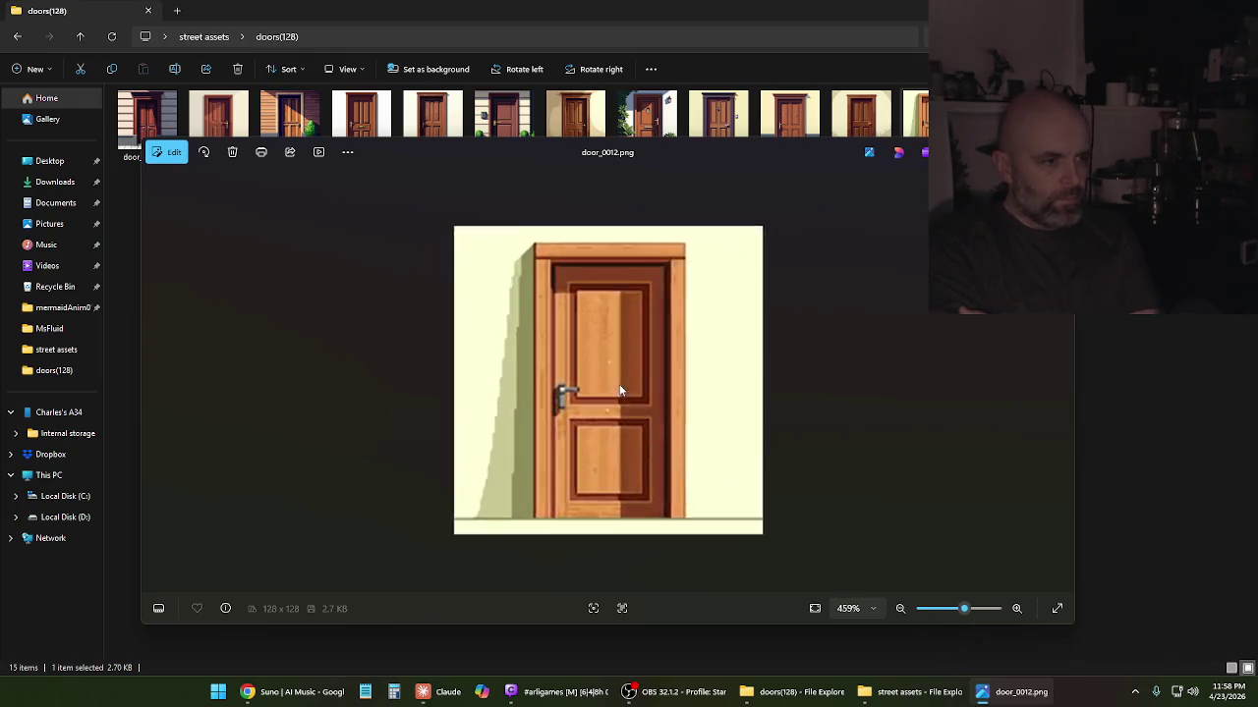
scroll(619, 384, up, 3)
key(Right)
key(Right)
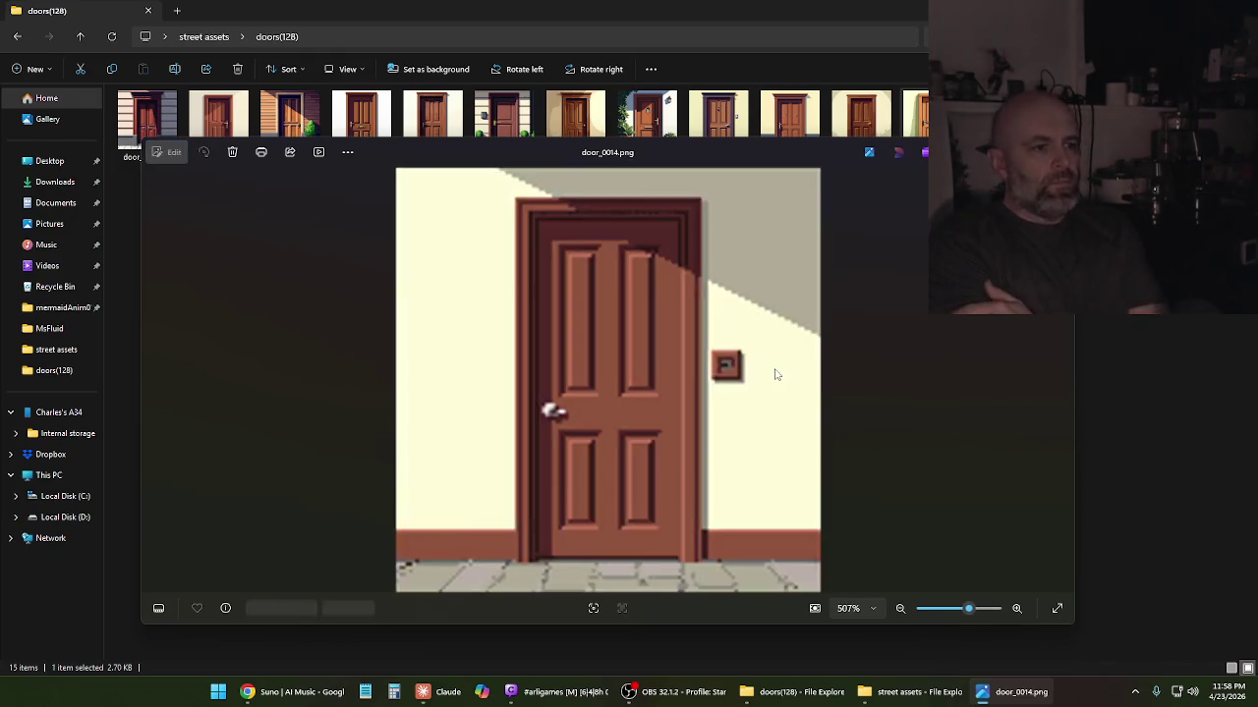
key(Right)
key(Left)
key(Left)
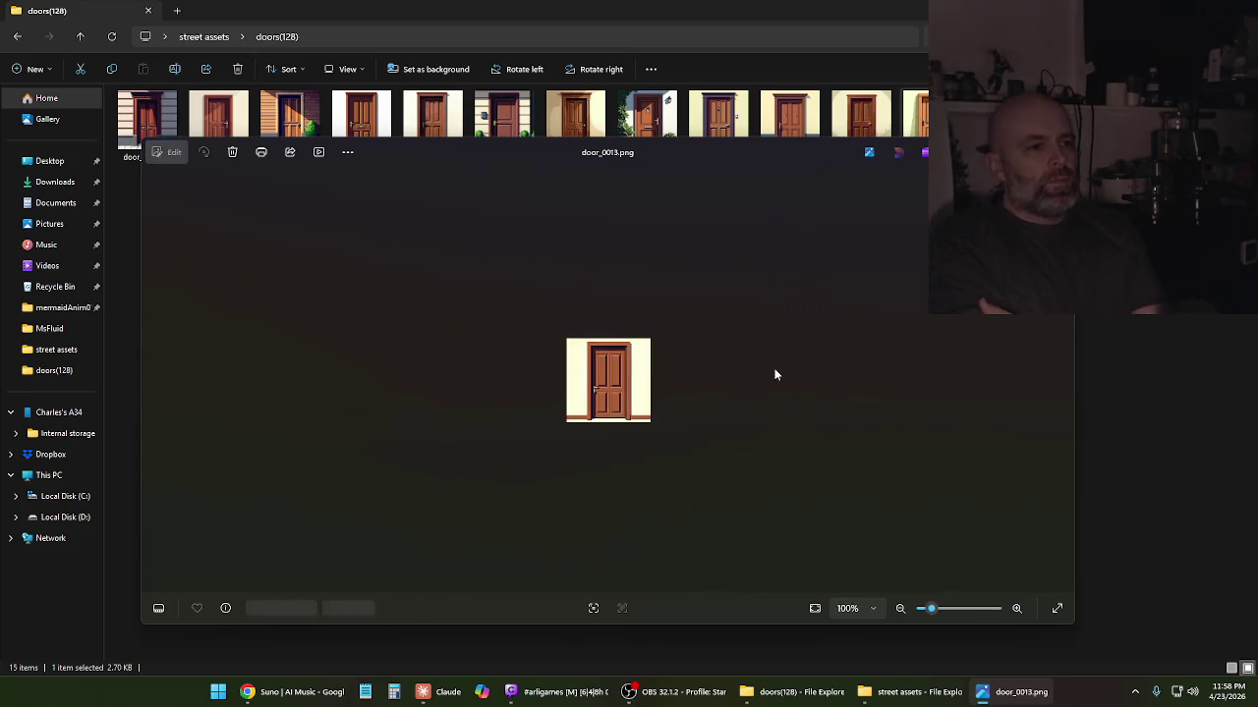
key(Right)
Cycle from door_0013 through door_0015 and around to door_0002, then close Photos and the doors(128) folder
key(Left)
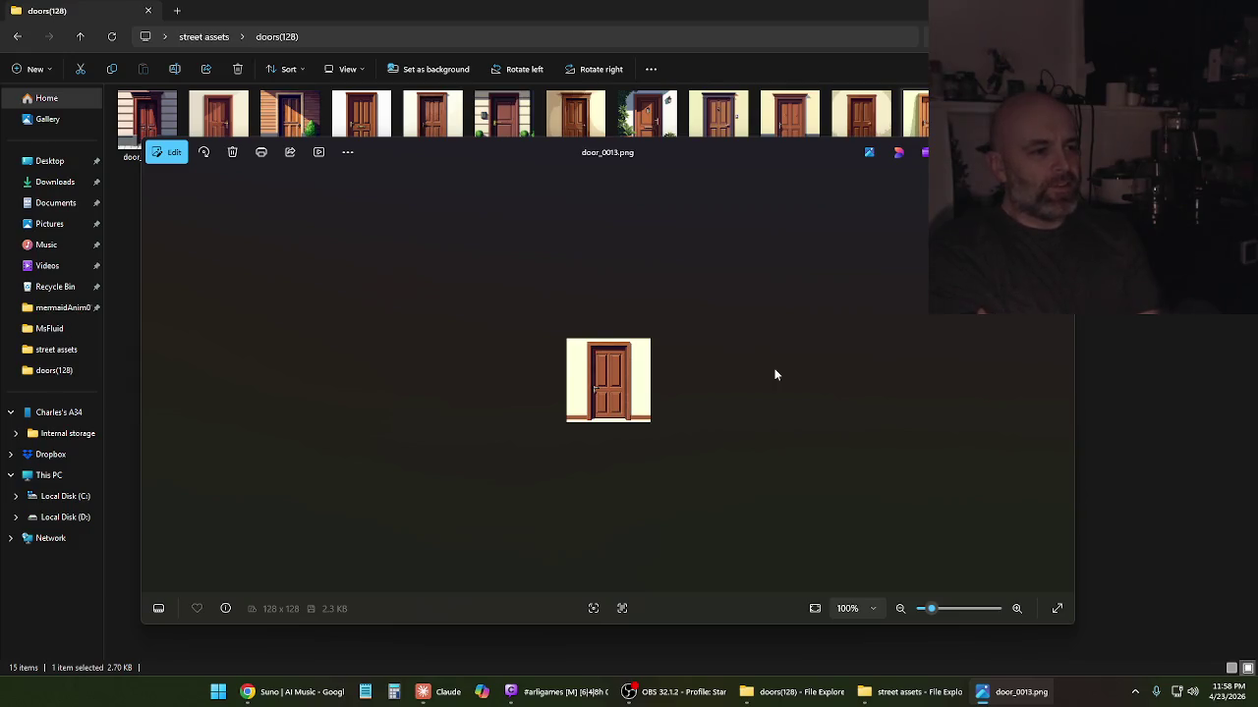
key(Right)
key(Right)
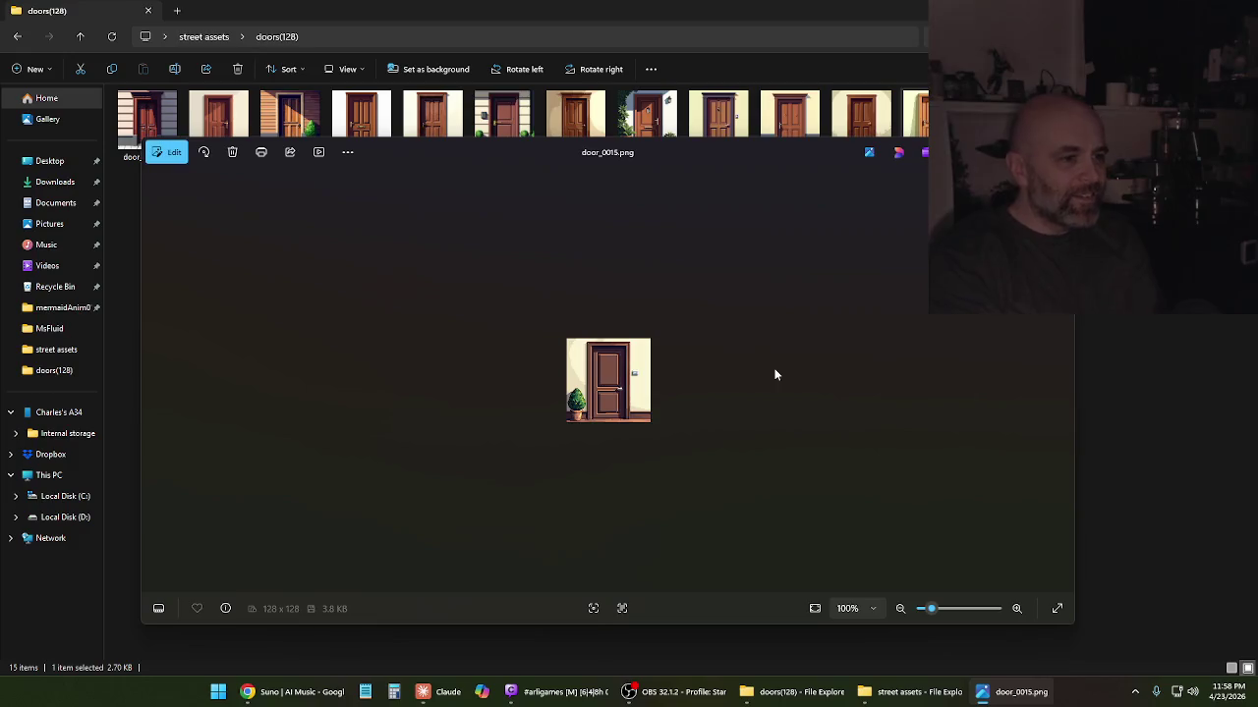
key(Right)
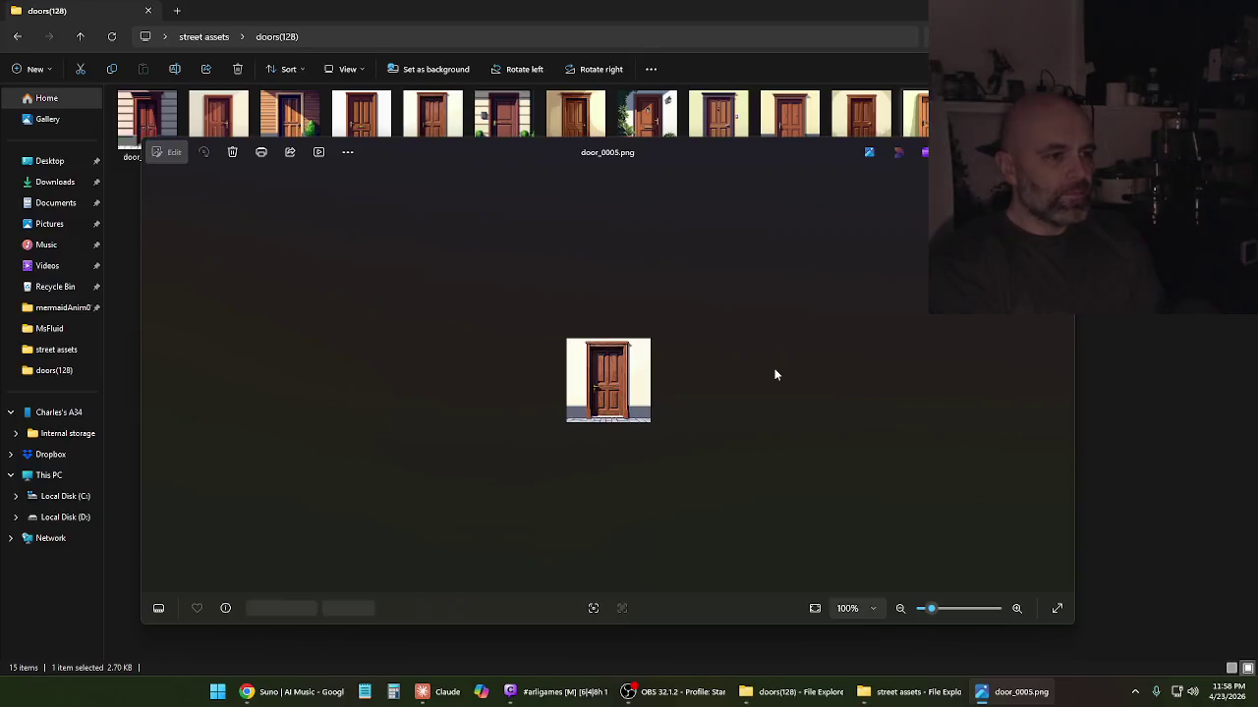
key(Right)
key(Right)
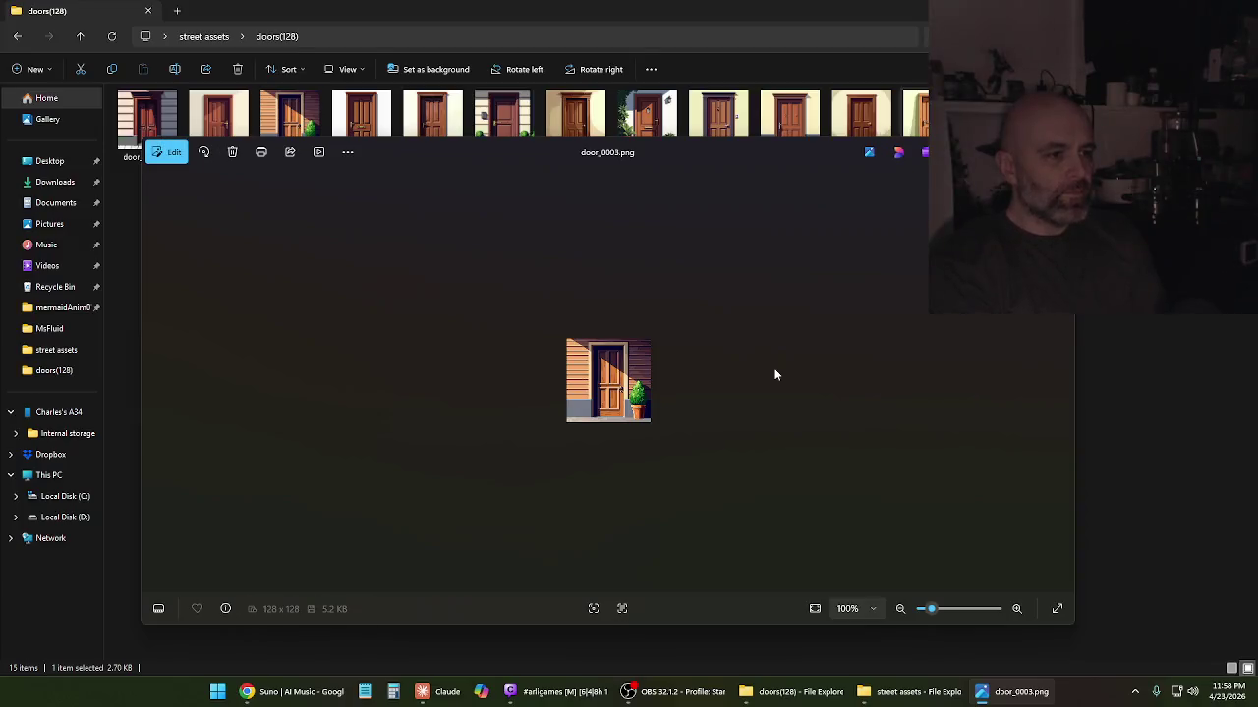
key(Left)
key(Left)
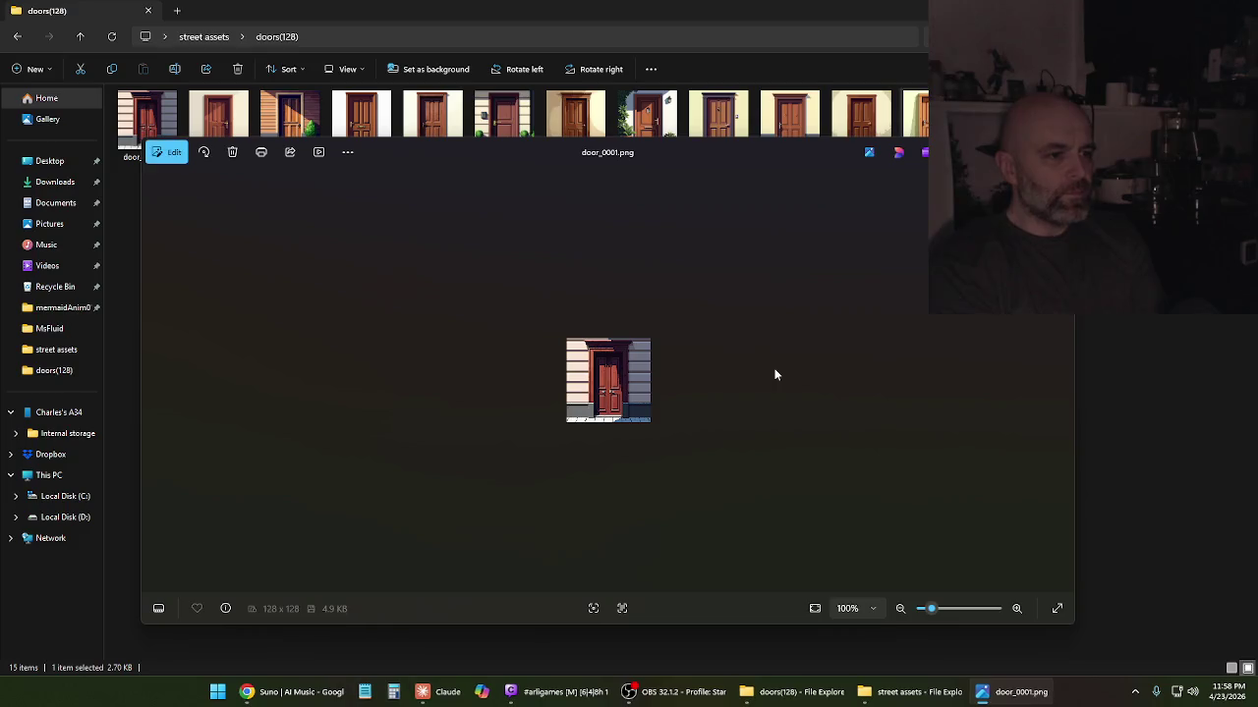
key(alt+F4)
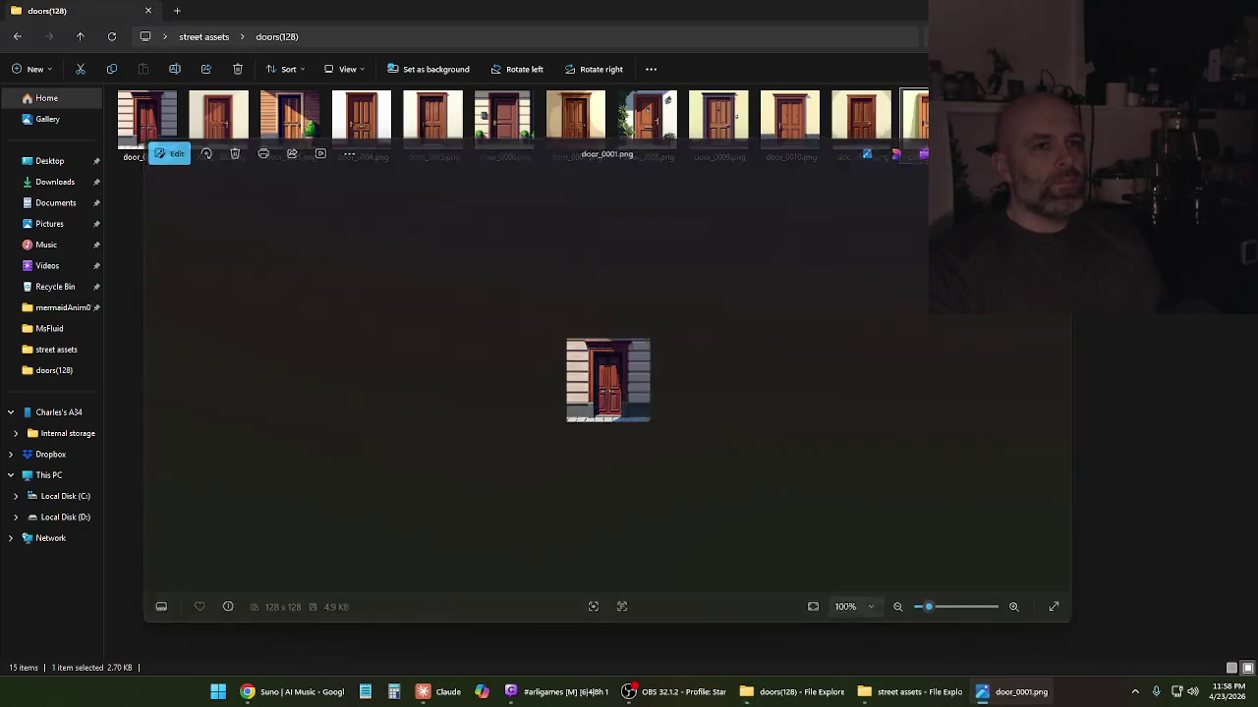
key(alt+F4)
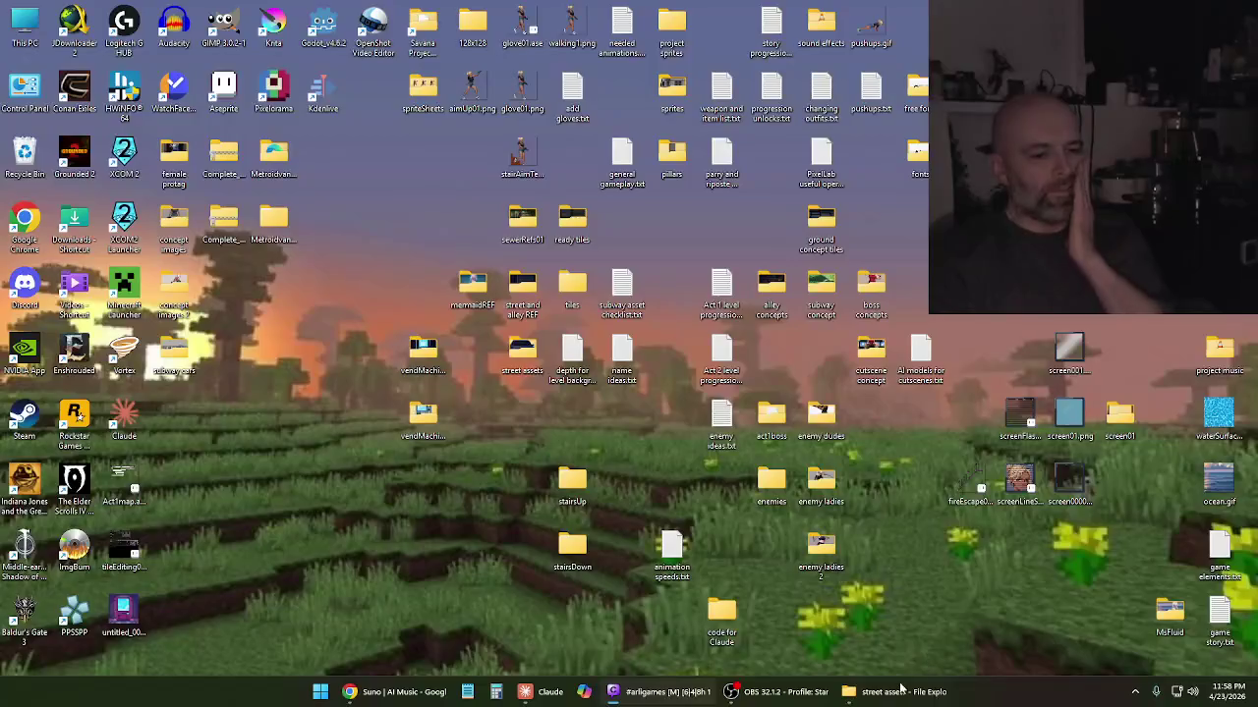
Switch between the street assets folder and the Suno music page, then clear to the desktop
click(889, 692)
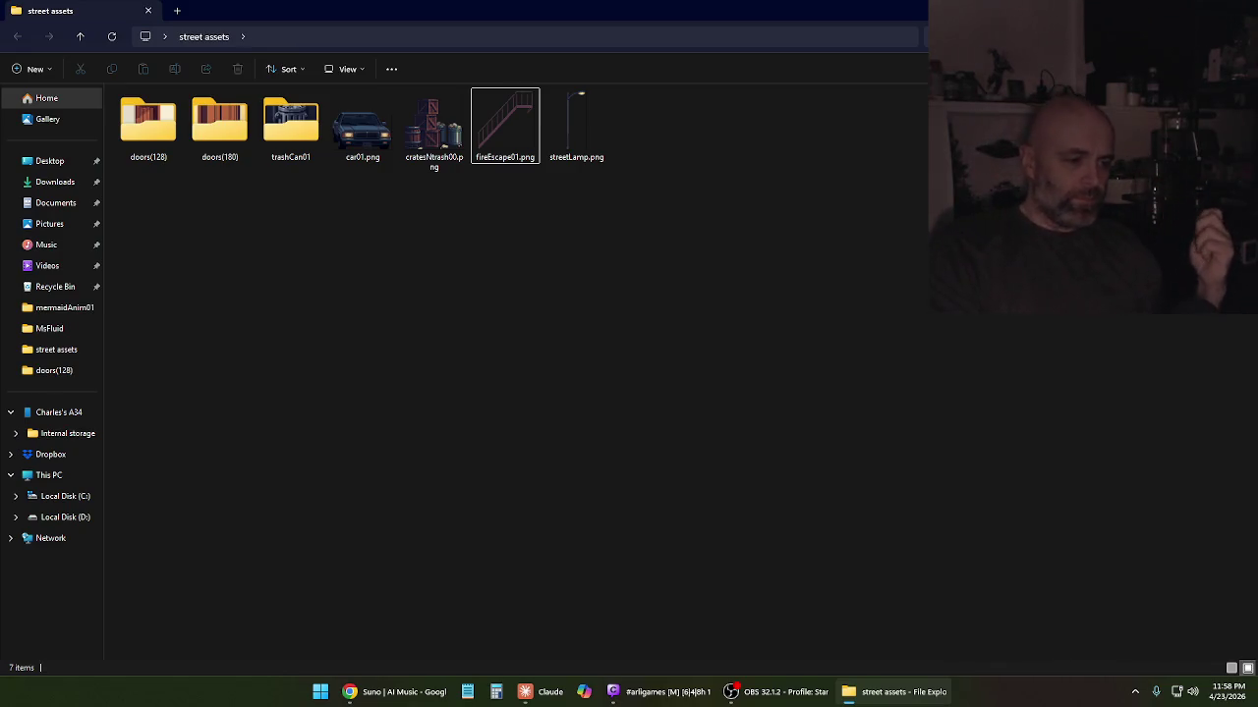
click(900, 699)
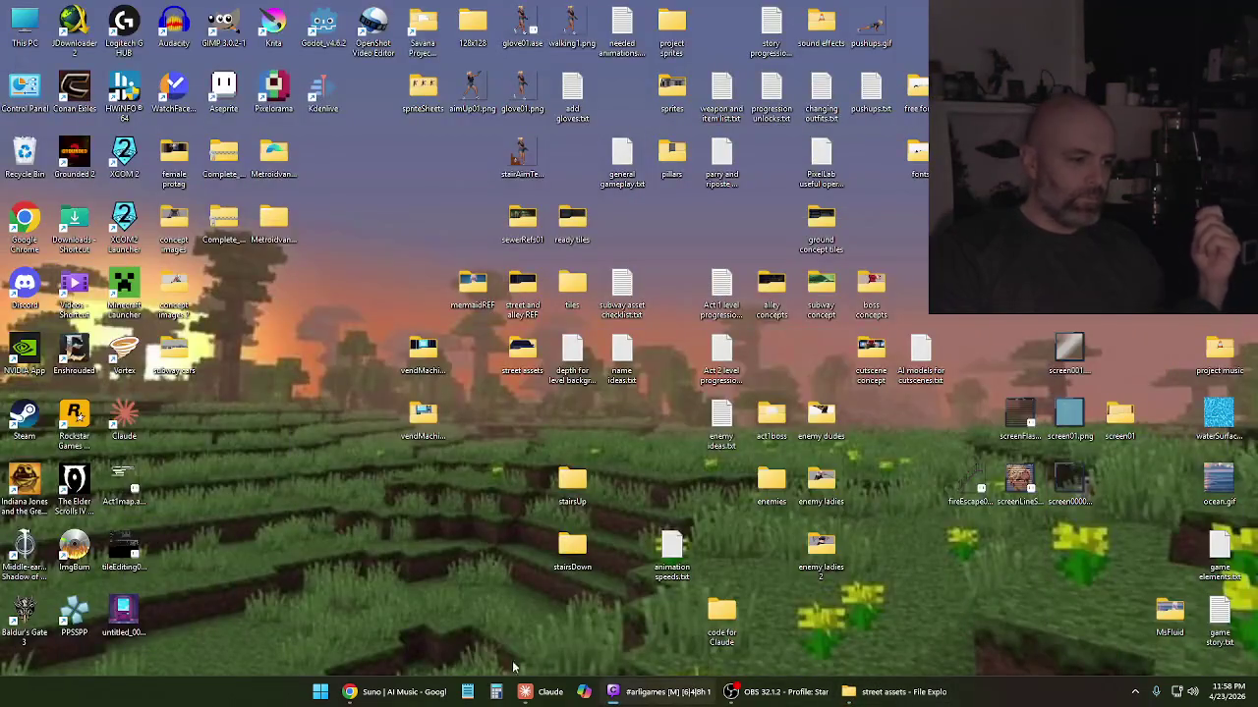
click(386, 695)
mouse_move(688, 508)
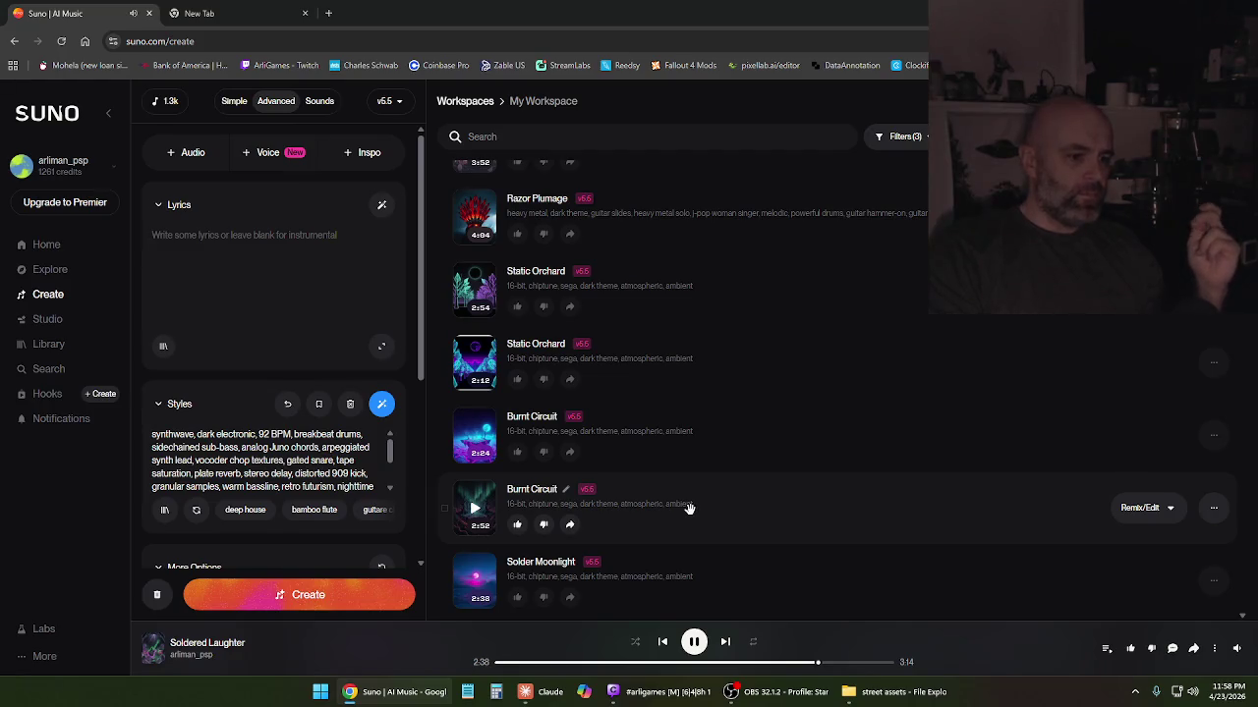
key(alt+Tab)
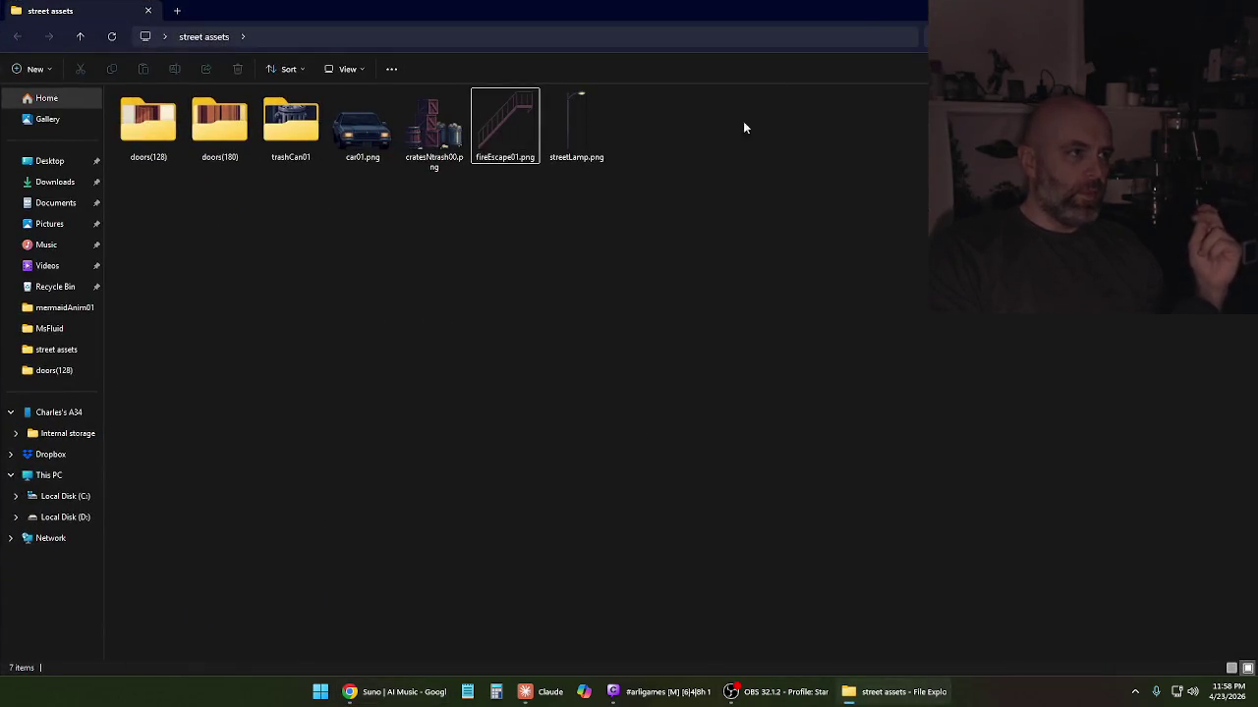
key(alt+Tab)
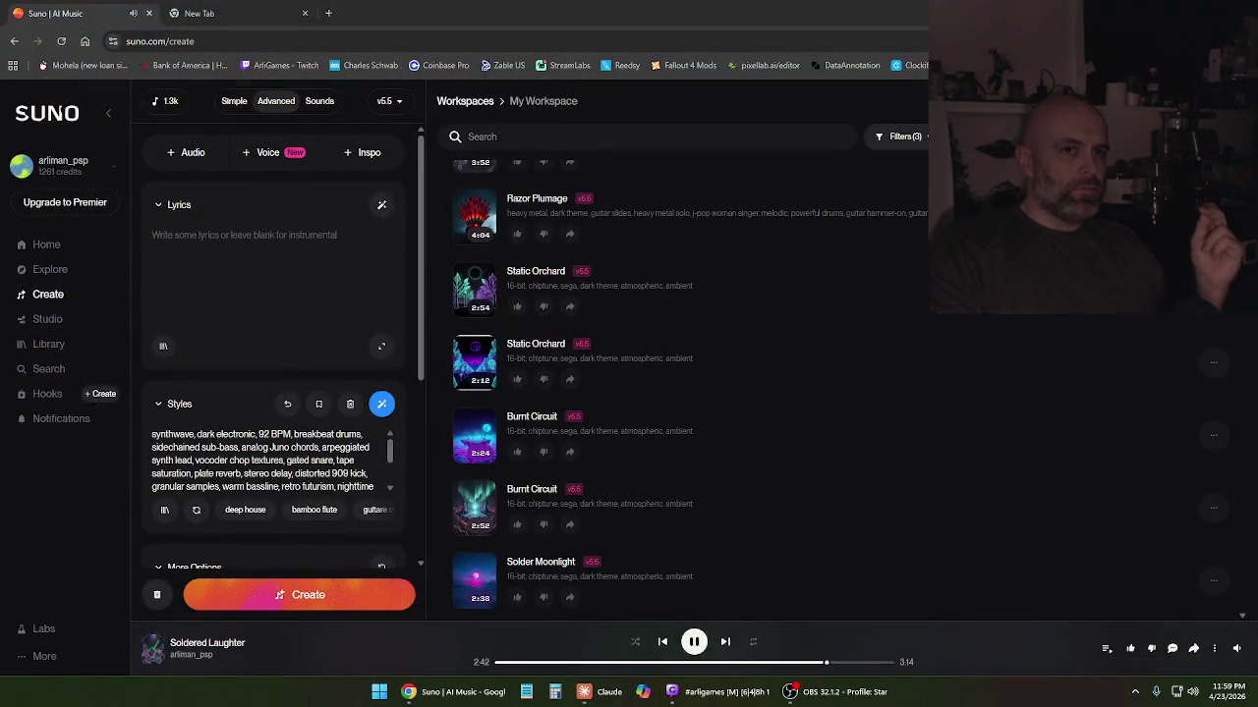
key(super+d)
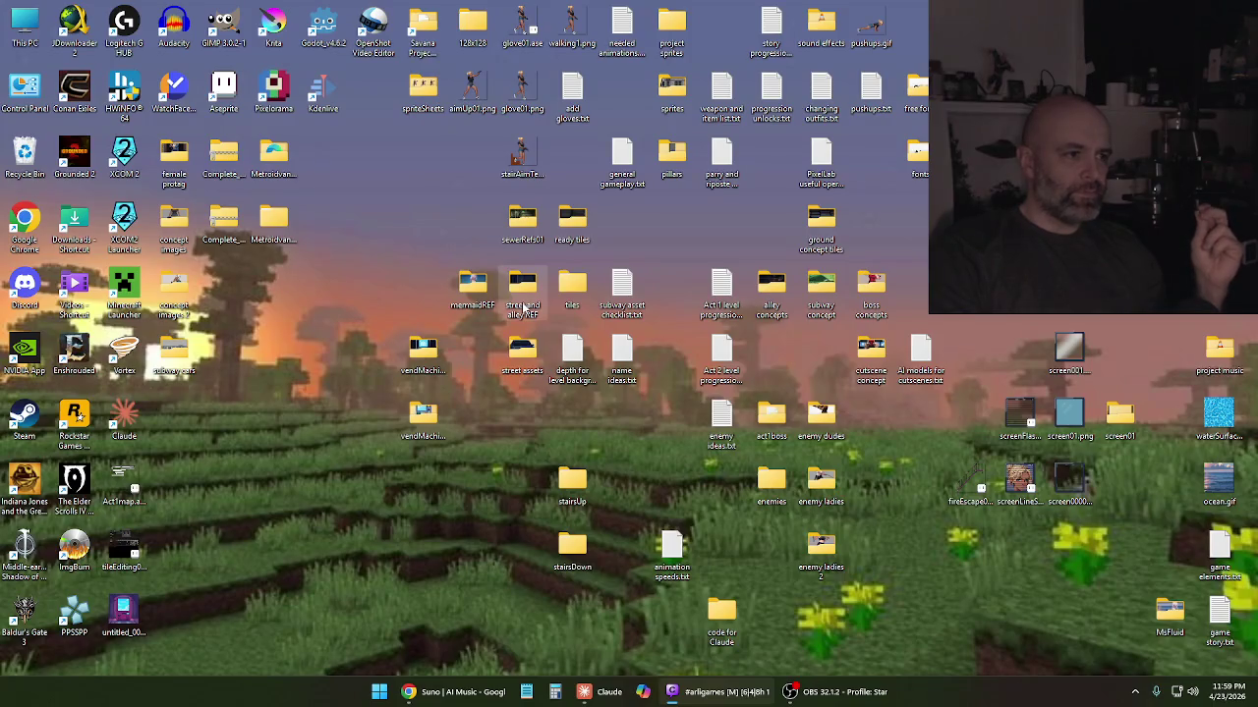
Open the street and alley REF folder and view KomikoAI (1).png, the night alley reference
double_click(523, 308)
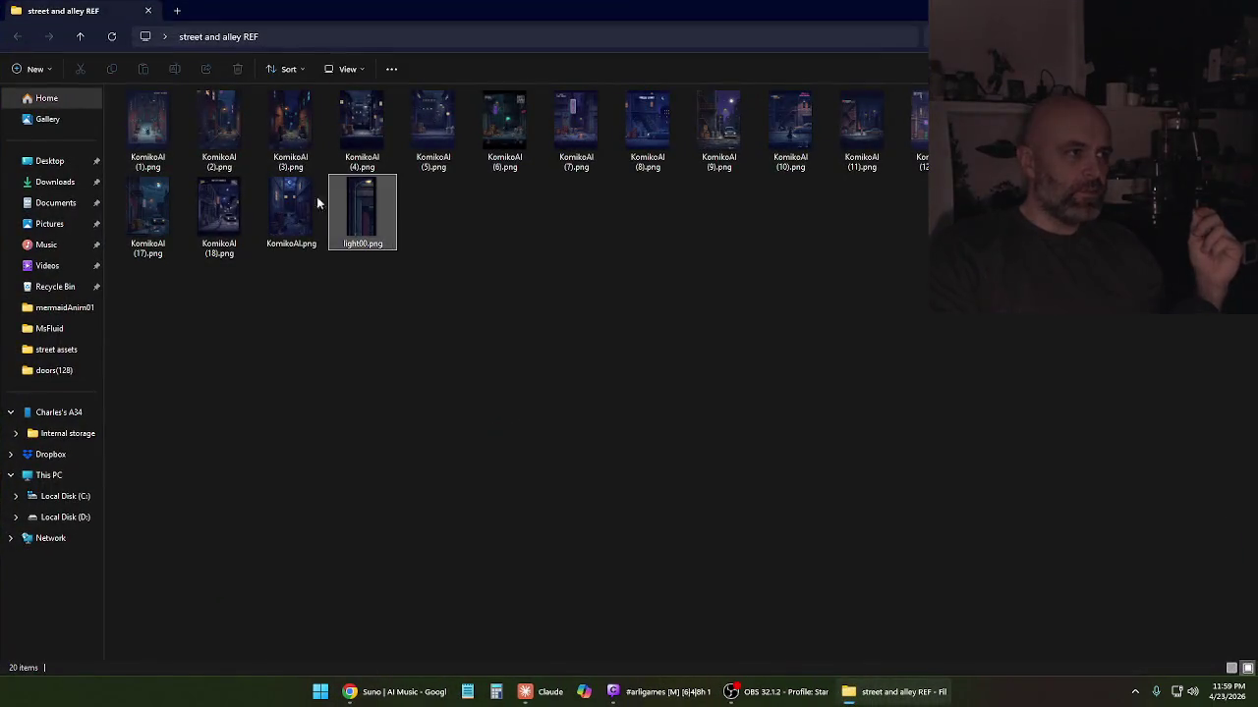
key(Home)
key(Return)
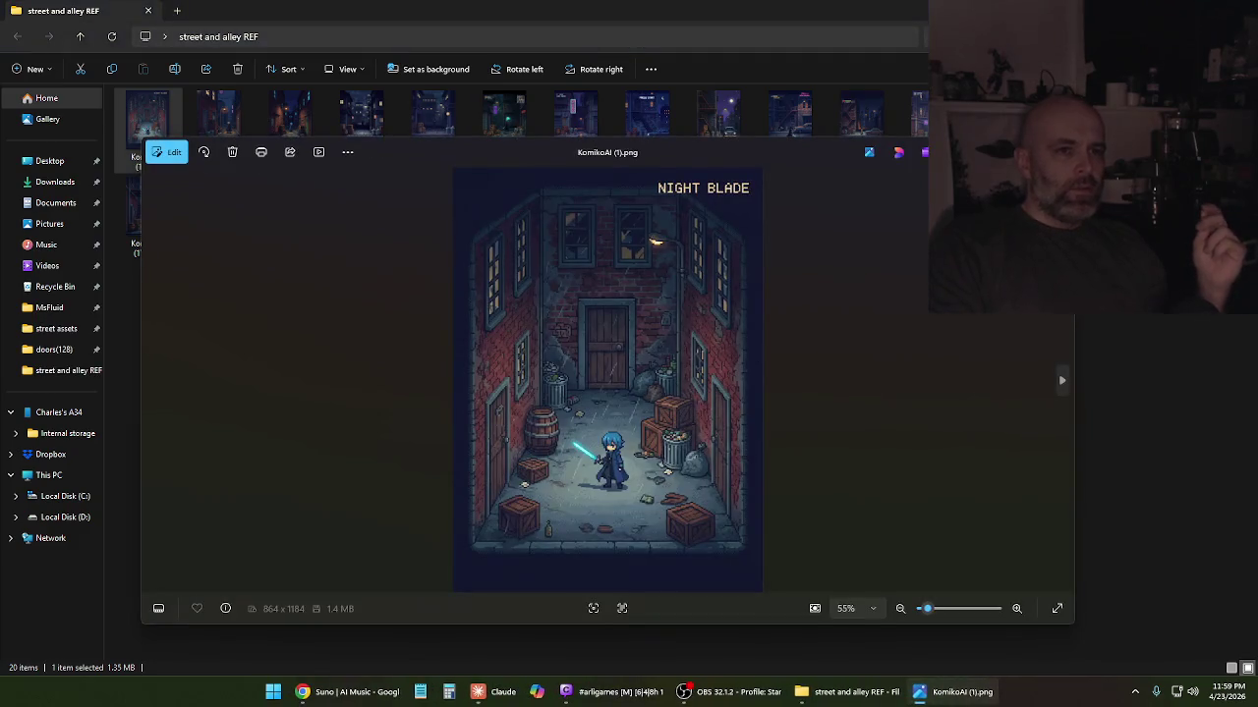
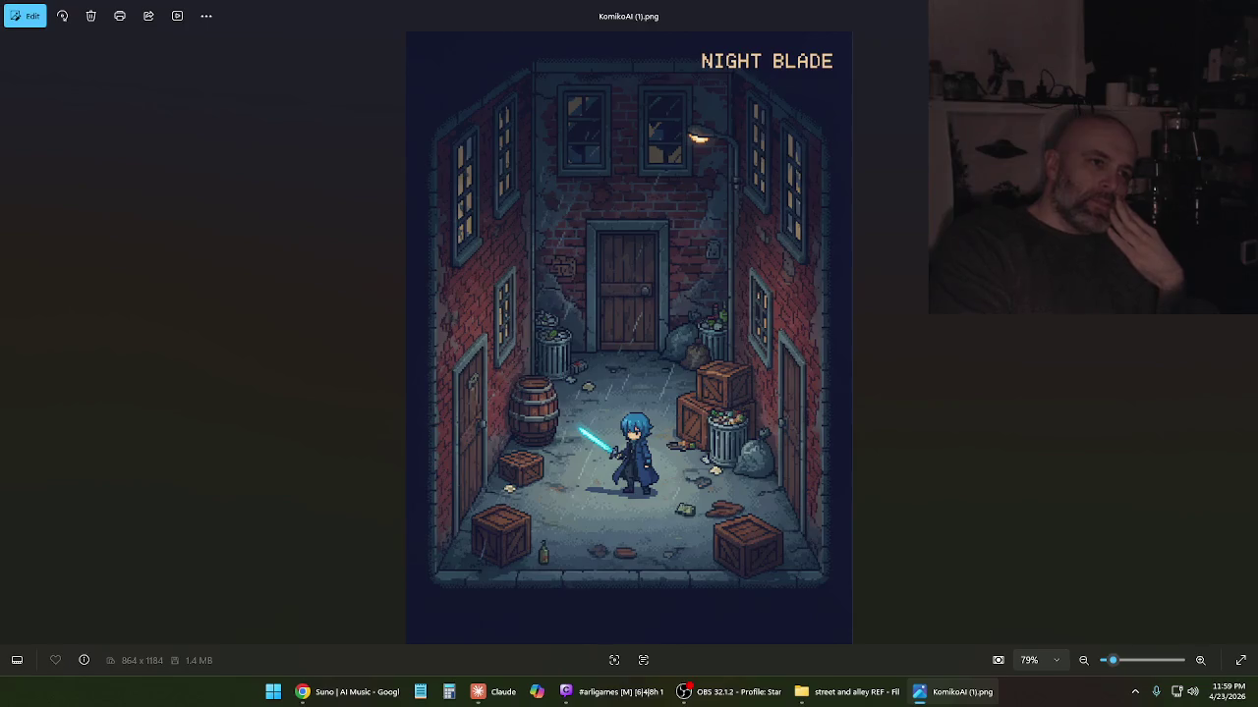
Flip through the KomikoAI alley references (1)–(4), return to (3), then close Photos
key(Right)
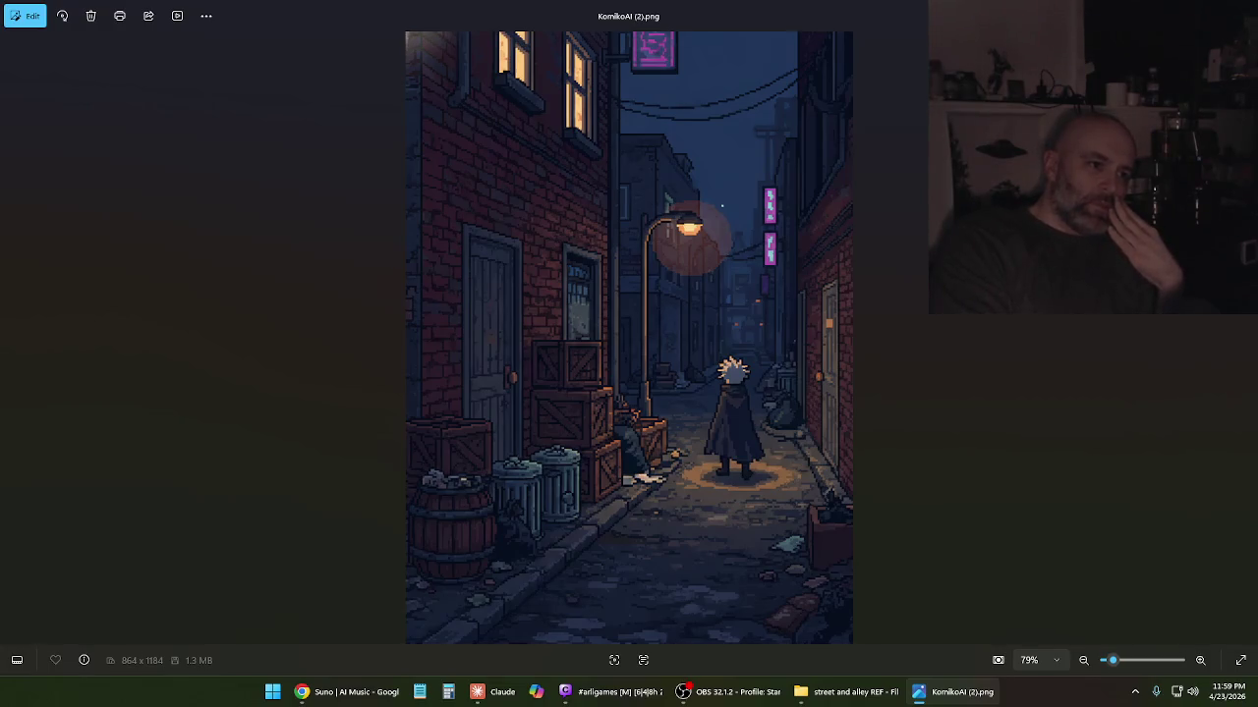
key(Right)
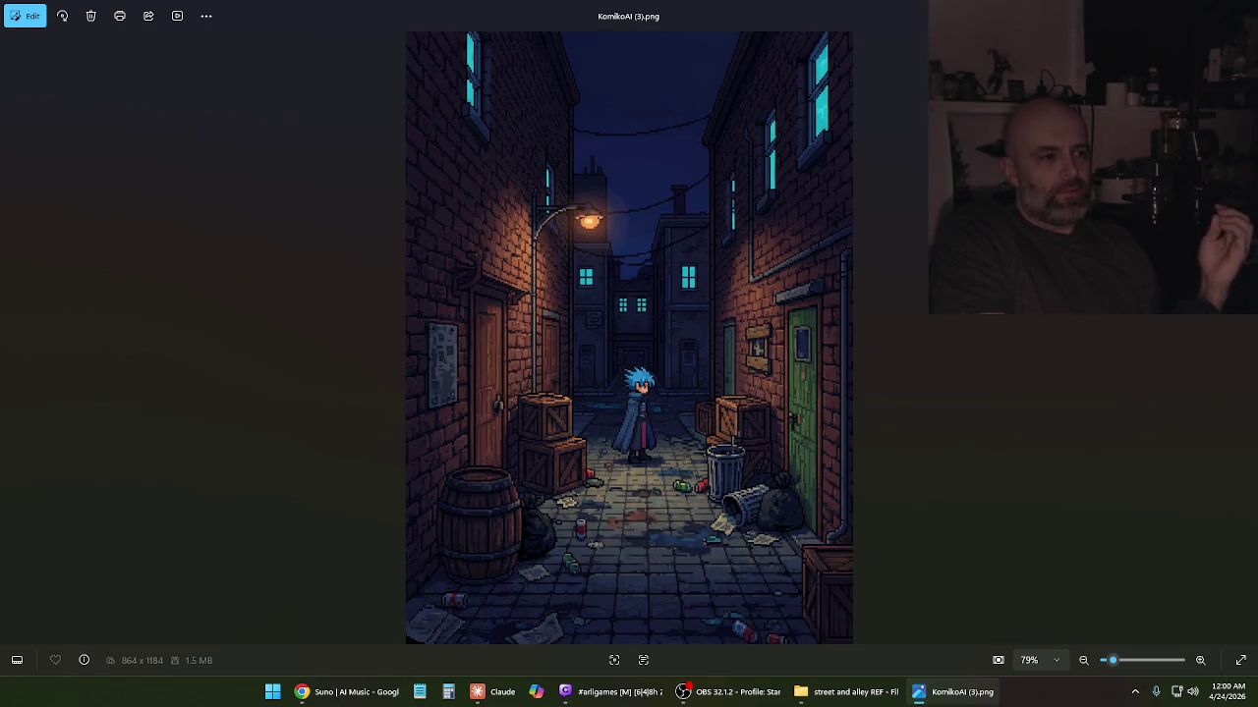
key(Right)
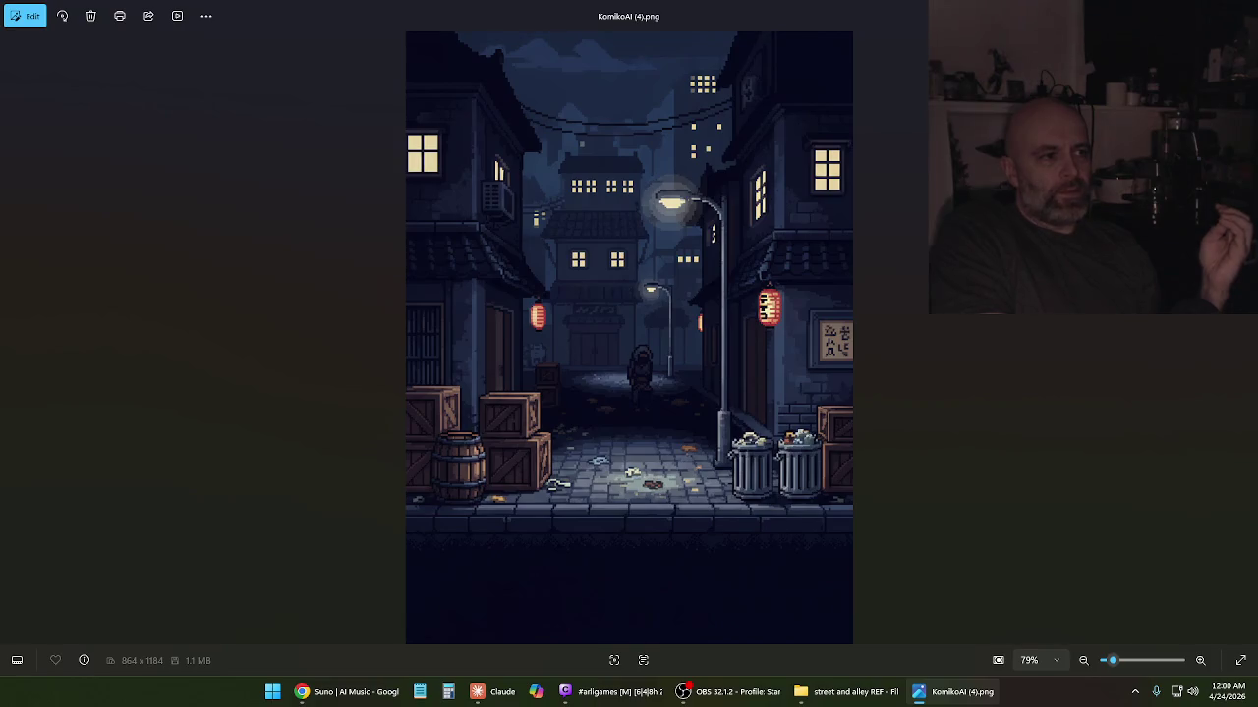
key(Left)
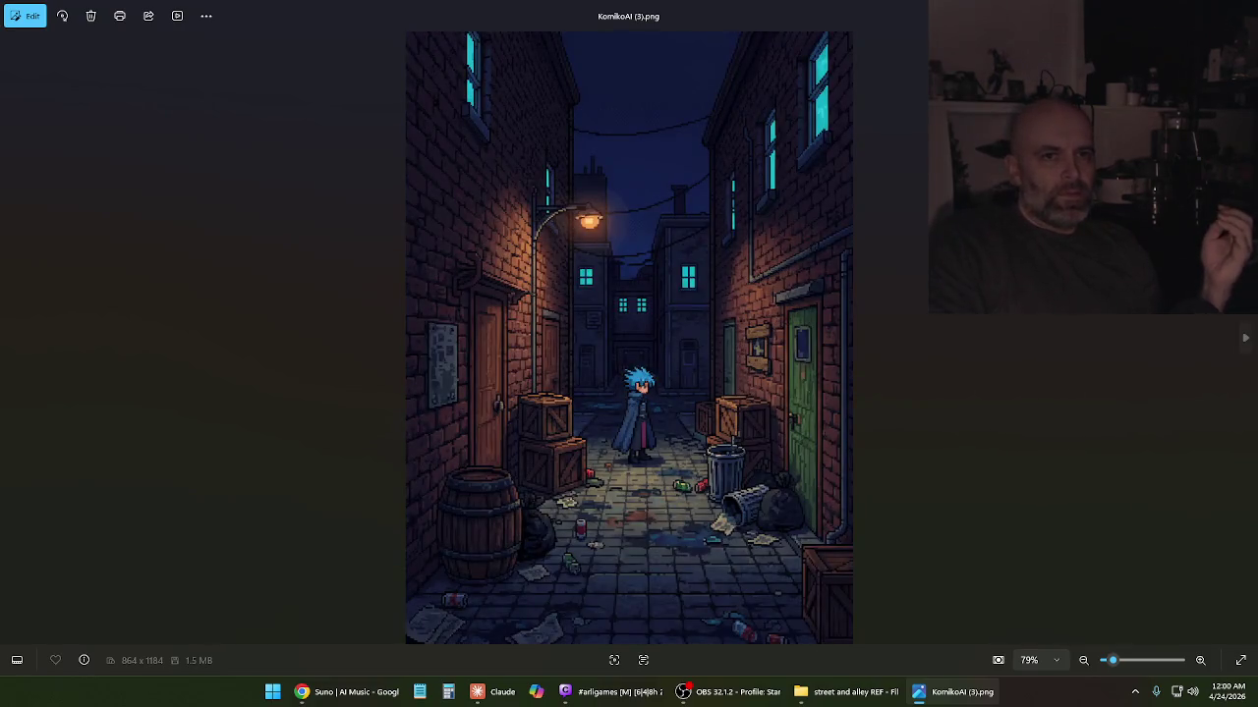
key(Escape)
click(897, 692)
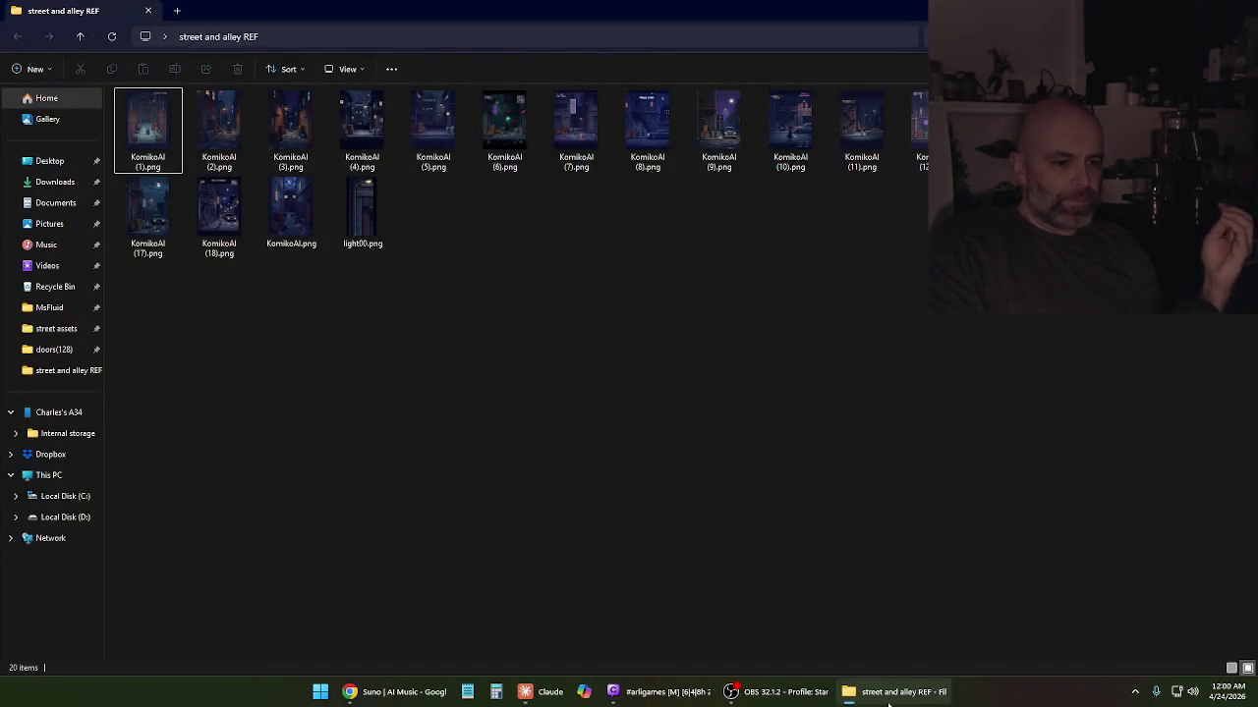
Create a new text document on the desktop named 'street assets.txt'
right_click(489, 556)
click(410, 487)
right_click(429, 299)
mouse_move(458, 400)
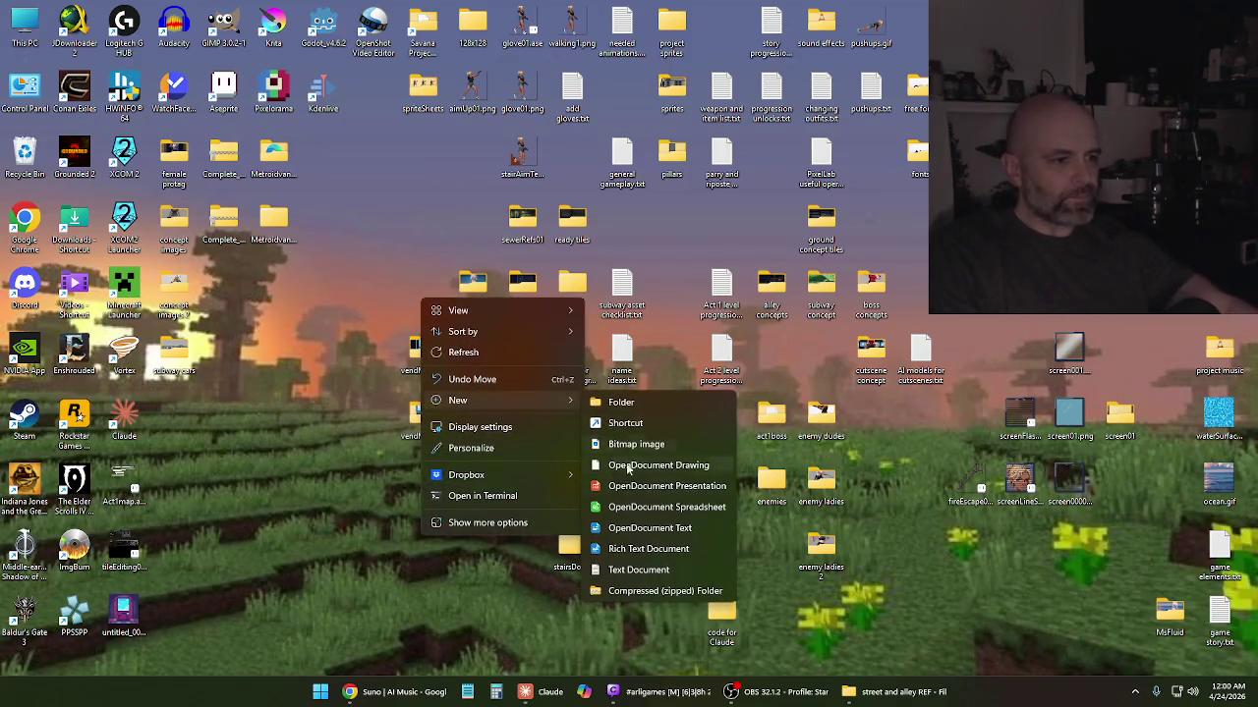
click(629, 570)
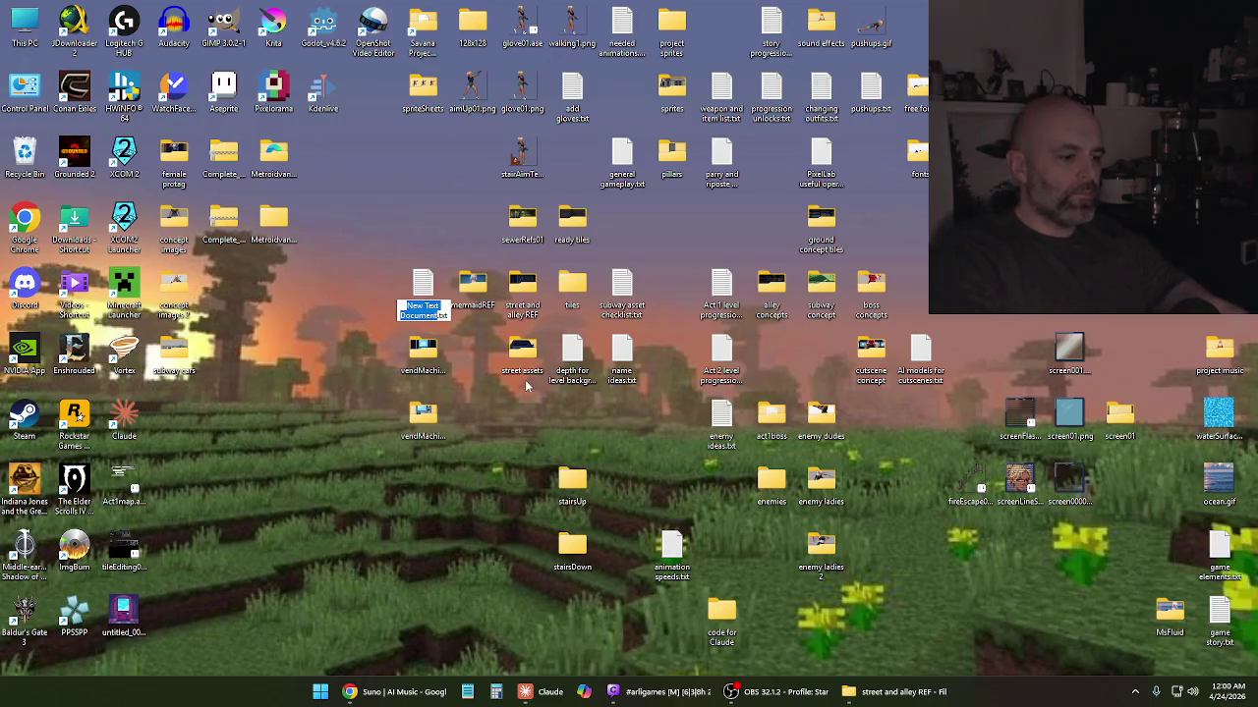
text(street assets)
key(Return)
key(Return)
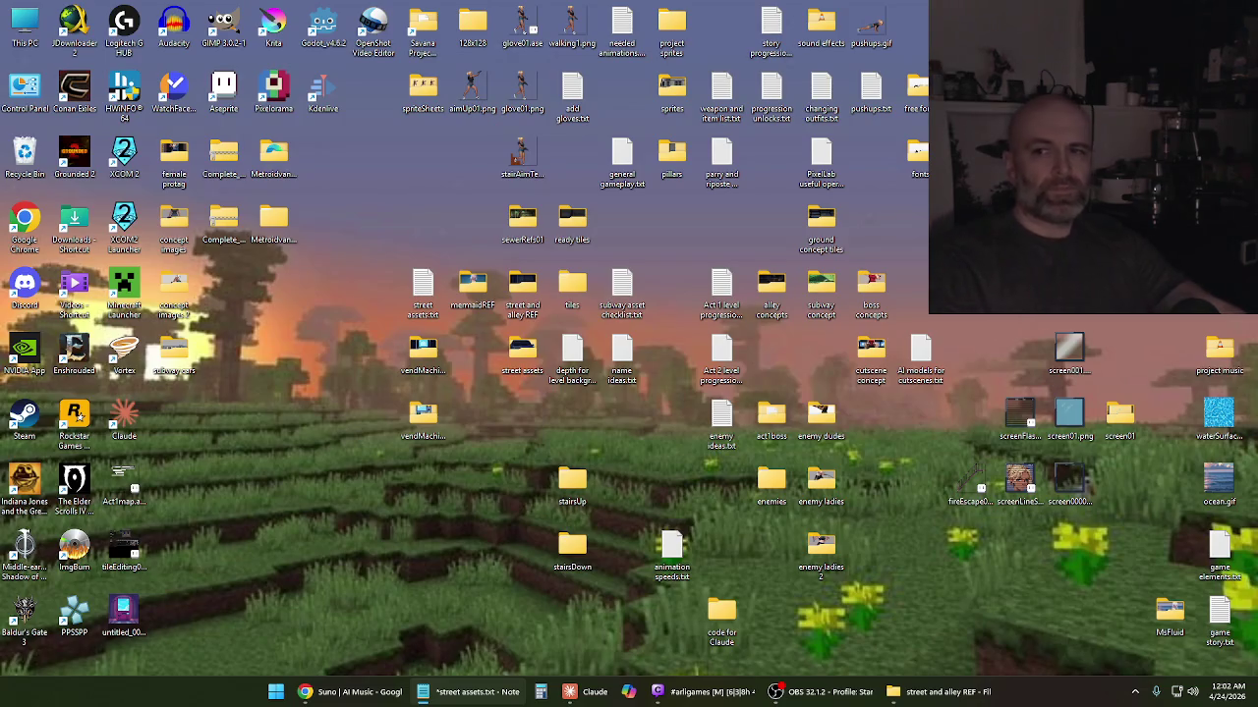
Switch back to the Notepad window showing the street assets list
key(alt+Tab)
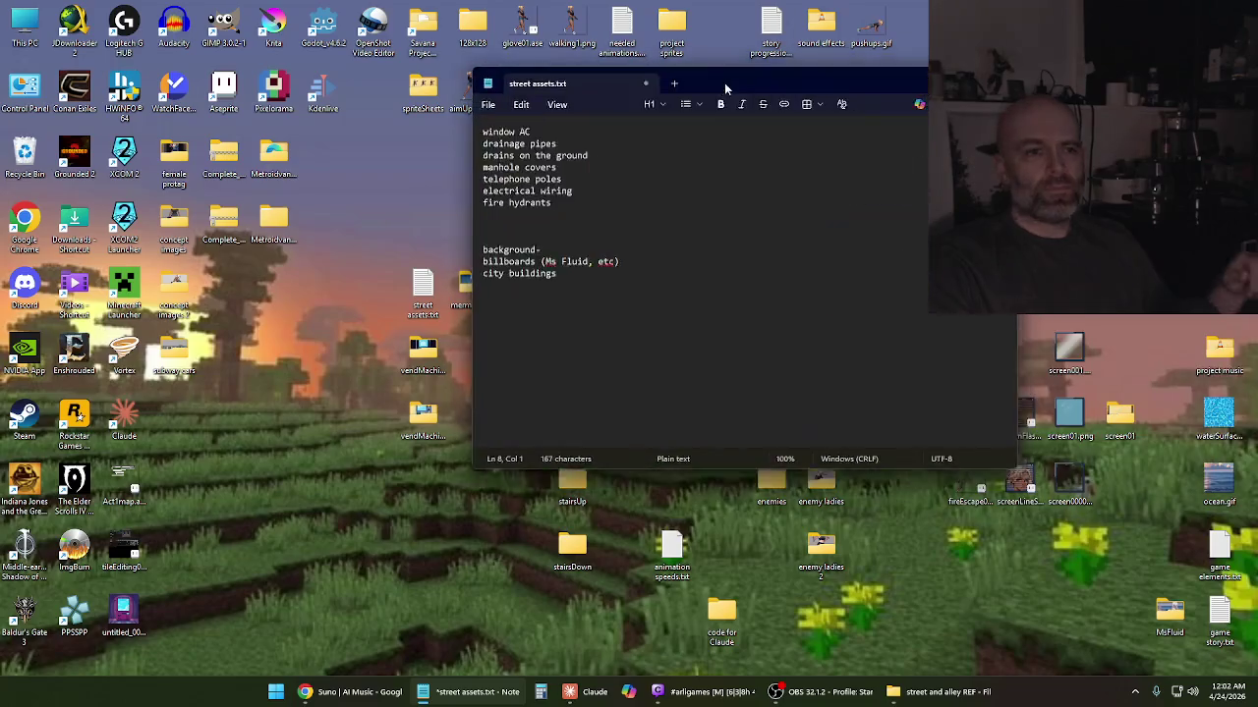
Save street assets.txt and place the caret after fire hydrants
click(496, 106)
click(506, 237)
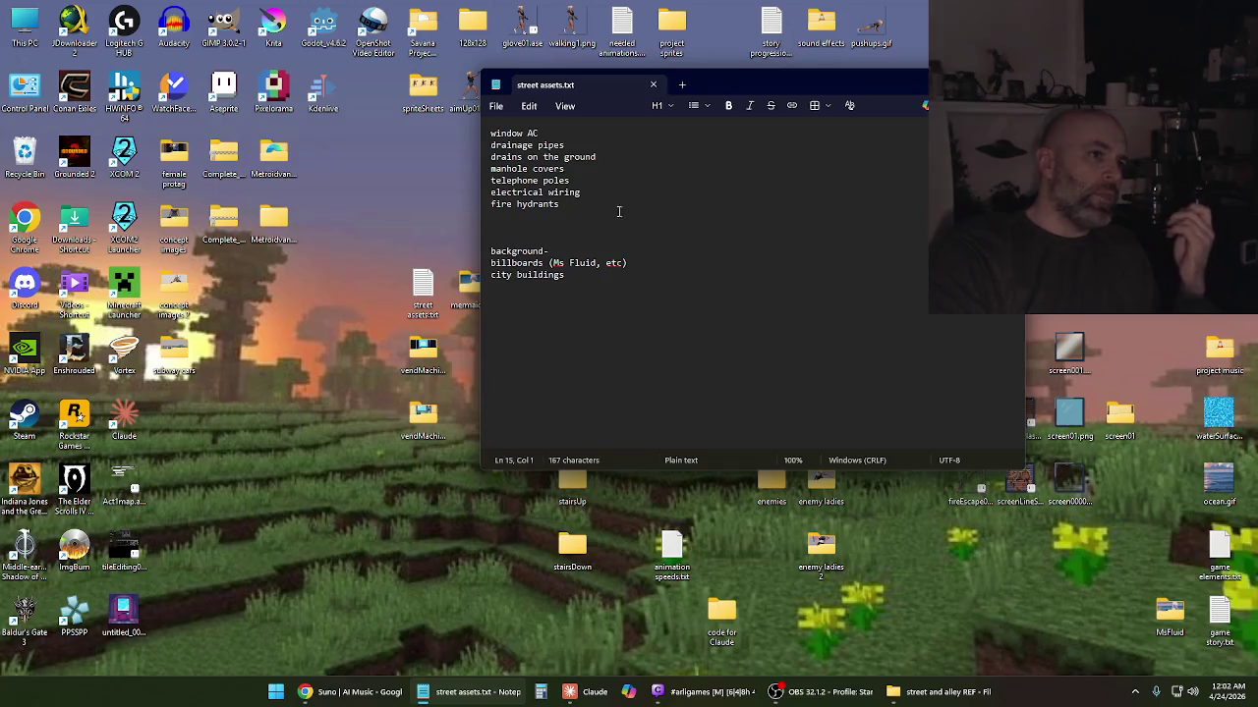
click(554, 133)
click(570, 146)
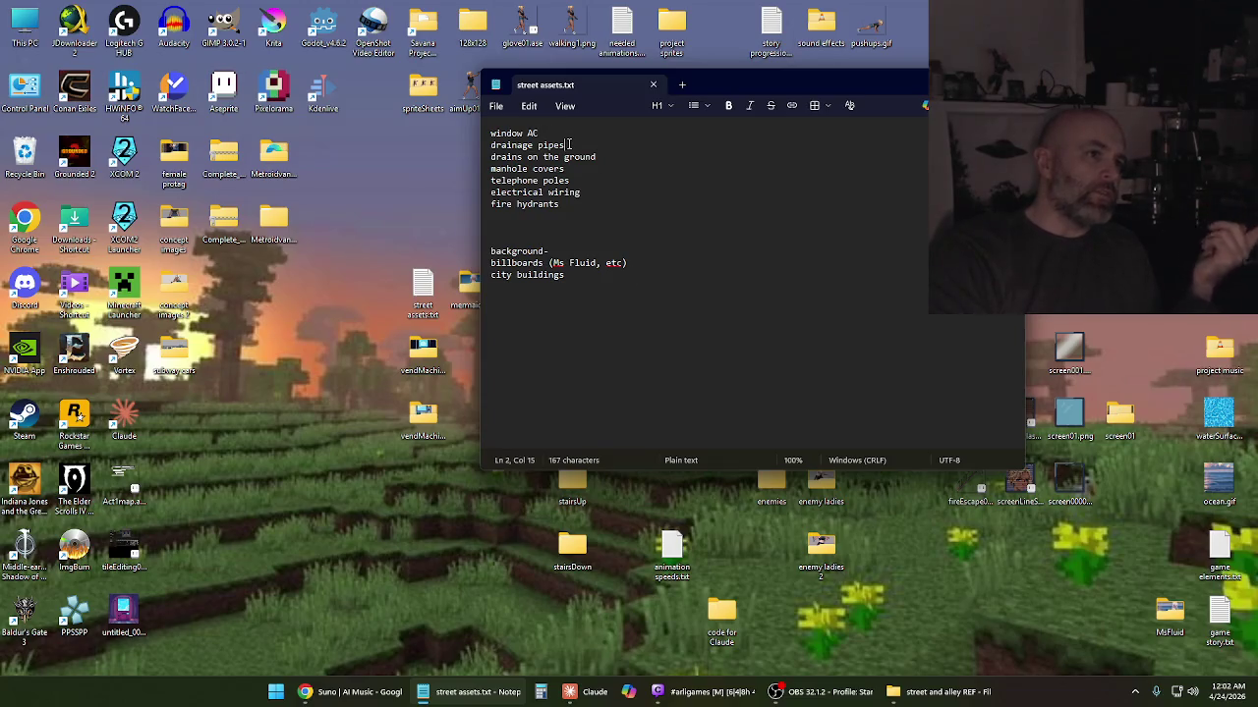
click(602, 205)
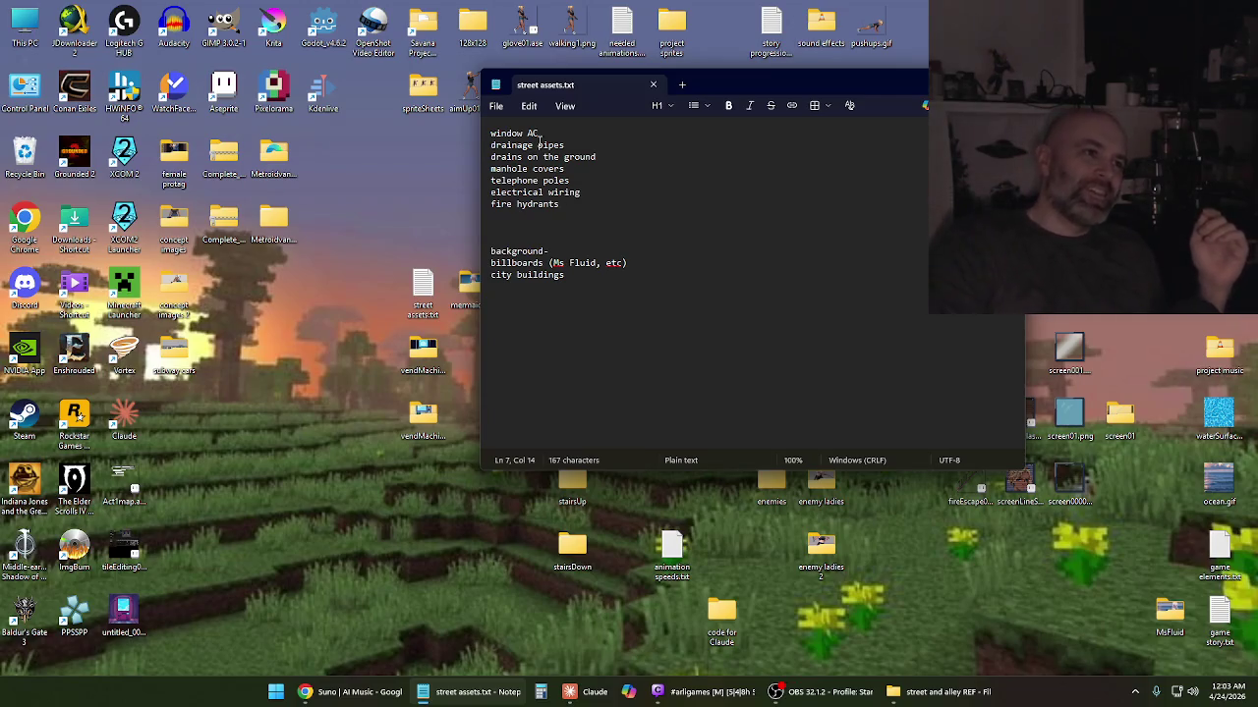
Add dumpster on a new line below fire hydrants, save, and close the file
click(504, 109)
click(499, 239)
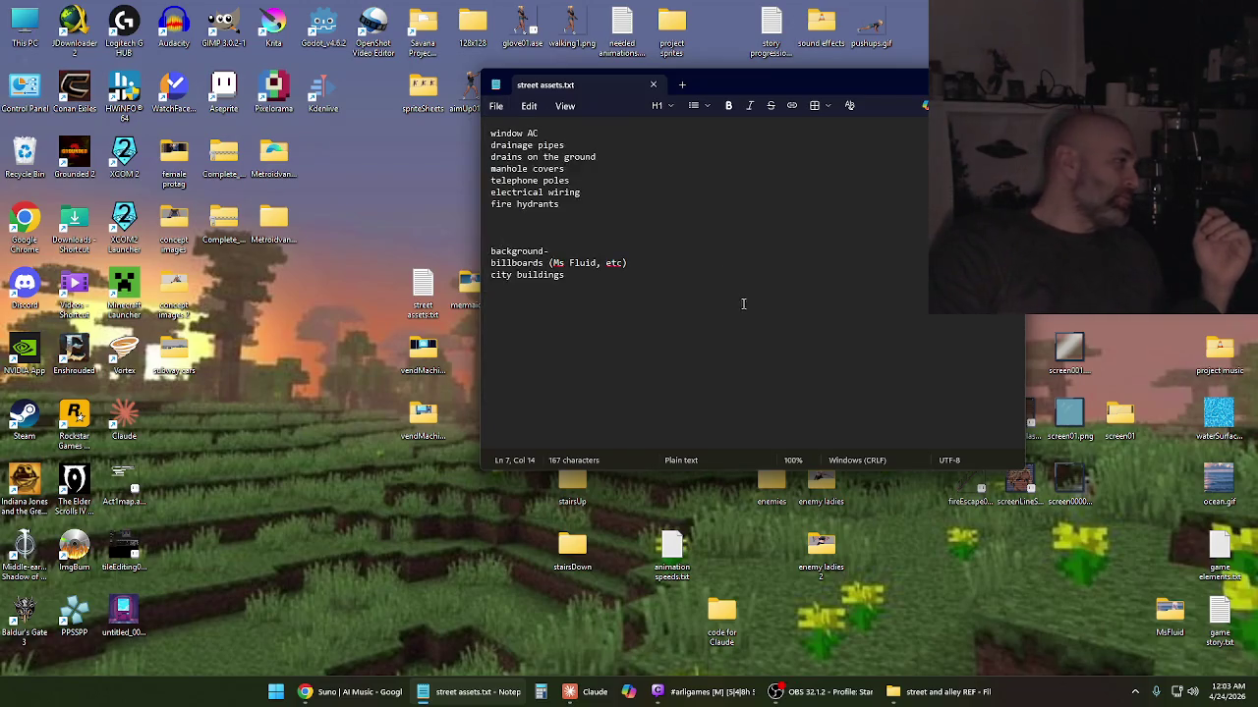
click(747, 305)
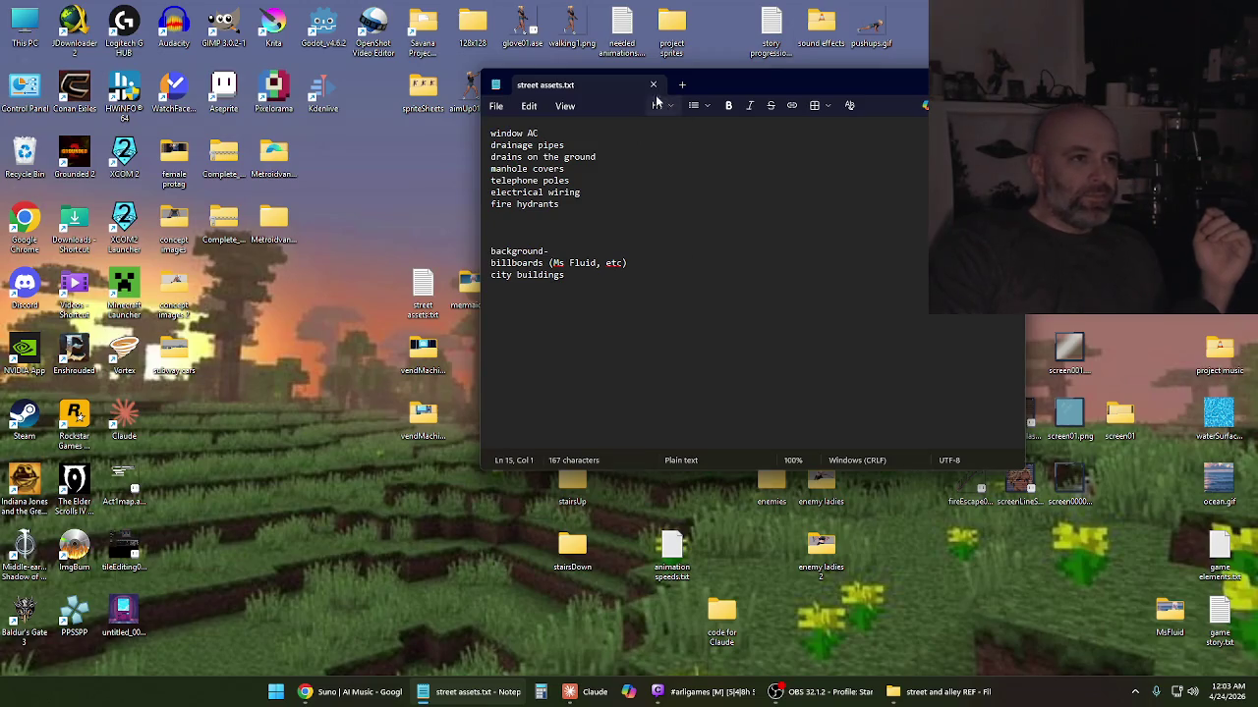
click(578, 205)
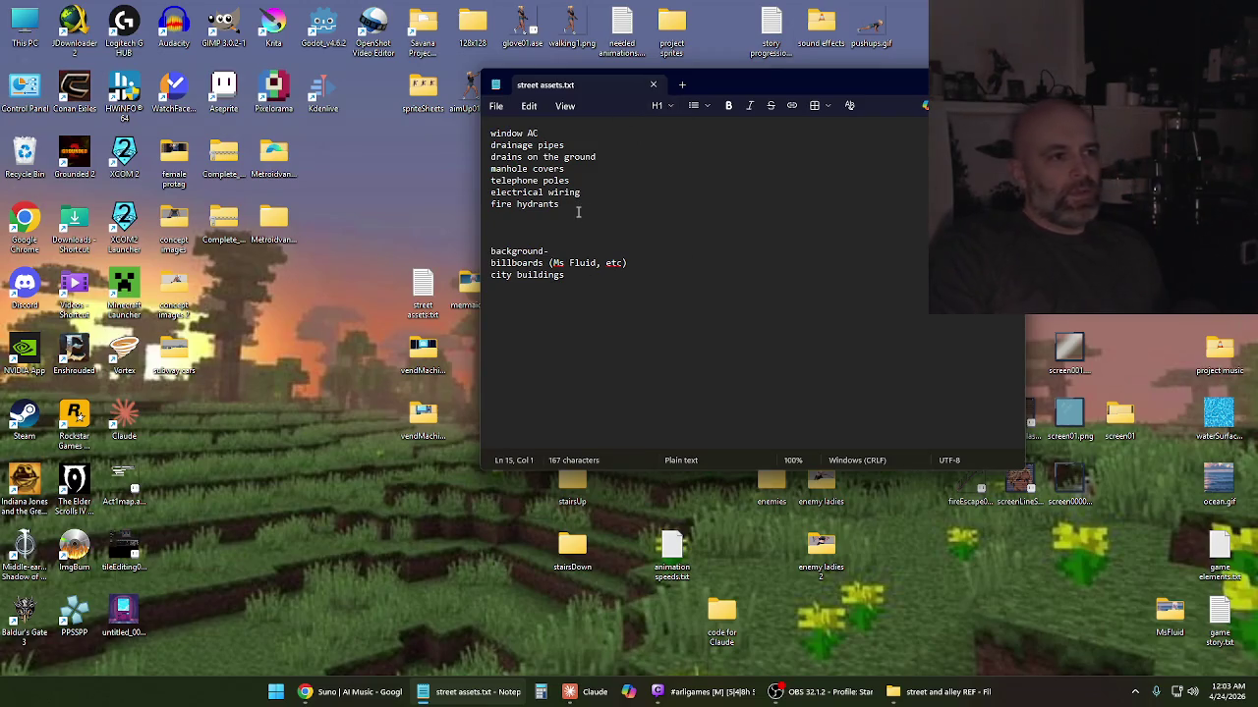
key(Return)
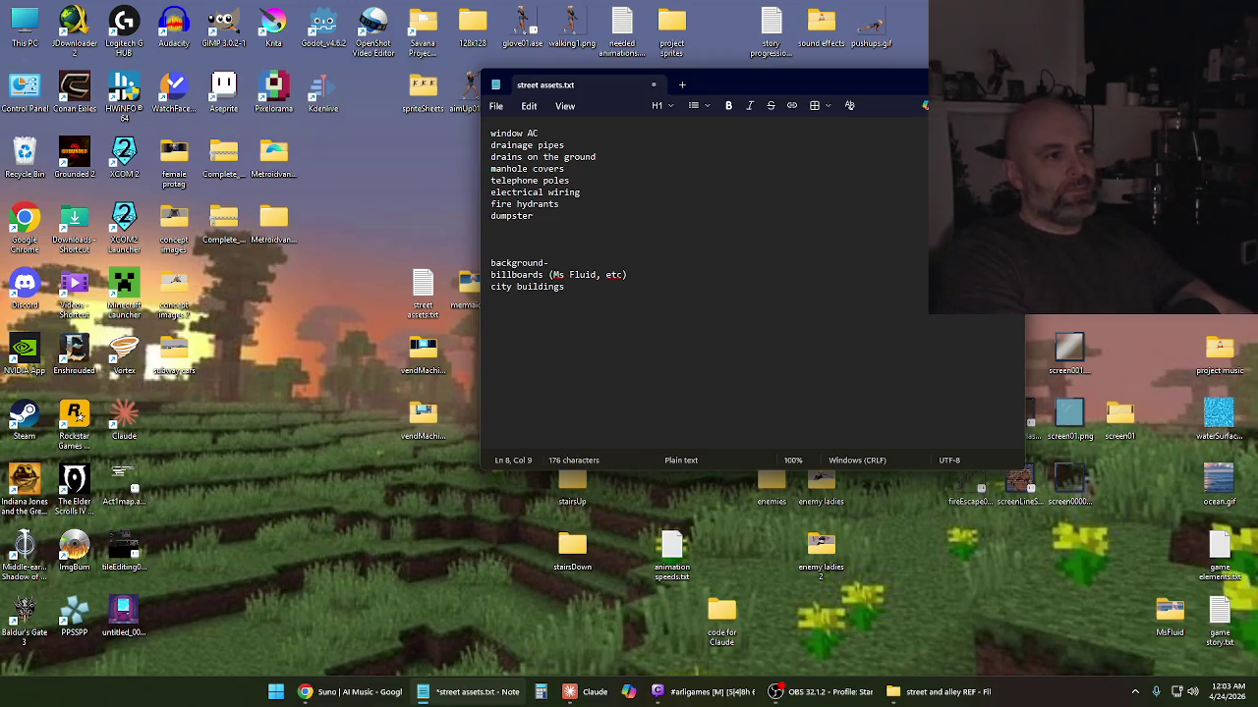
click(496, 106)
click(506, 237)
click(680, 333)
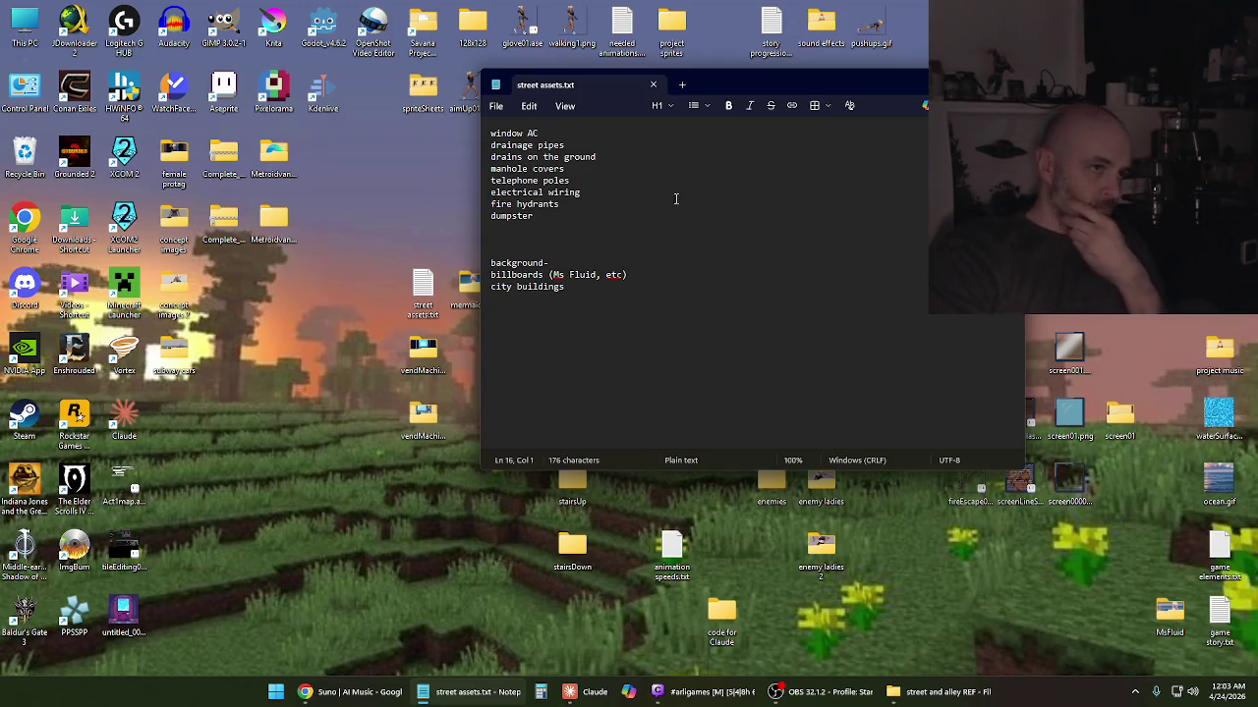
click(654, 85)
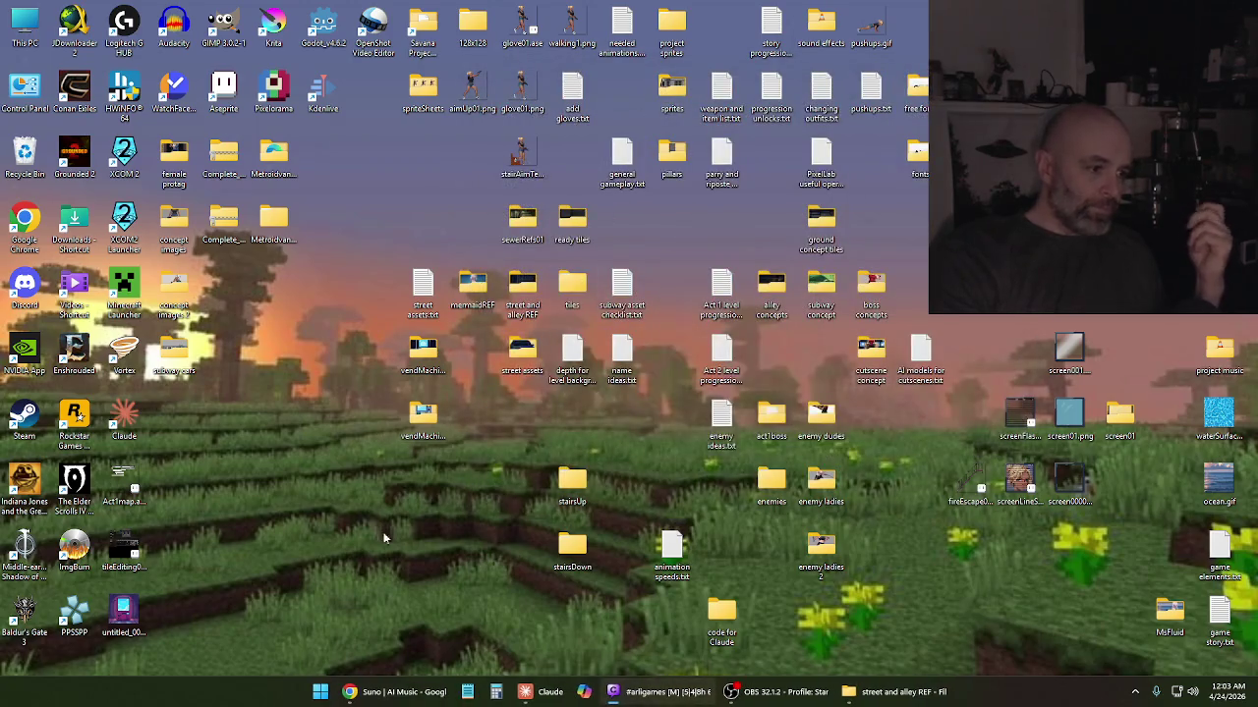
Google 'streets of rage 3 genesis' and open the Streets Of Rage 3 Genesis playthrough video
click(412, 692)
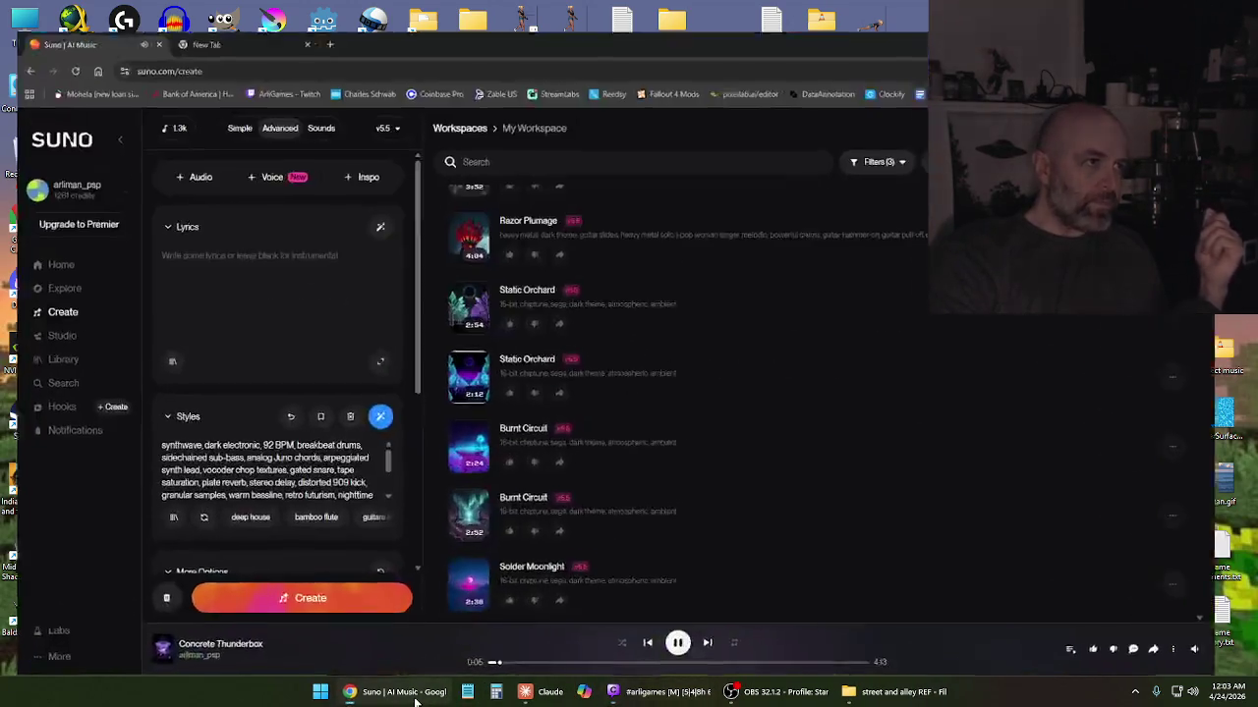
click(267, 10)
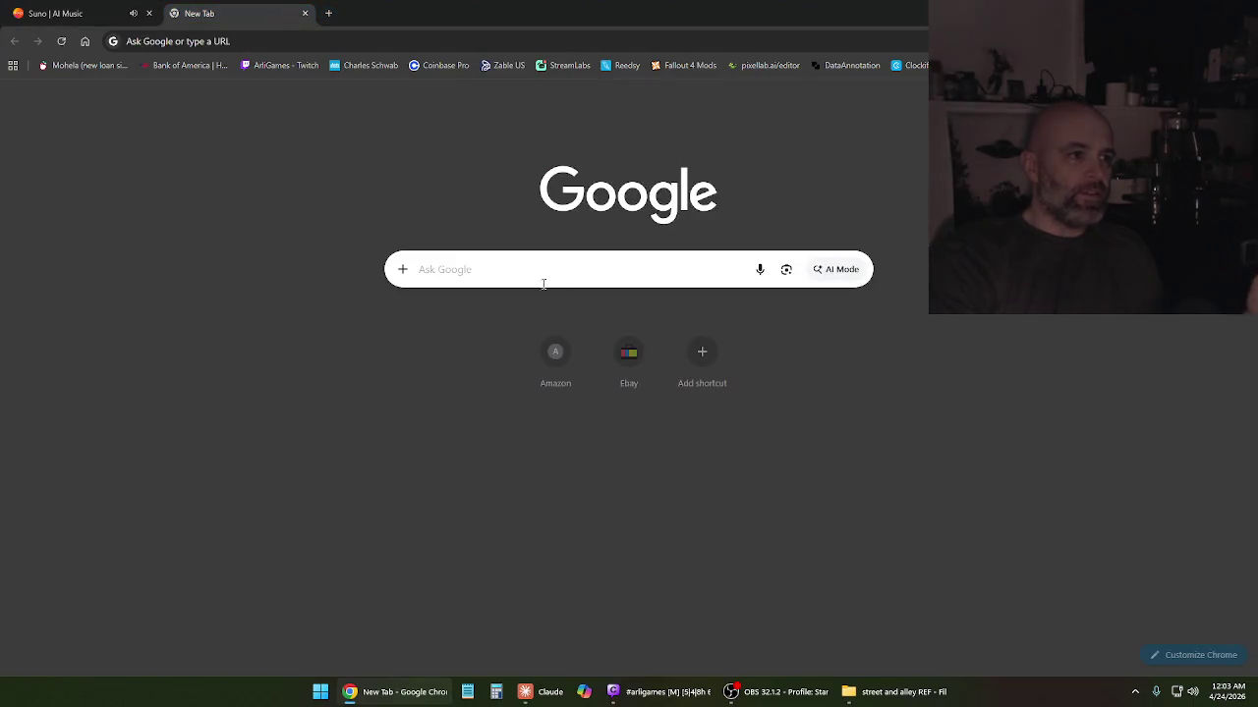
click(504, 279)
text(streets of rage 3 genesis)
key(Return)
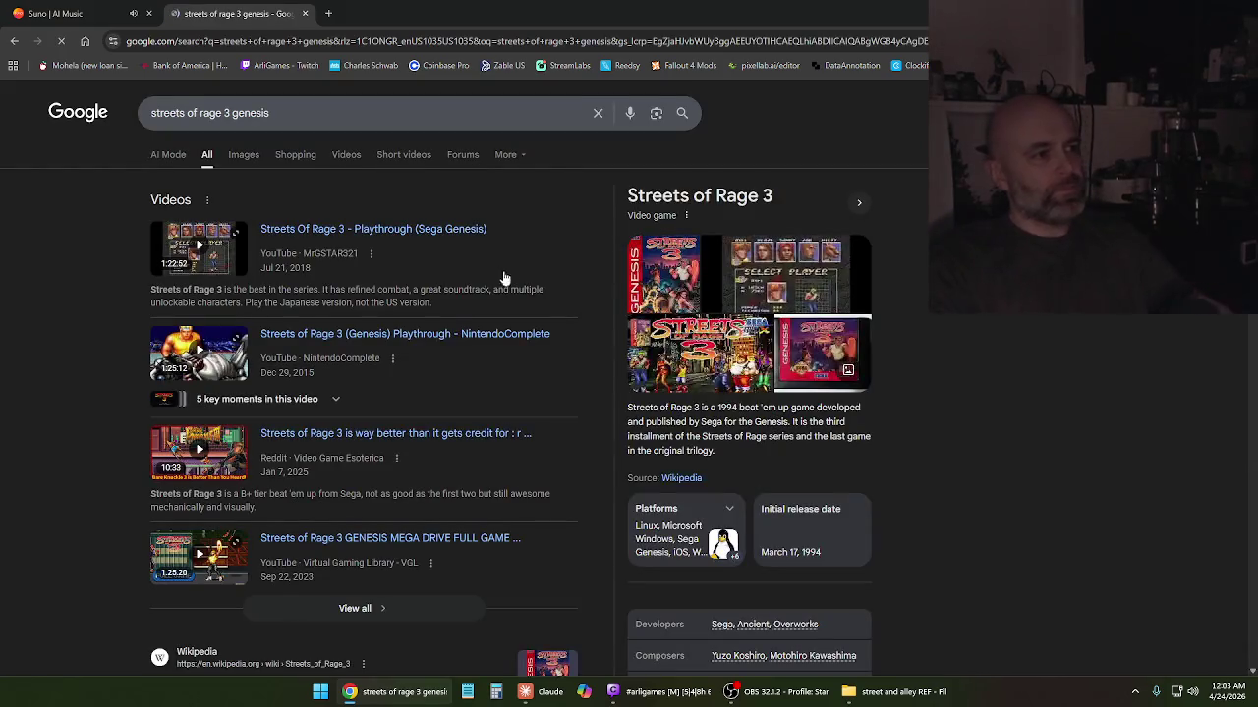
click(418, 238)
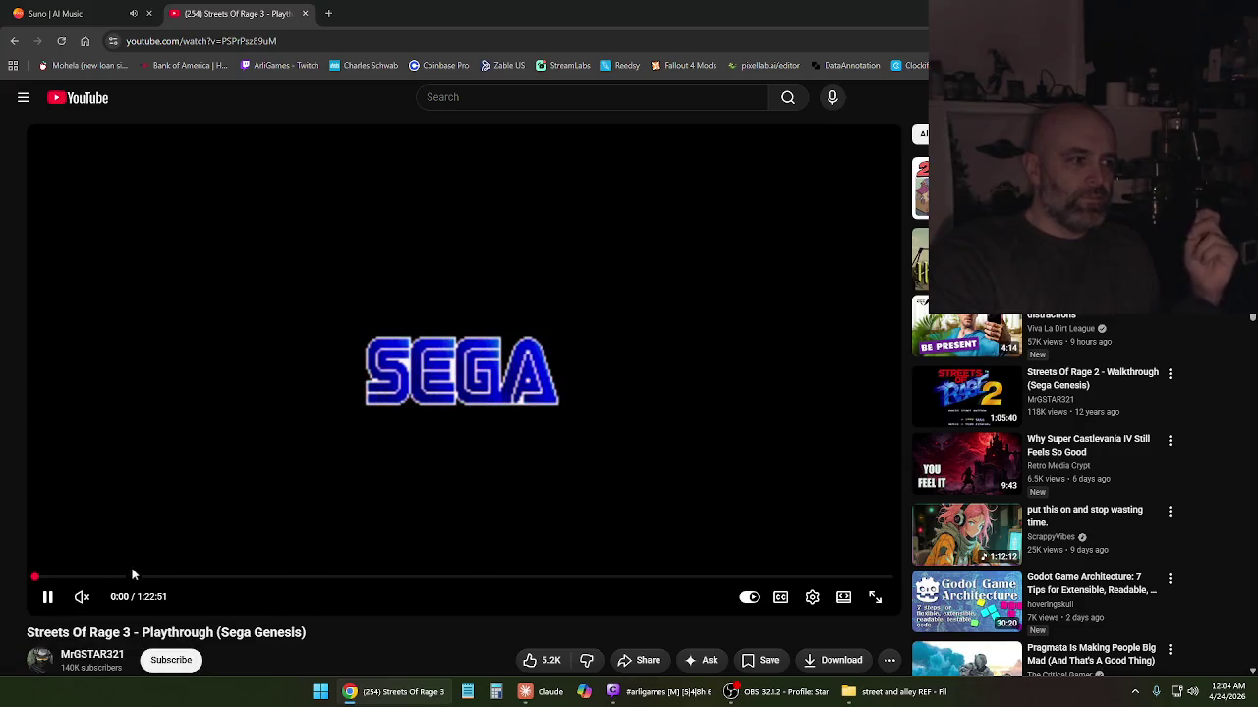
Skip through the playthrough and pause on the chain-link fence stage around 21:50
click(103, 579)
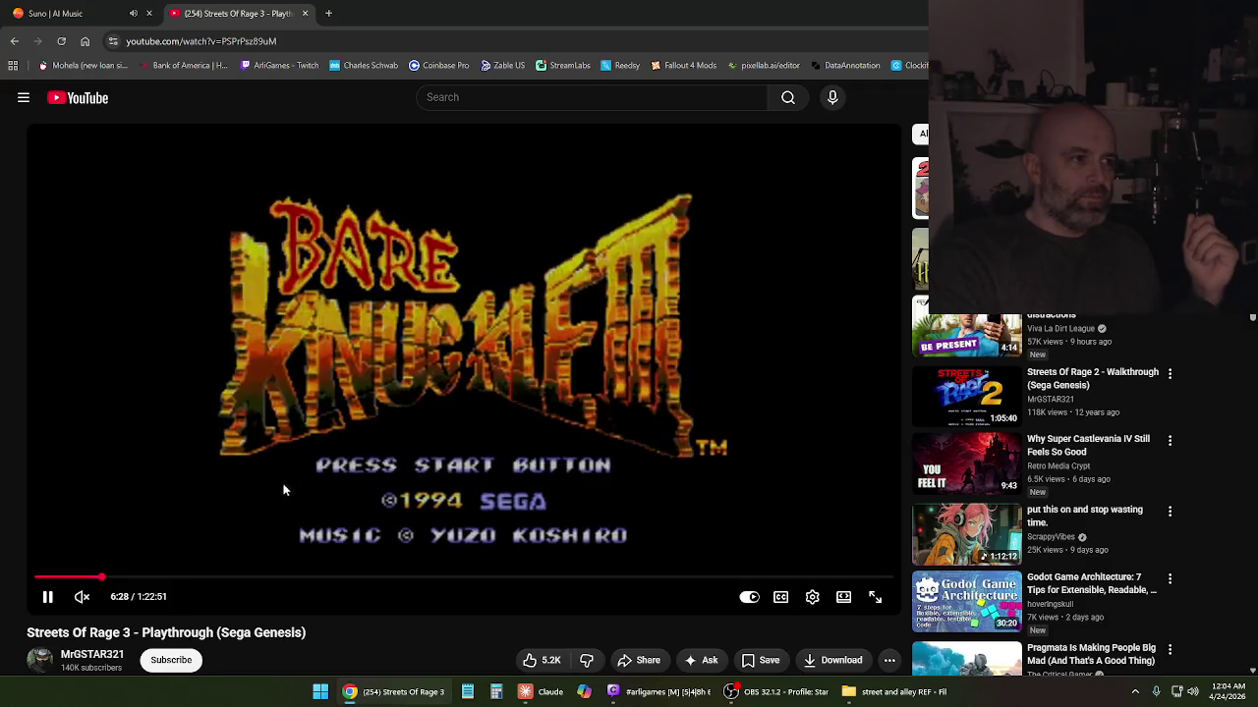
click(295, 469)
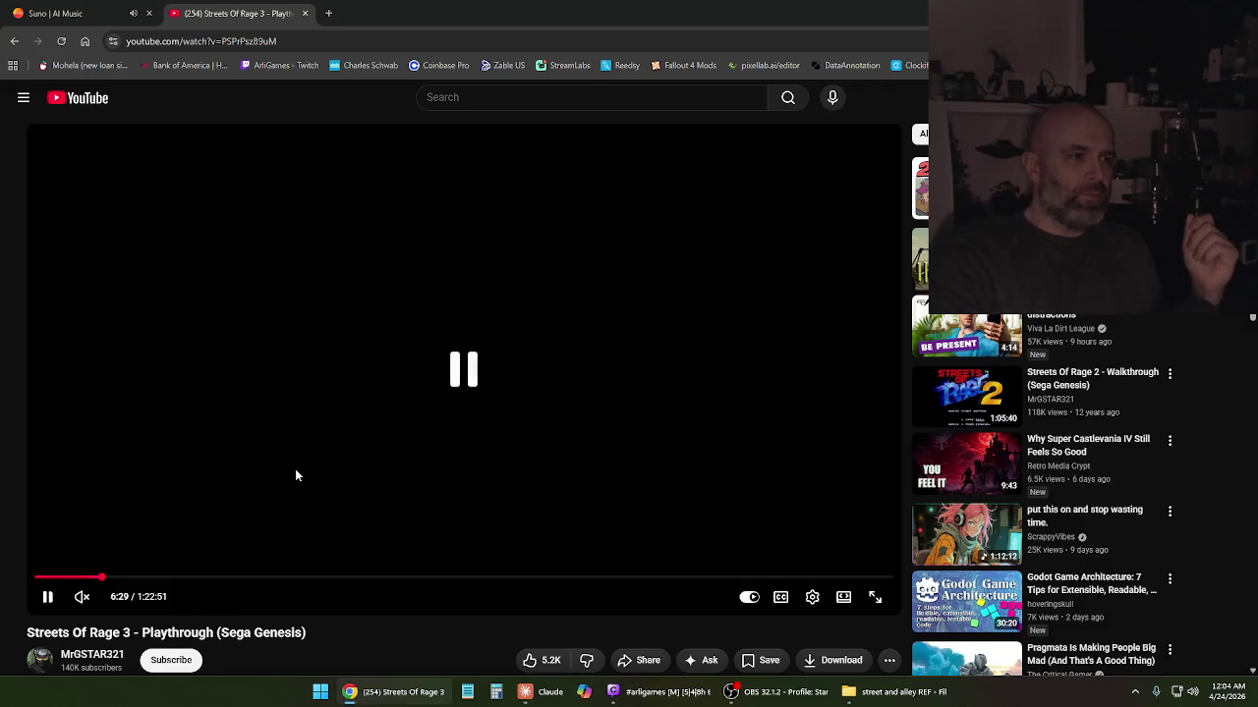
click(214, 474)
click(140, 578)
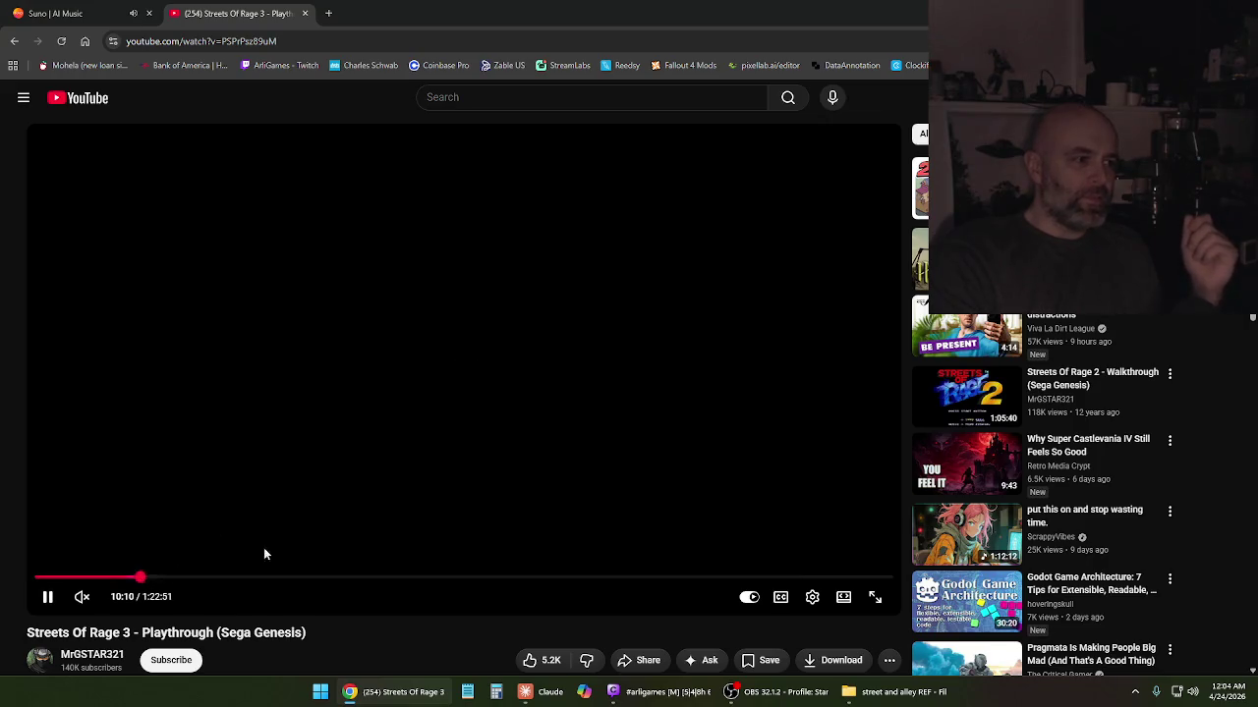
click(177, 578)
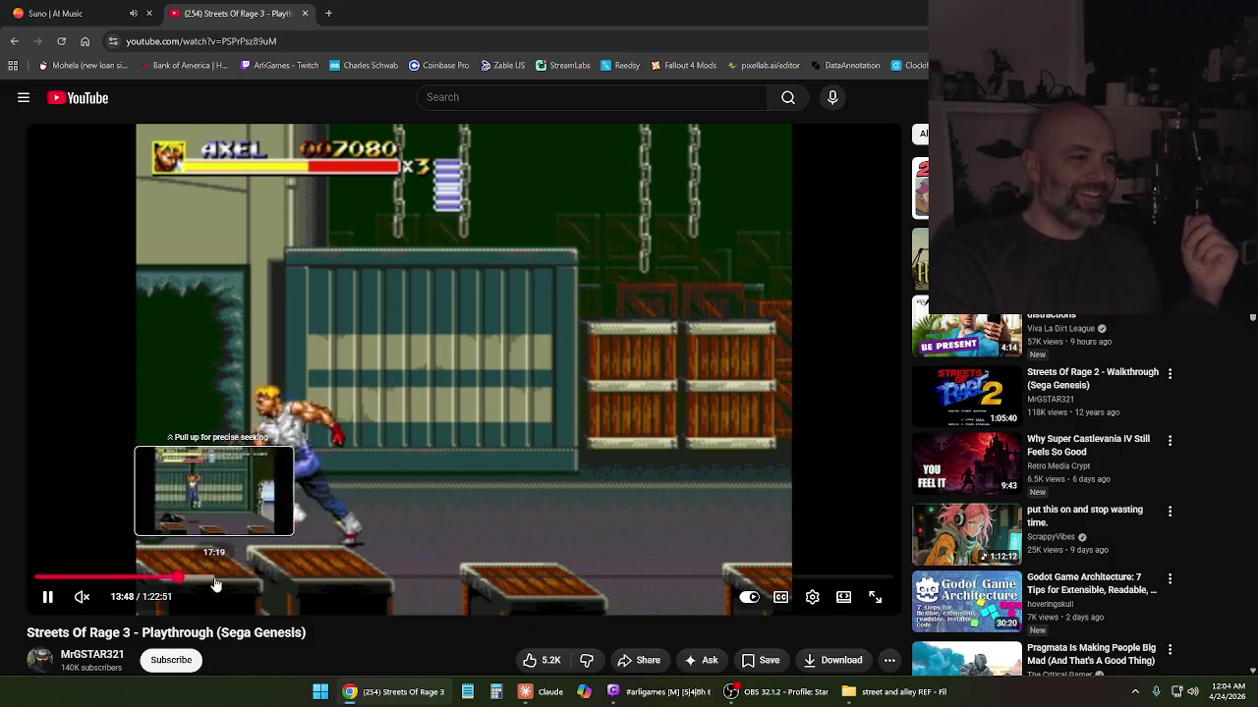
click(214, 577)
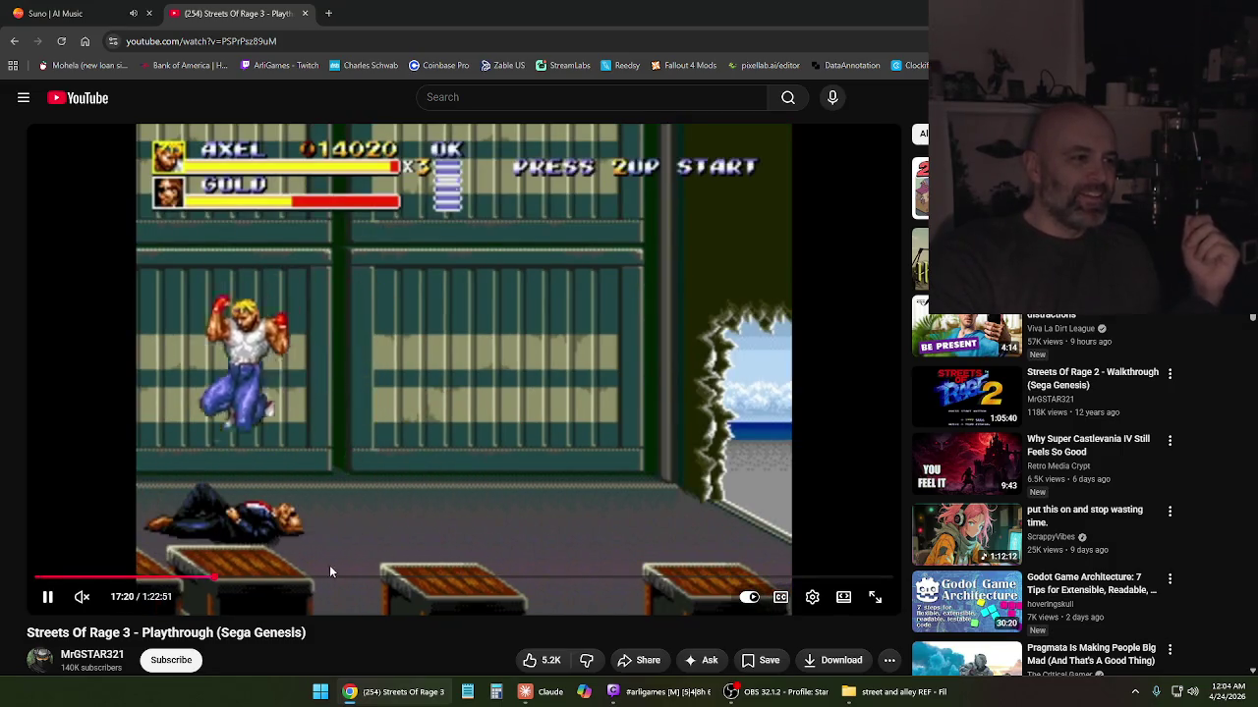
click(234, 578)
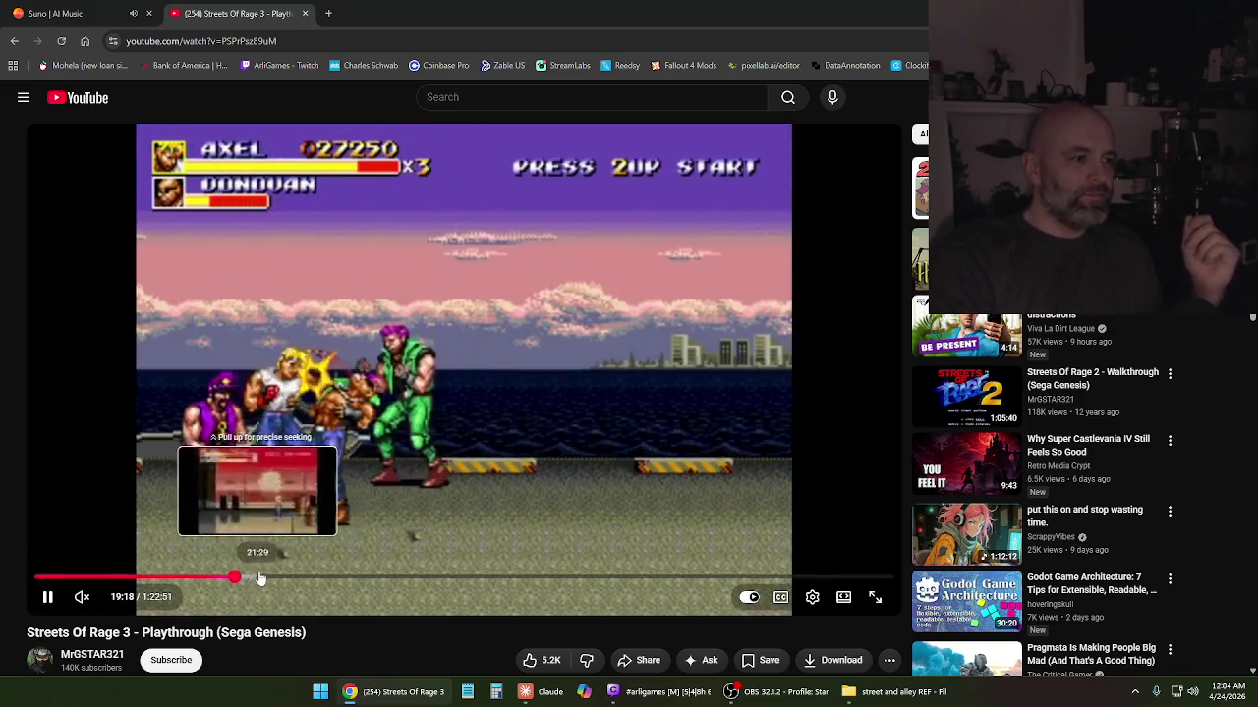
click(262, 578)
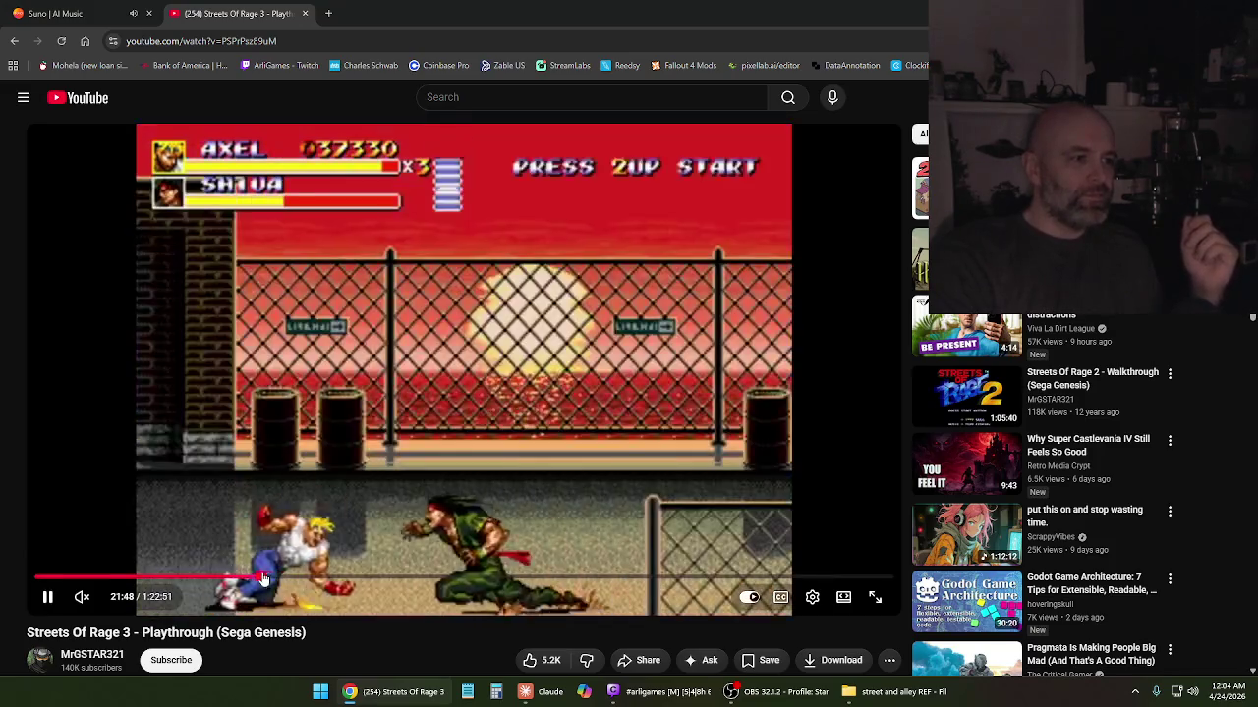
click(427, 473)
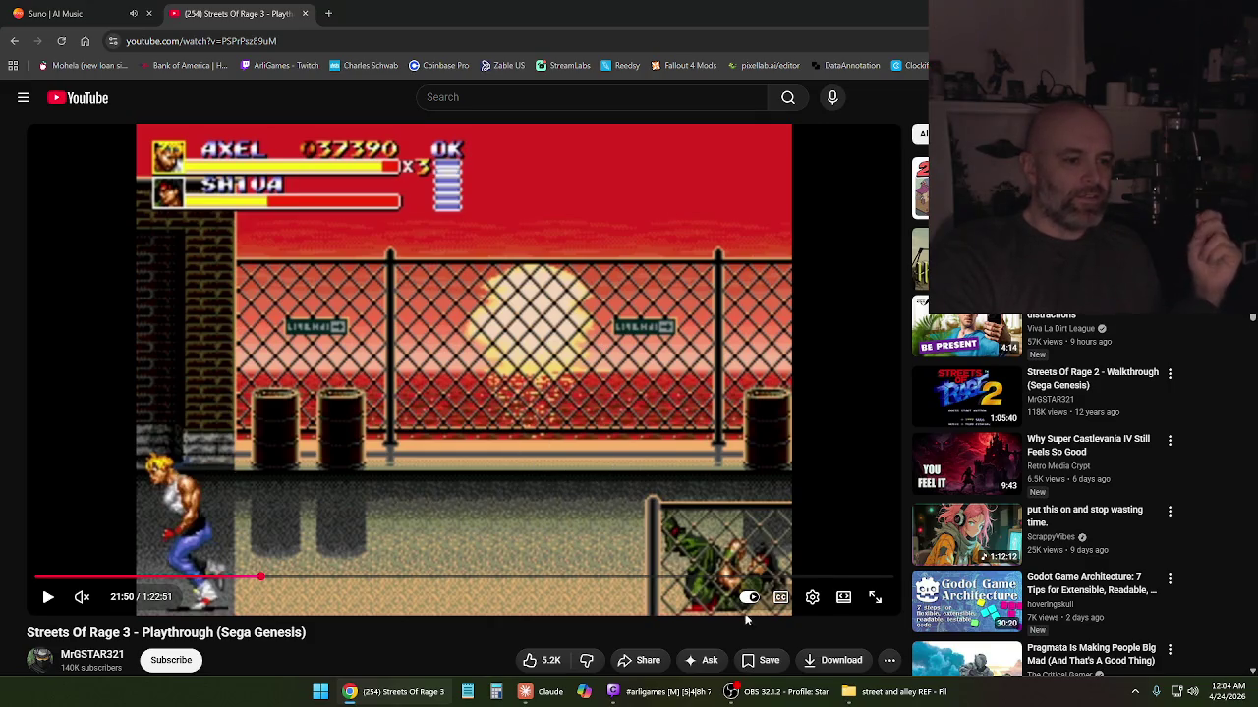
Toggle the street and alley REF folder, then minimize Chrome to show the desktop
click(882, 696)
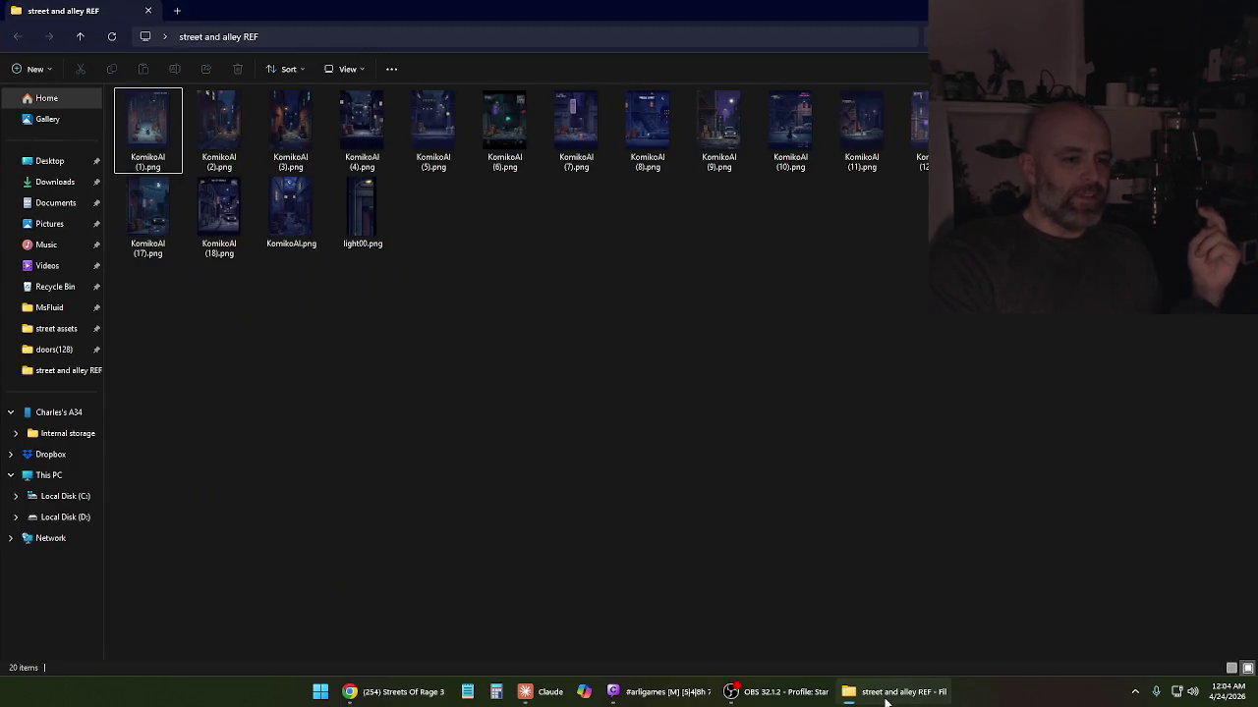
click(884, 695)
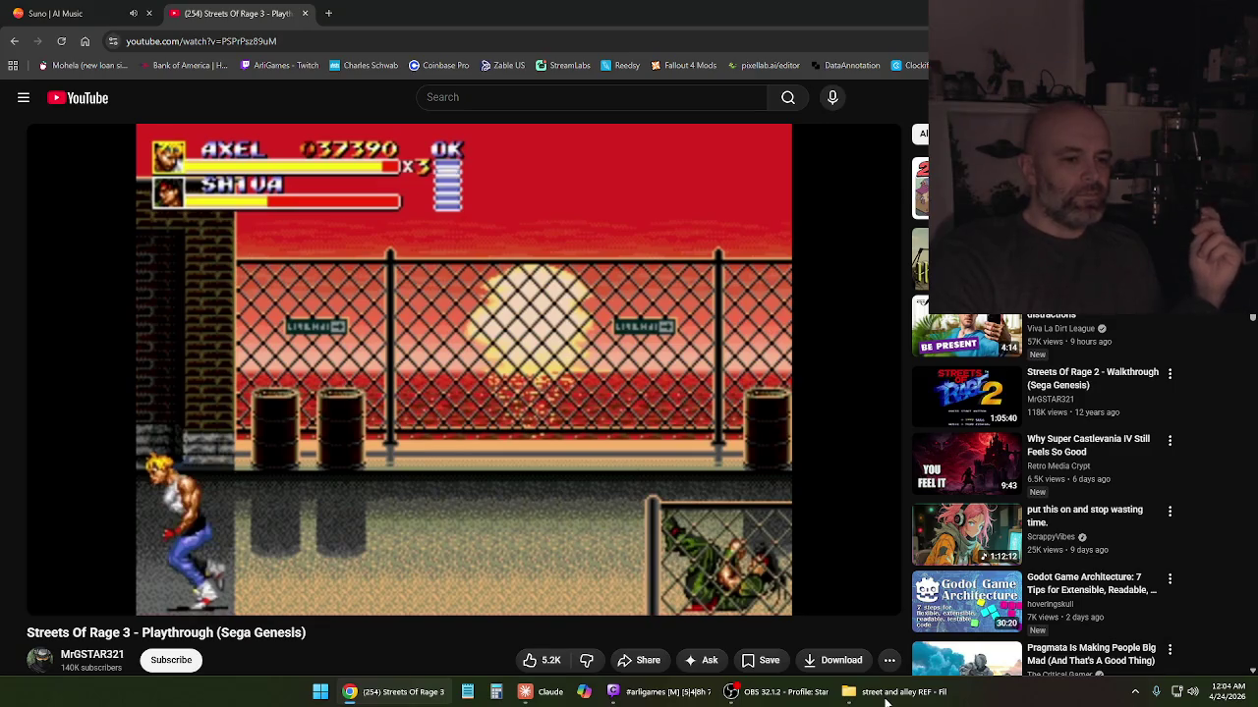
click(884, 695)
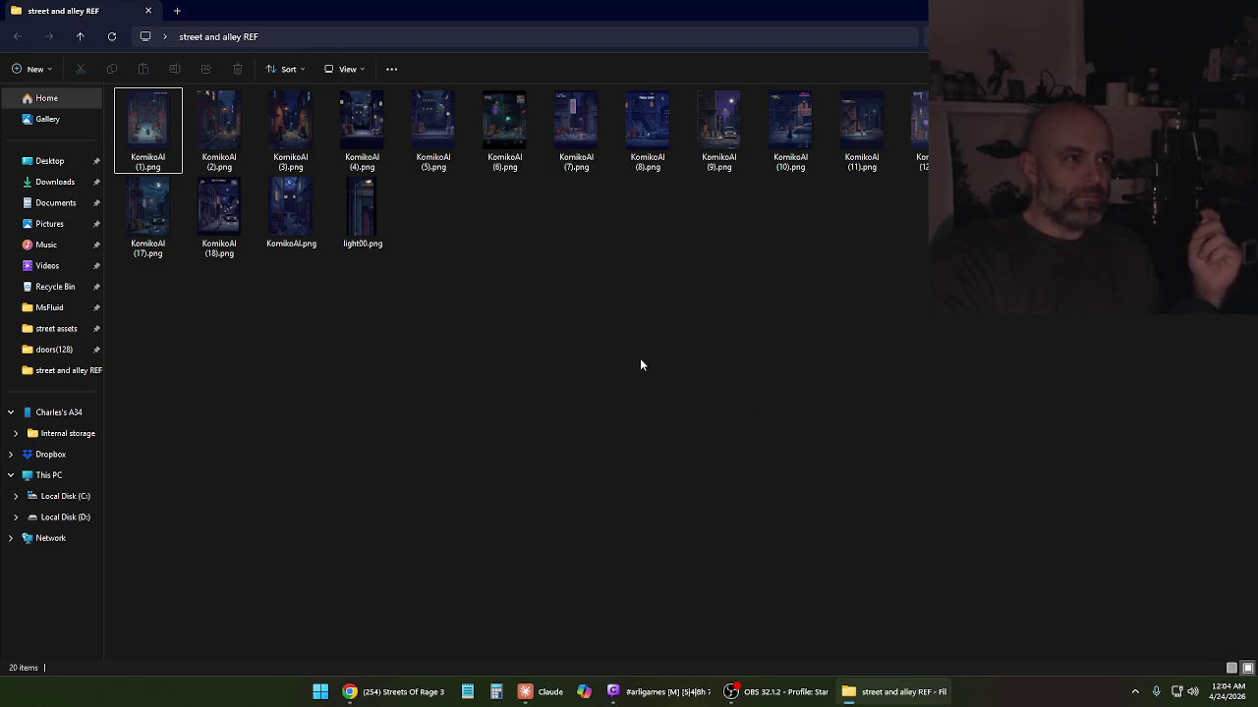
key(alt+Tab)
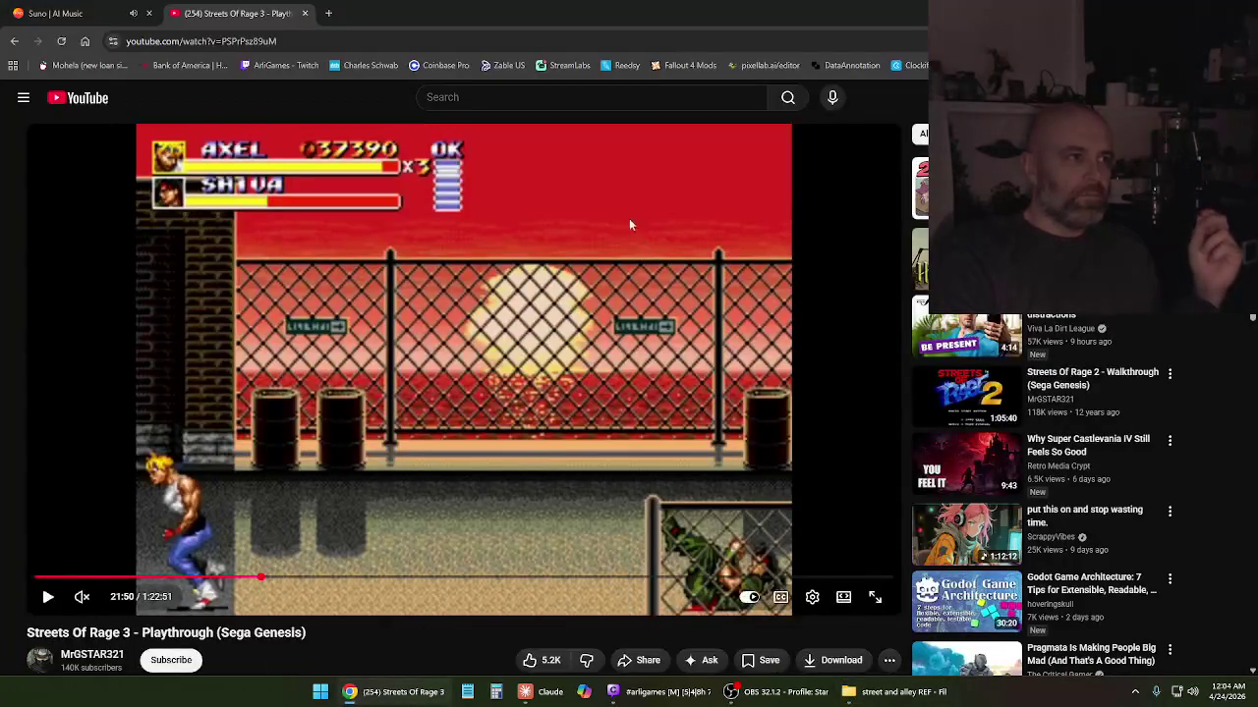
mouse_move(892, 692)
click(393, 692)
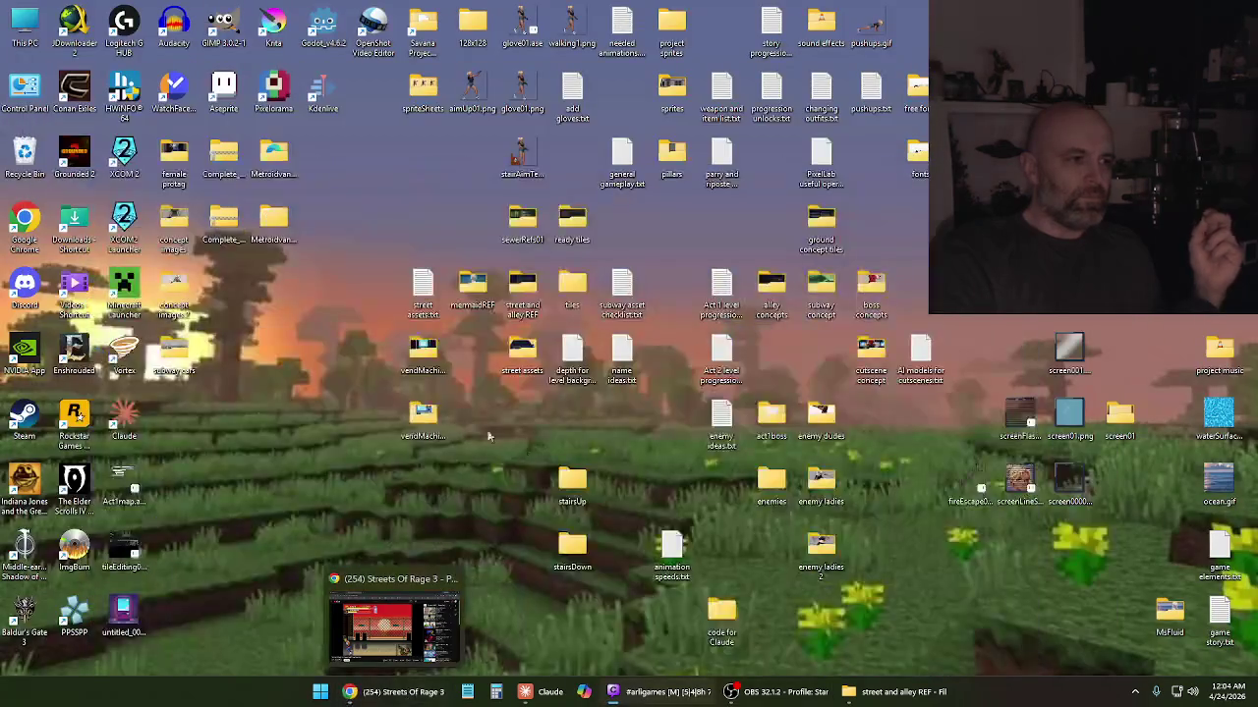
Add 'chain-link fences (animated dog)' and 'trailer homes' below dumpster in street assets.txt
double_click(438, 287)
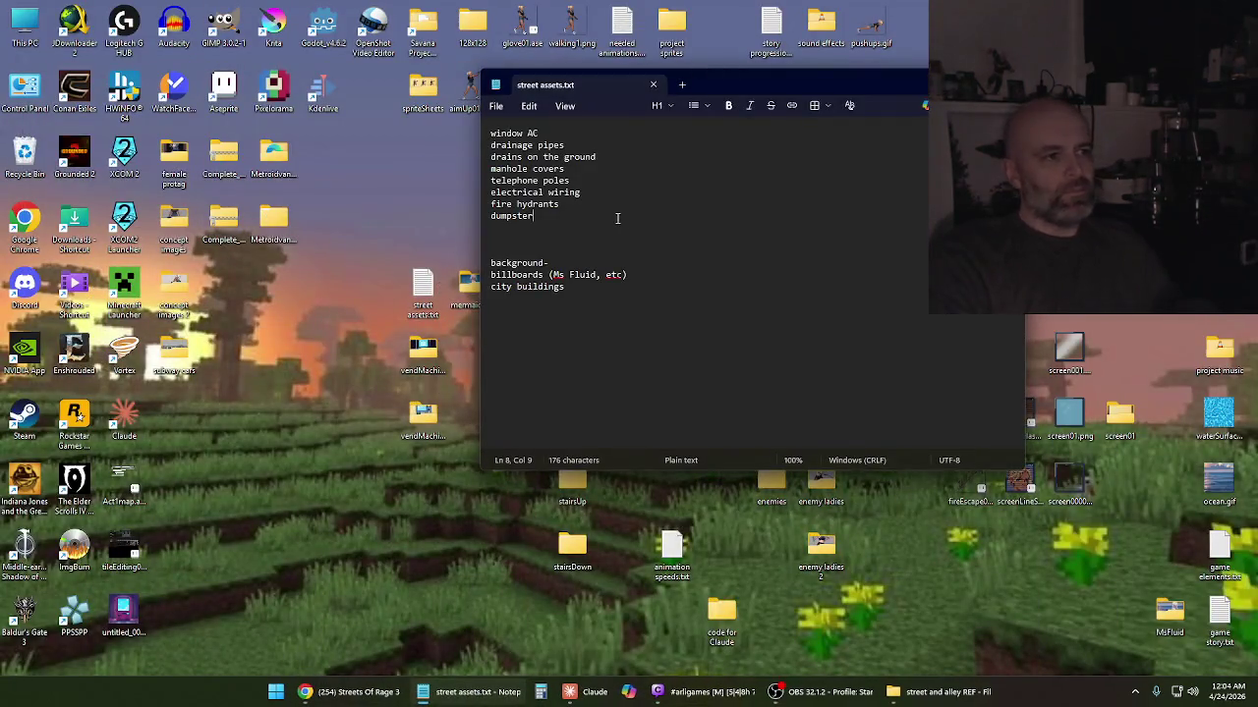
key(Return)
key(Return)
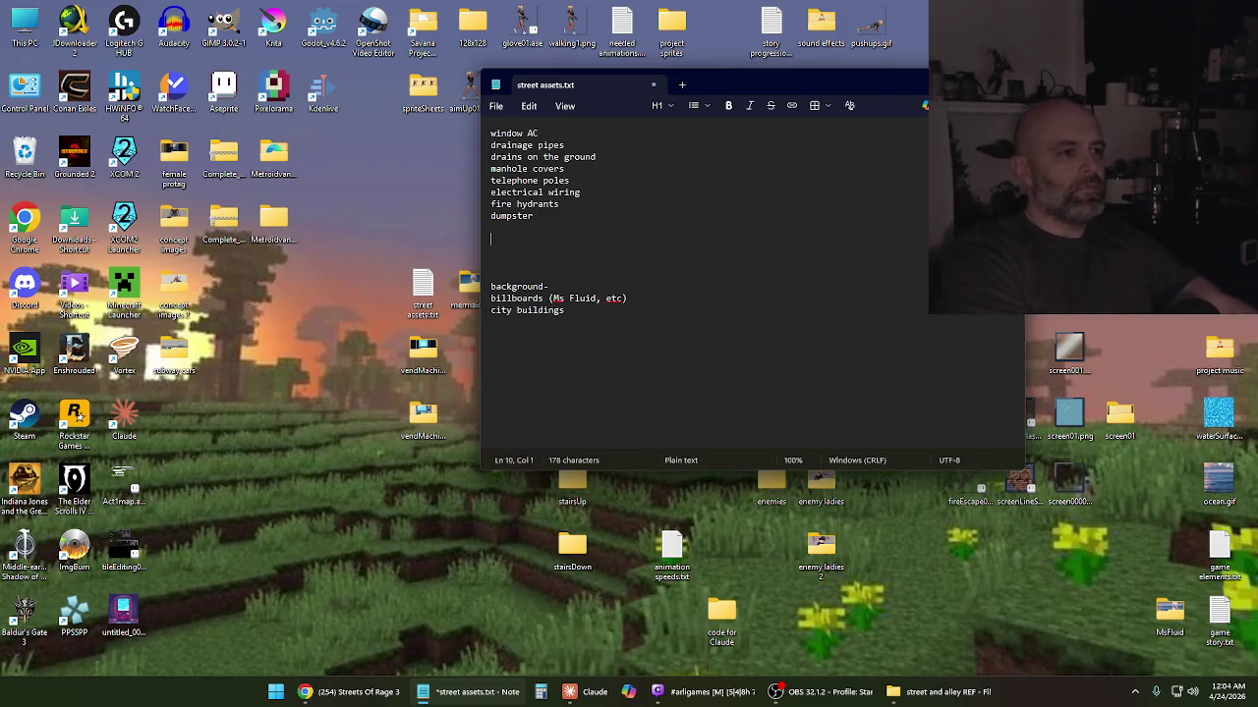
text(chain)
key(BackSpace)
text(nk fens)
text(ces)
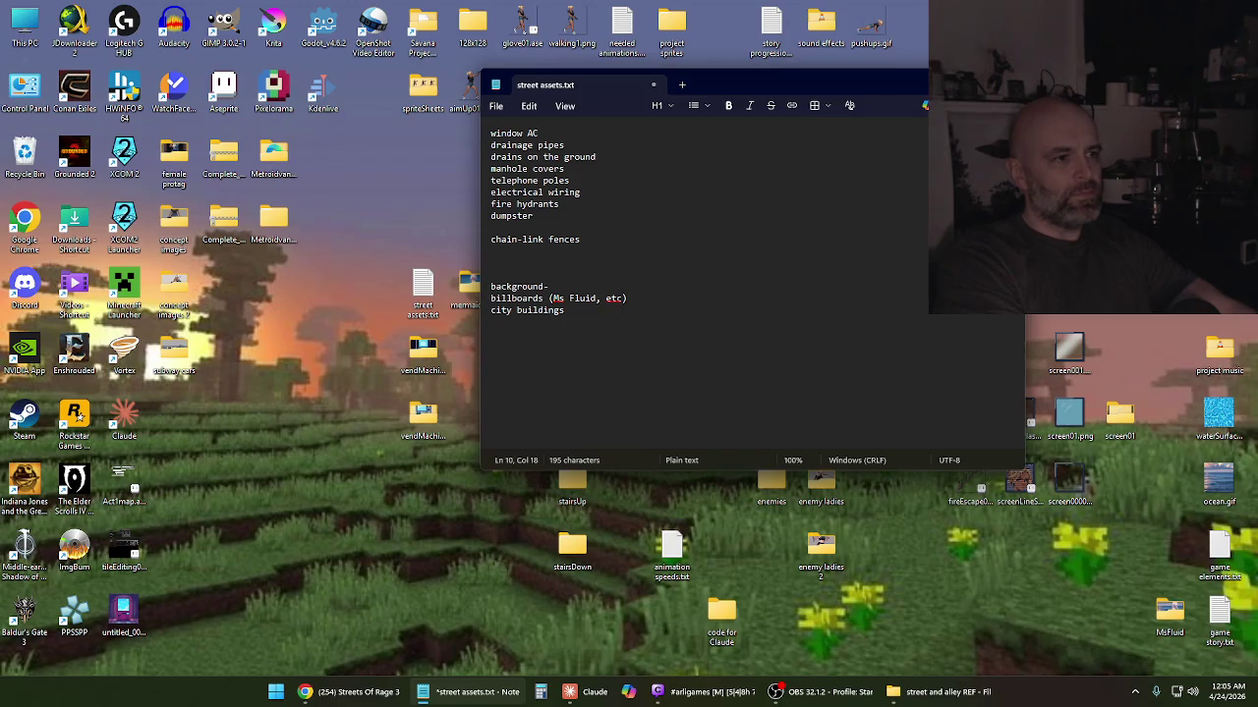
key(Return)
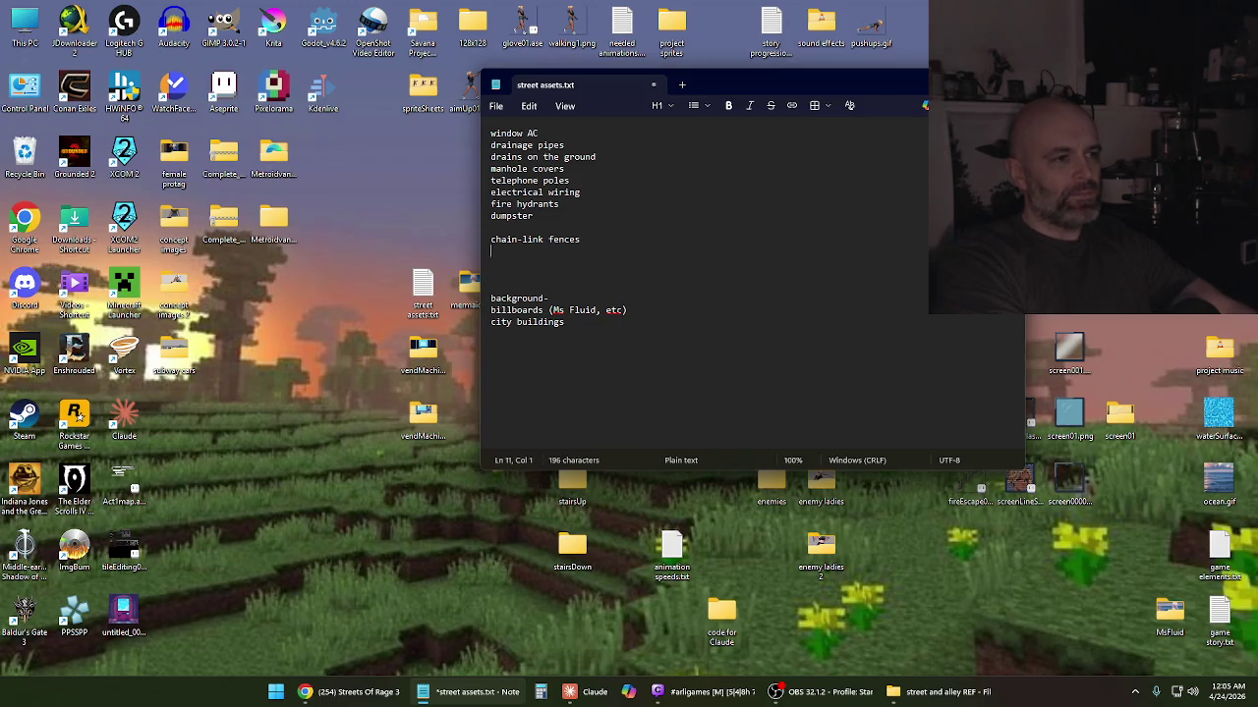
text(trailer homes)
key(Up)
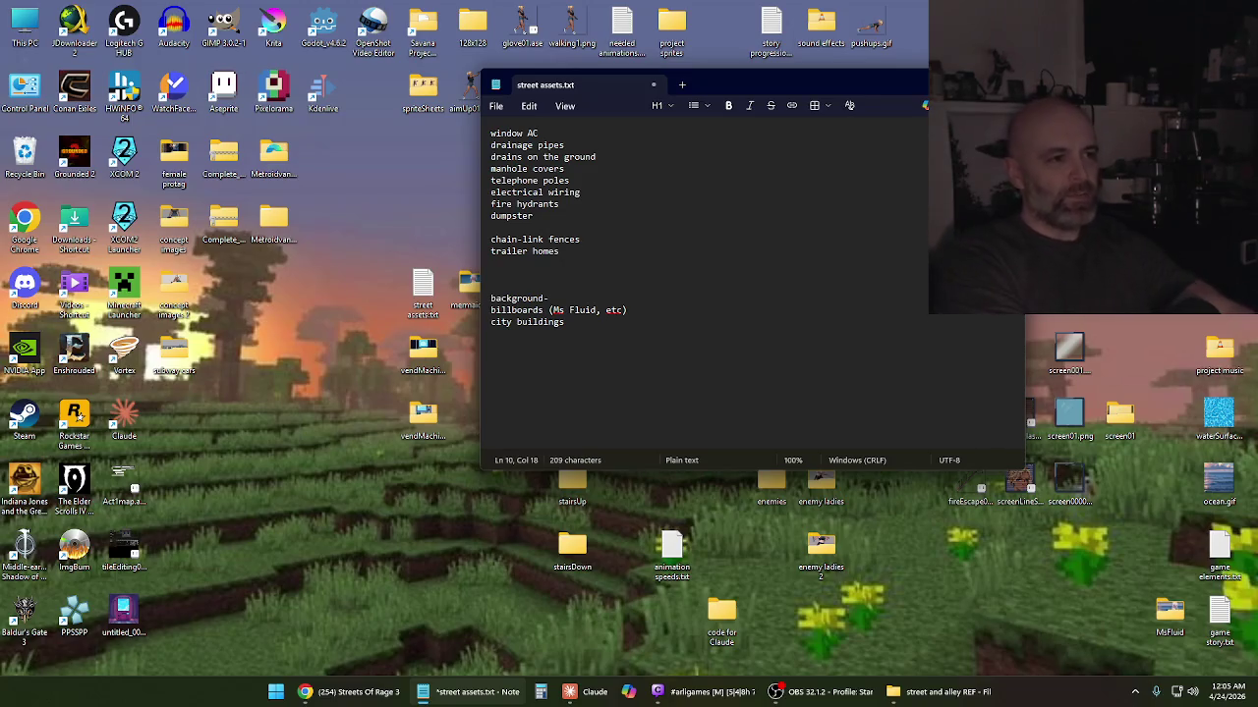
text((animated dog)
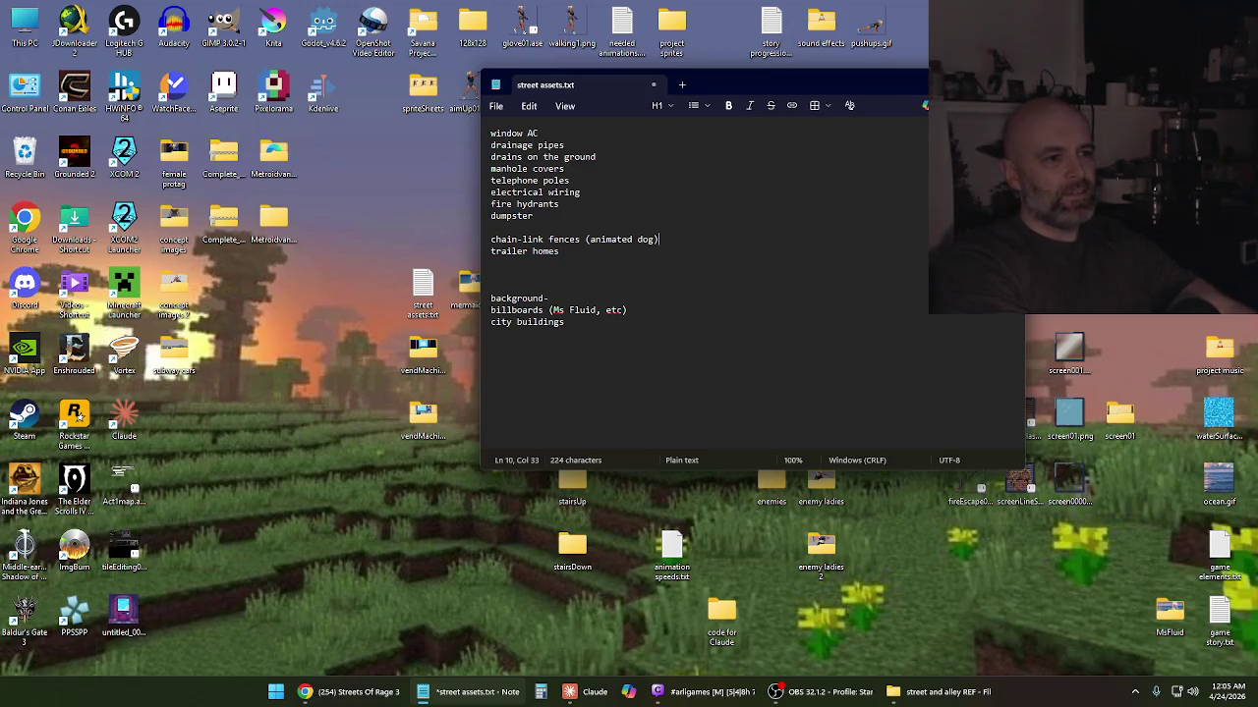
Save the updated street assets.txt
click(496, 106)
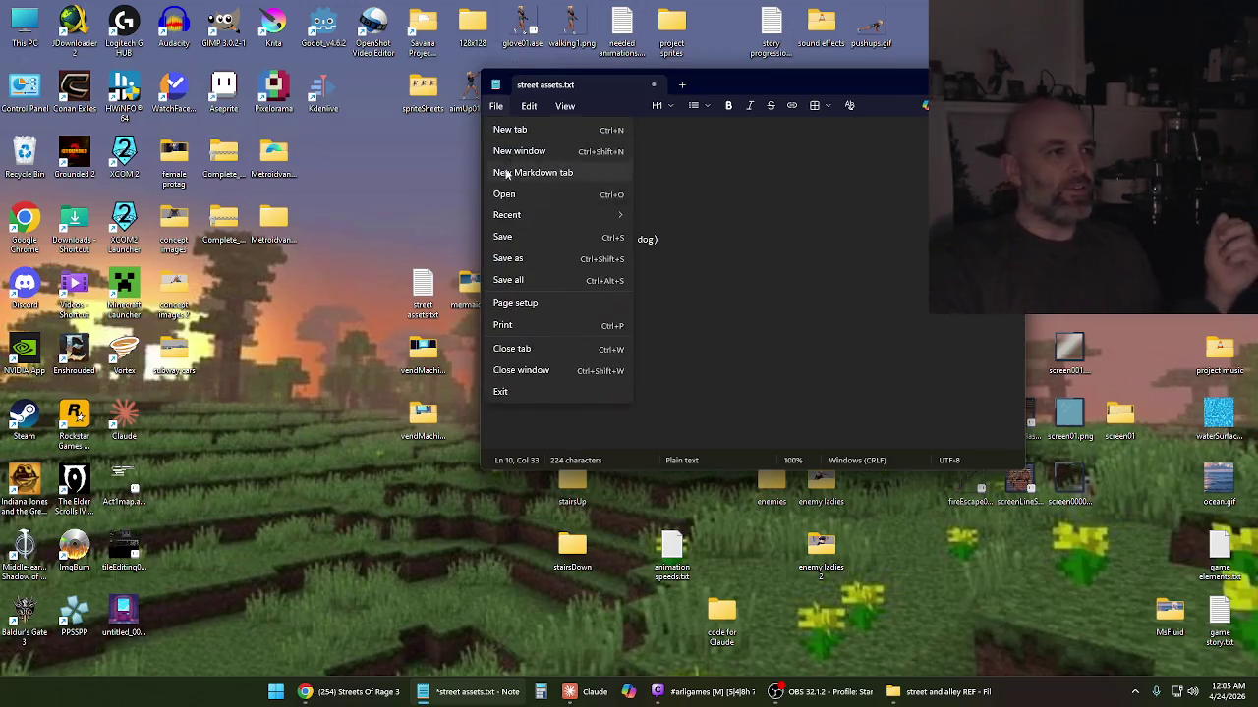
click(516, 236)
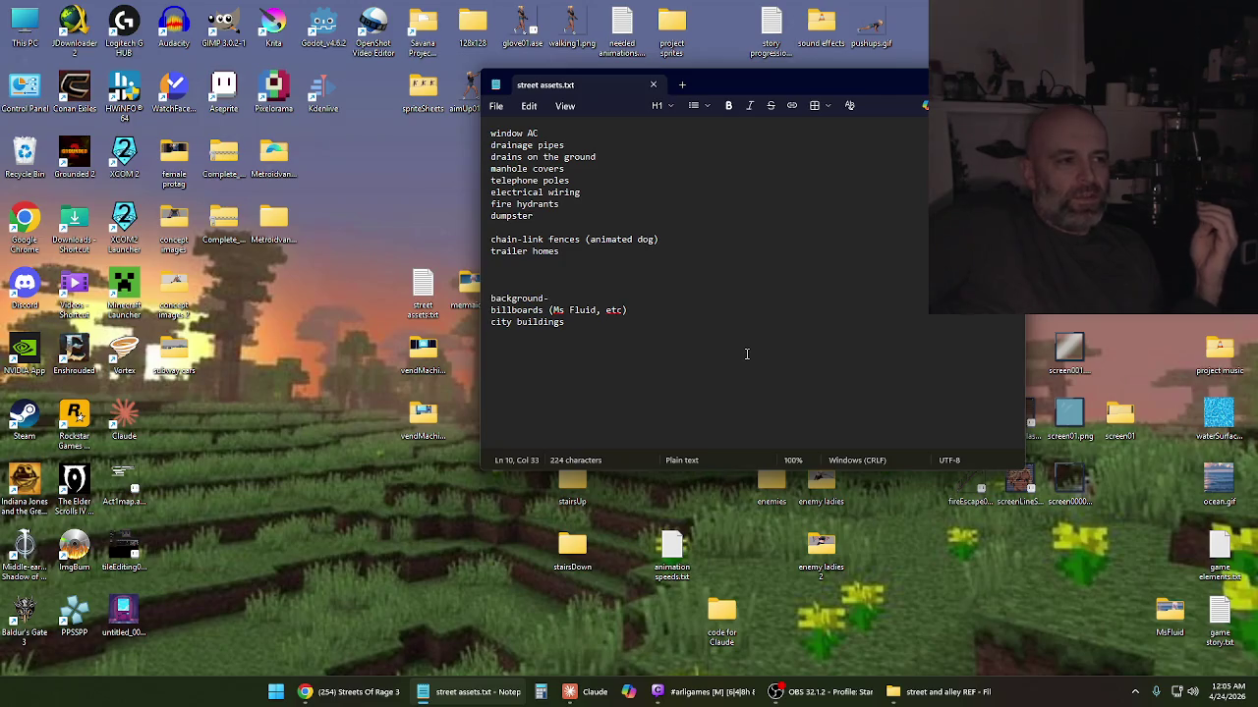
mouse_move(942, 692)
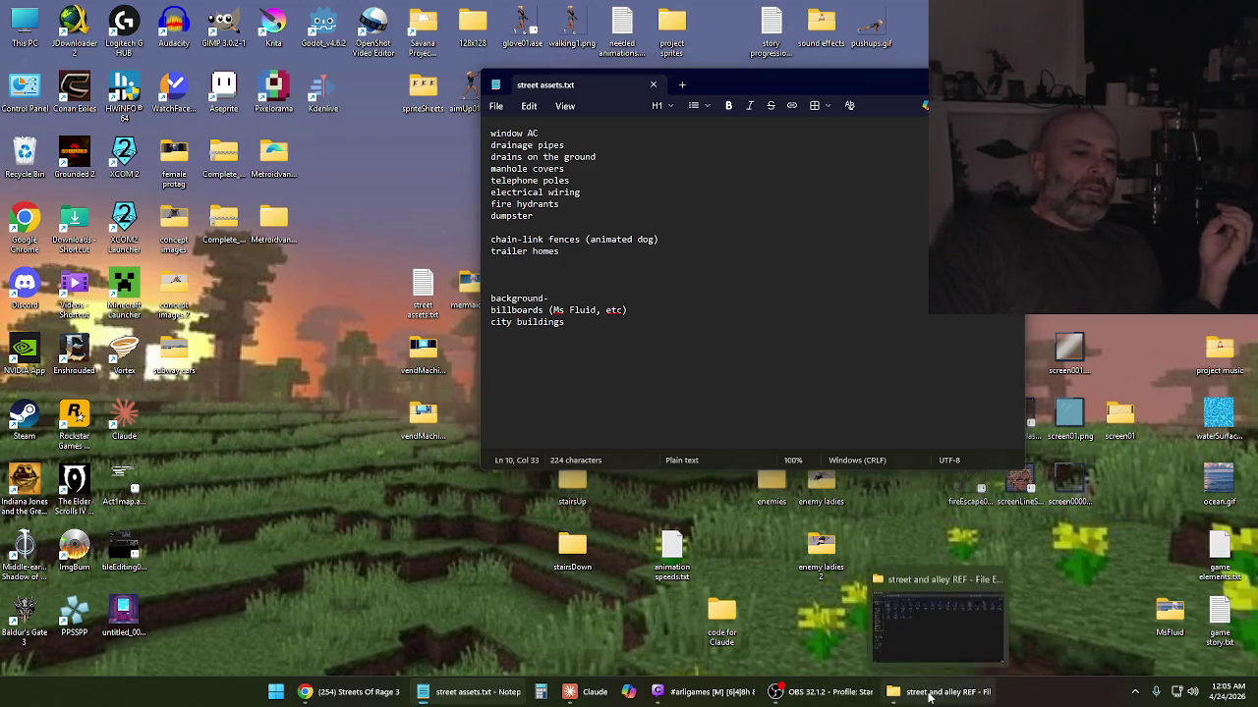
click(930, 695)
Play the Streets of Rage 3 fence stage a little further and pause around 22:01
click(924, 691)
click(348, 692)
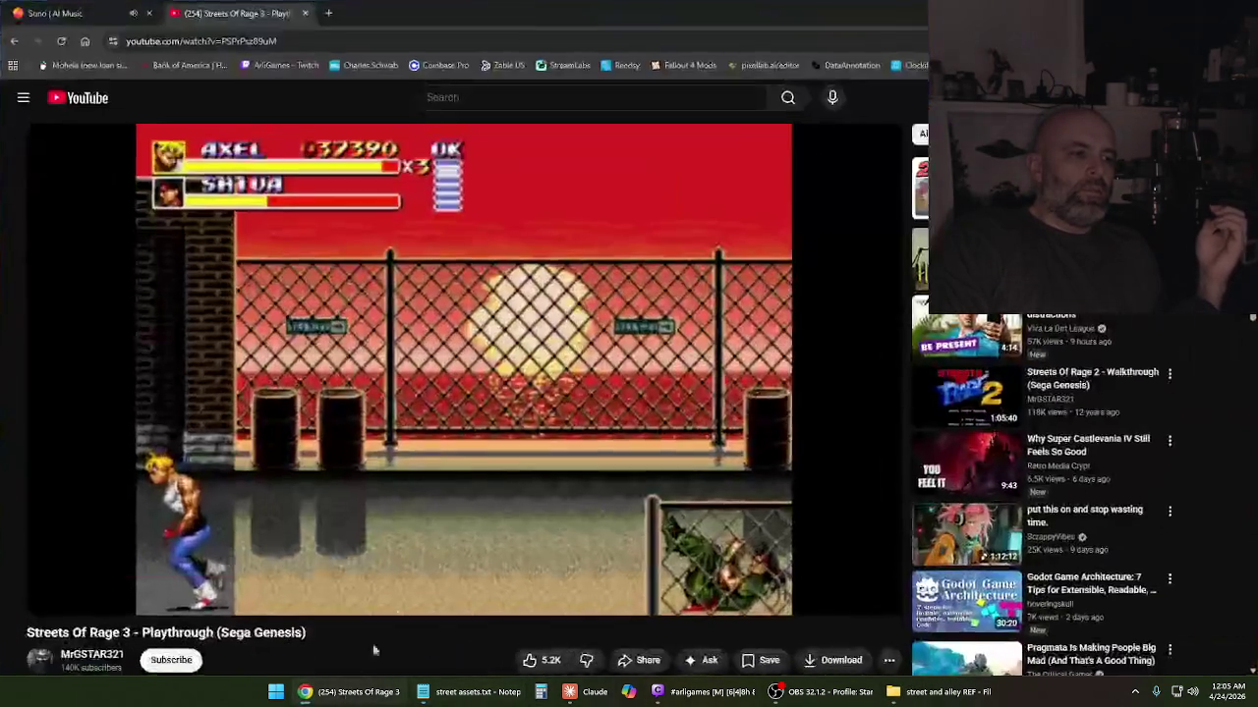
click(478, 387)
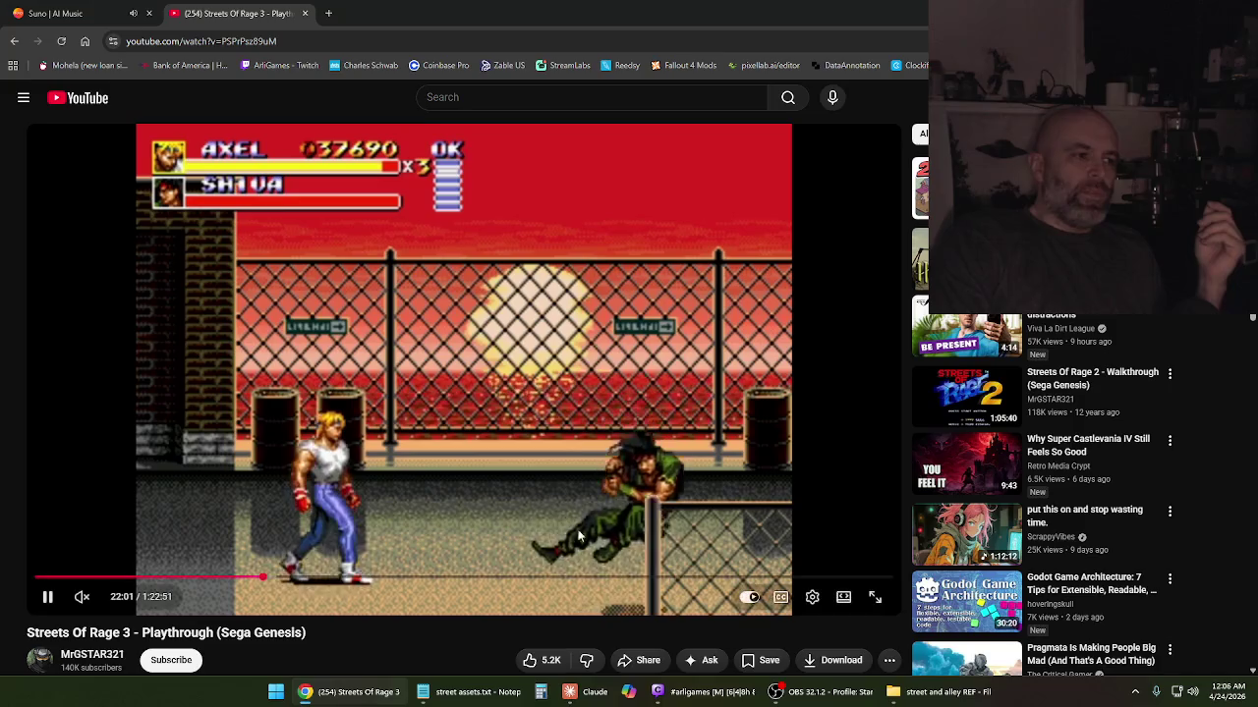
click(645, 417)
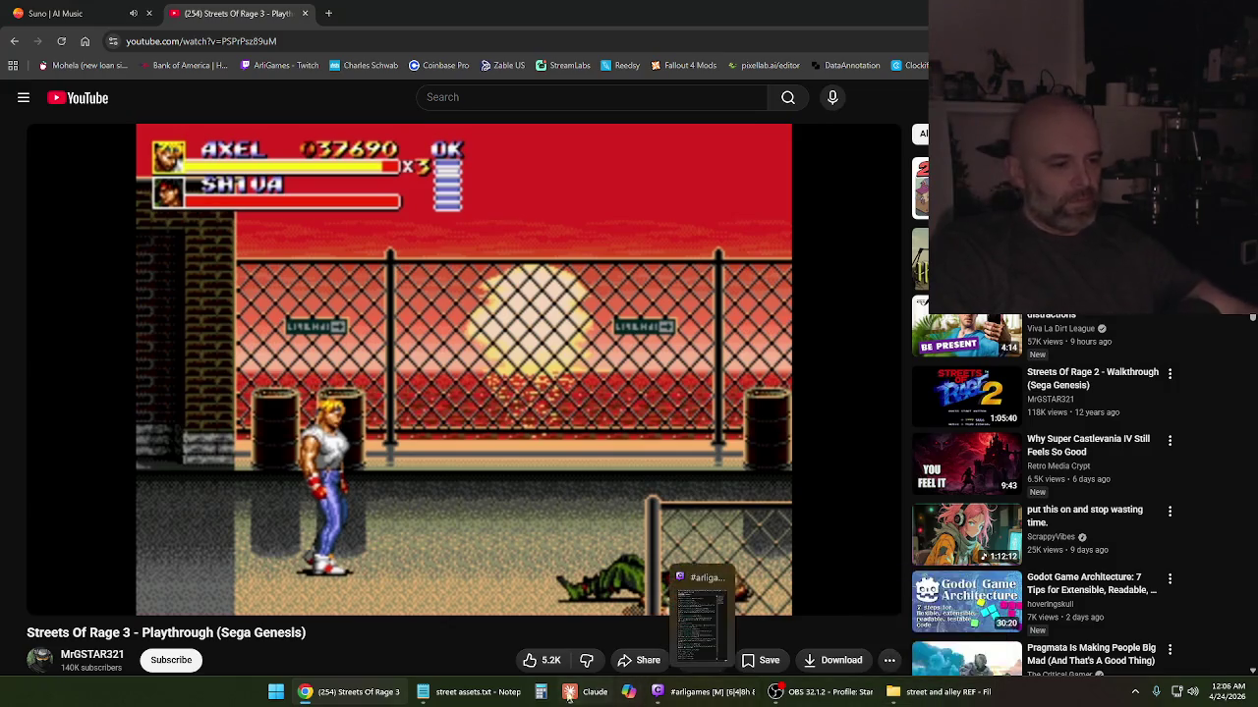
click(501, 693)
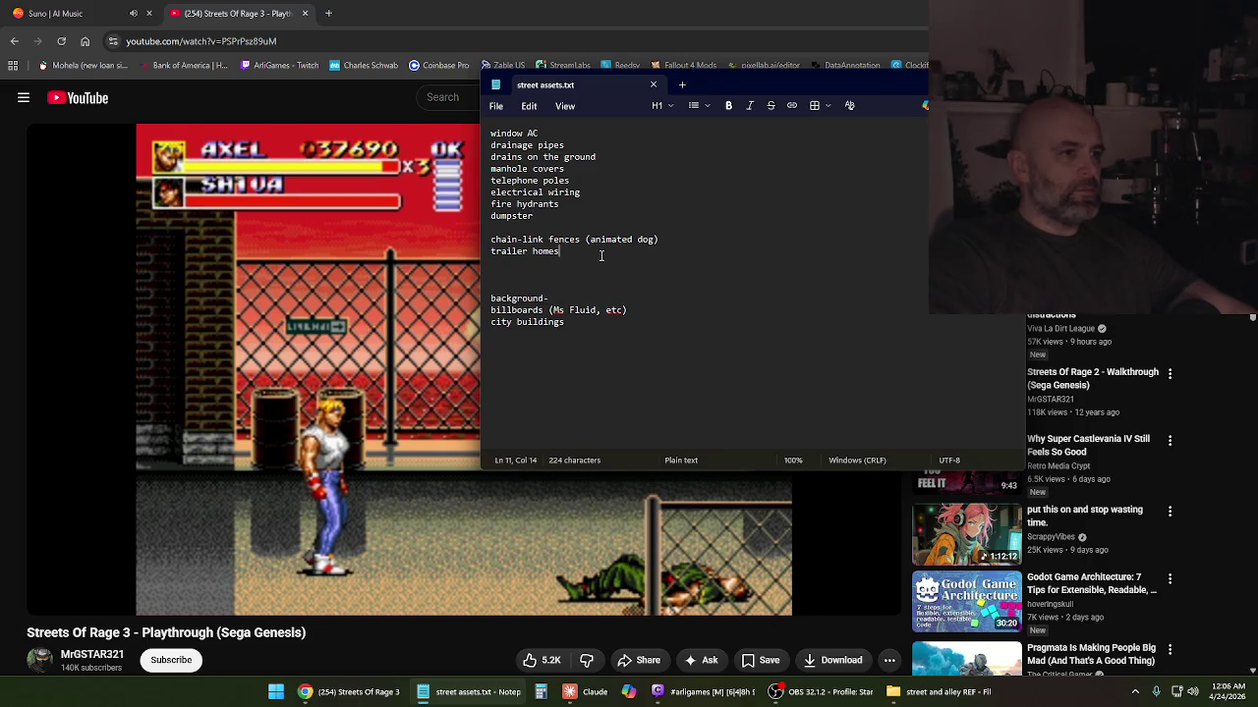
Add 'yard stuff- bikes, old car, tires, etc' under trailer homes and save the list
key(Return)
text(- bikes, old car, etc)
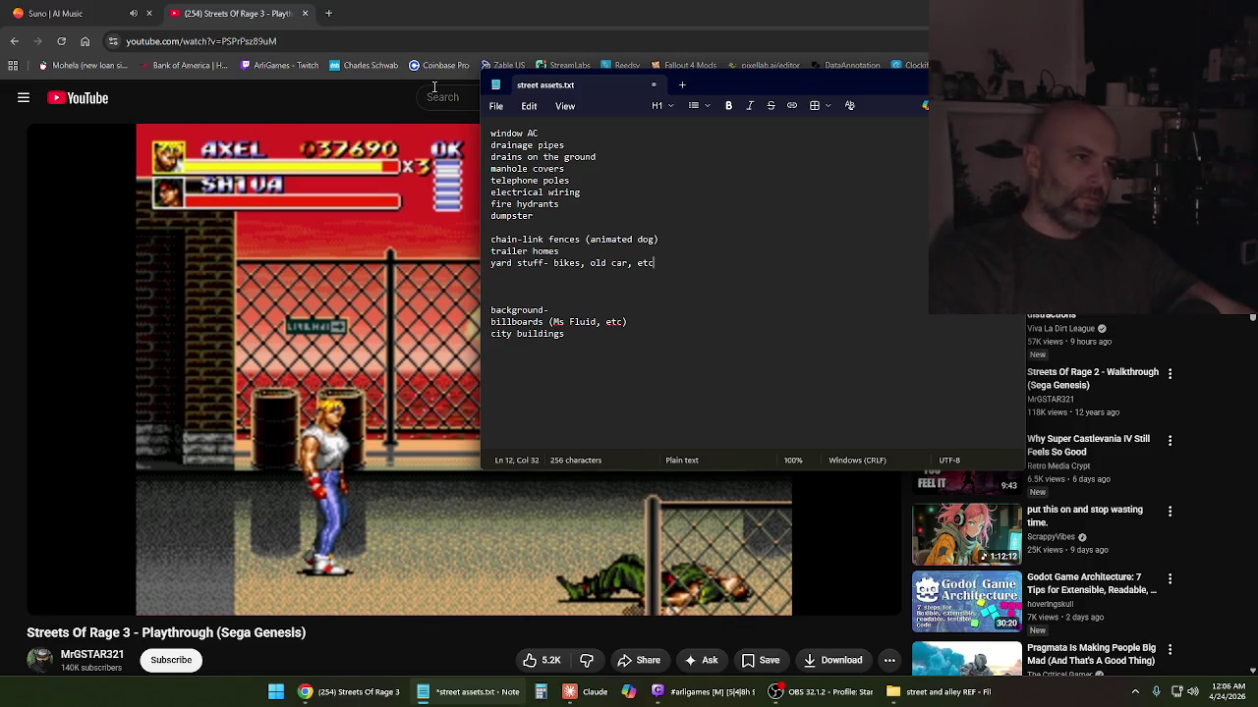
click(496, 105)
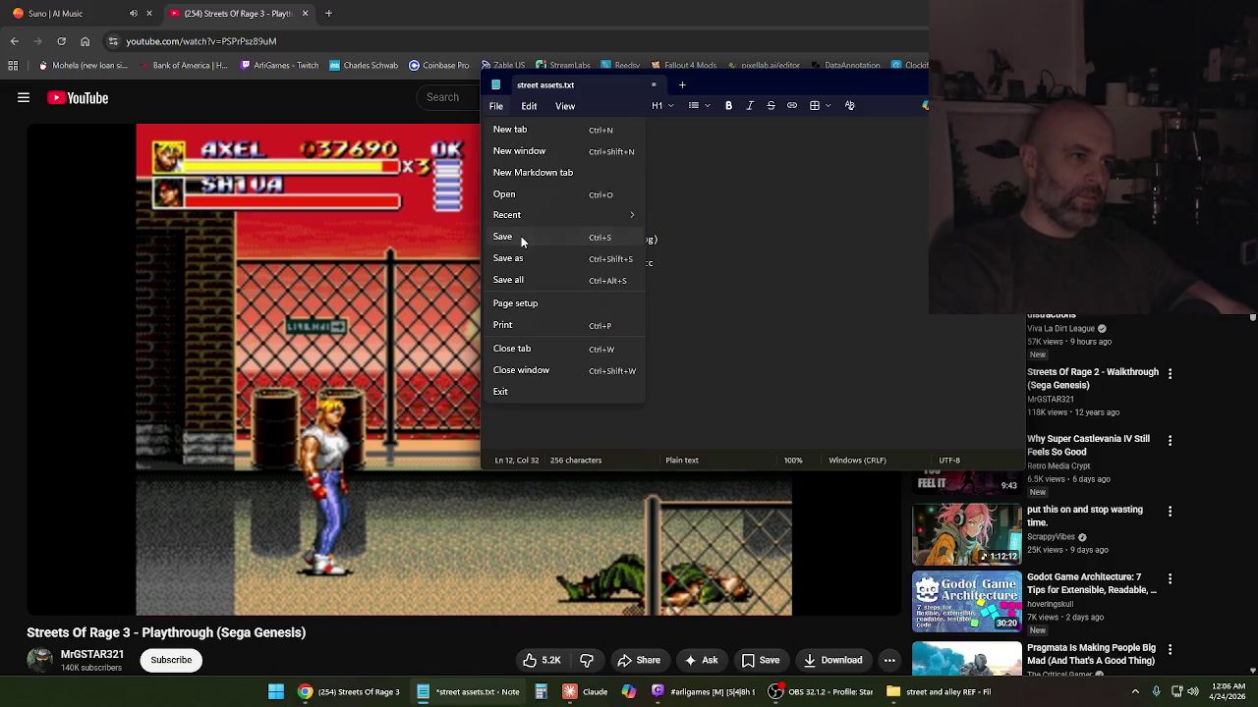
click(511, 236)
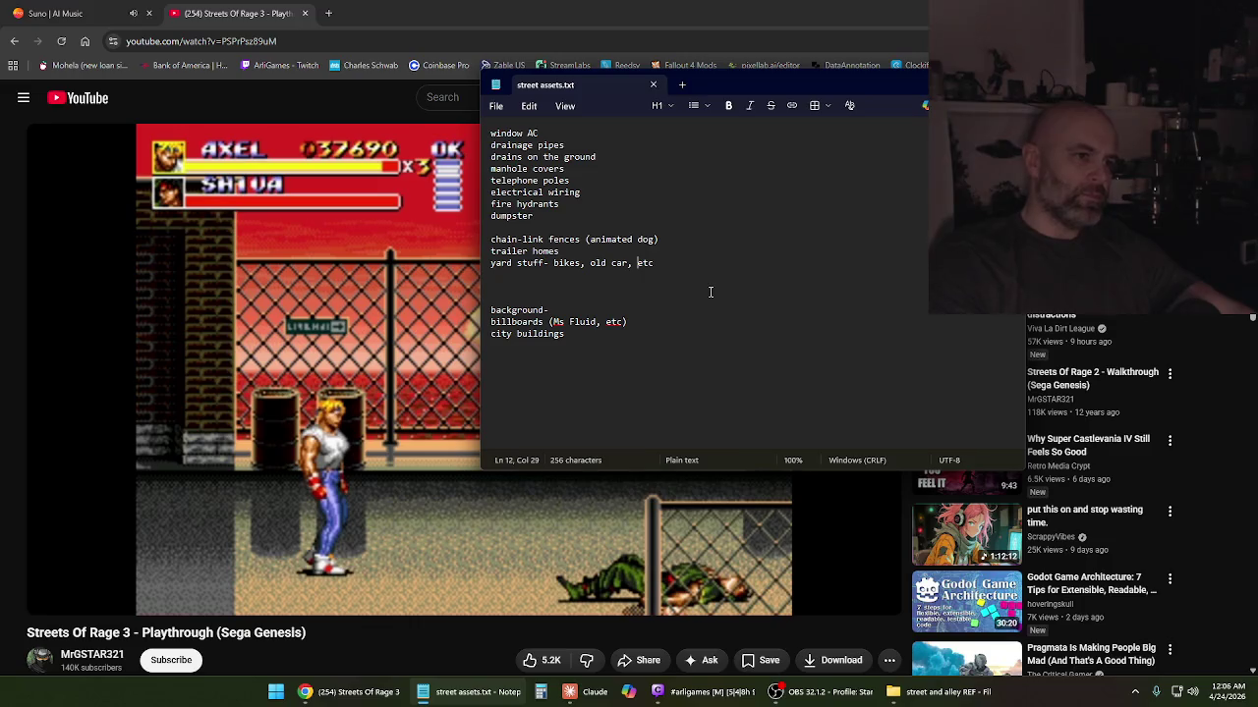
text(tires,)
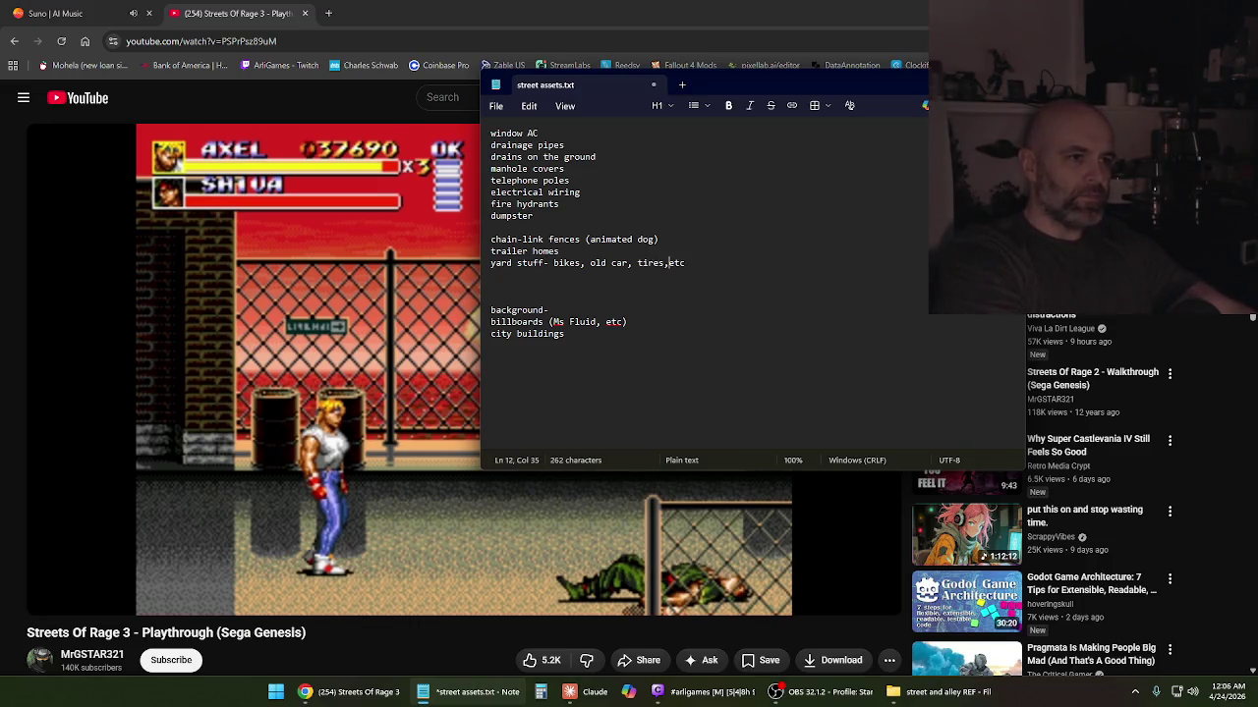
click(496, 106)
click(506, 239)
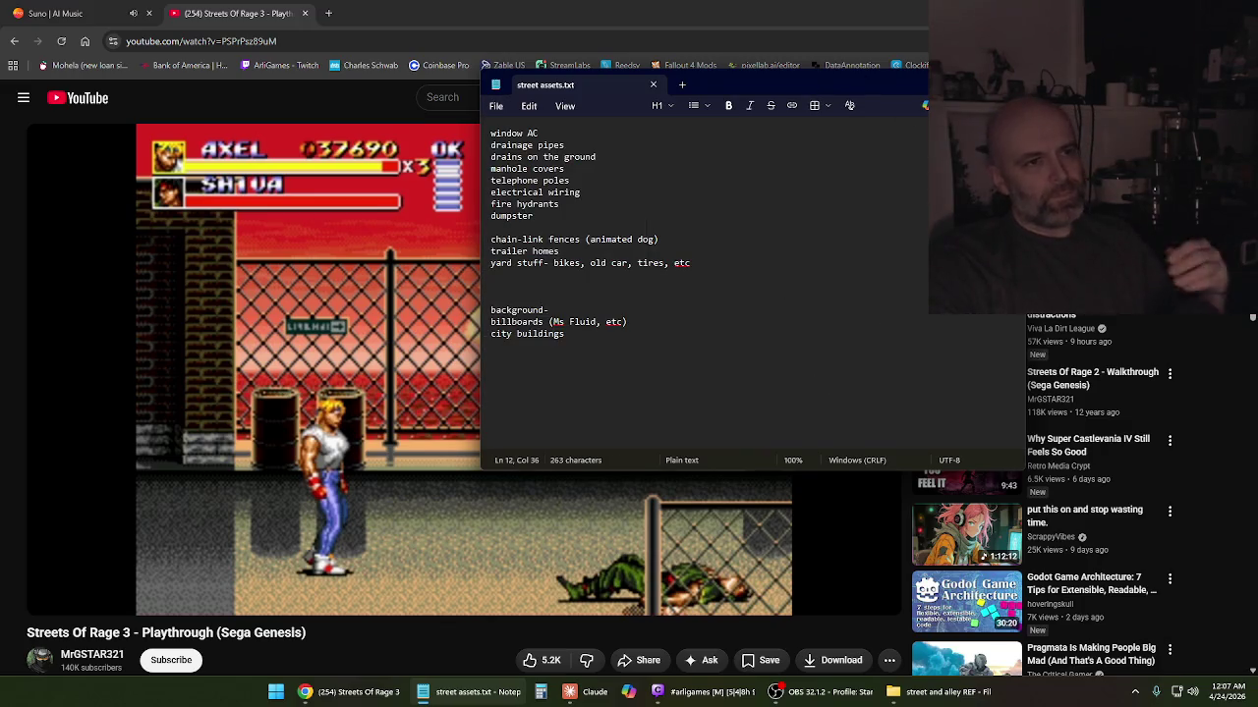
click(665, 7)
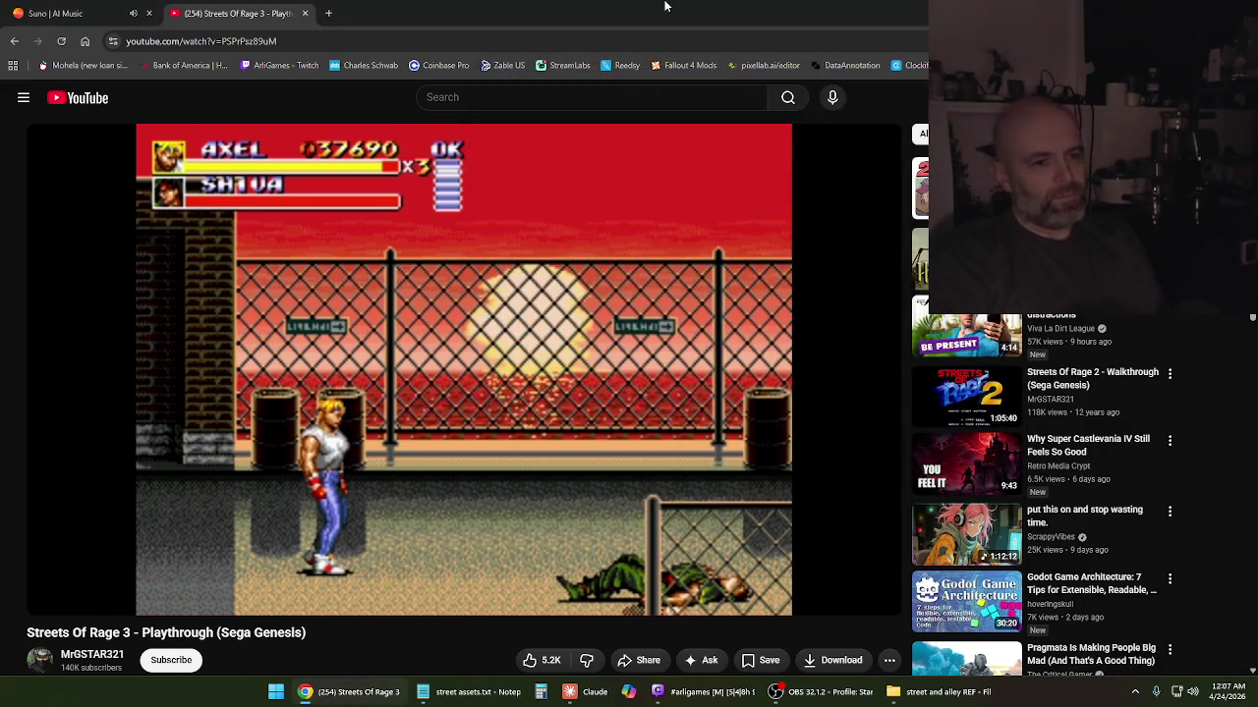
Play the video on to the Cyclone boss fight at 23:05, then bring street assets.txt forward
key(space)
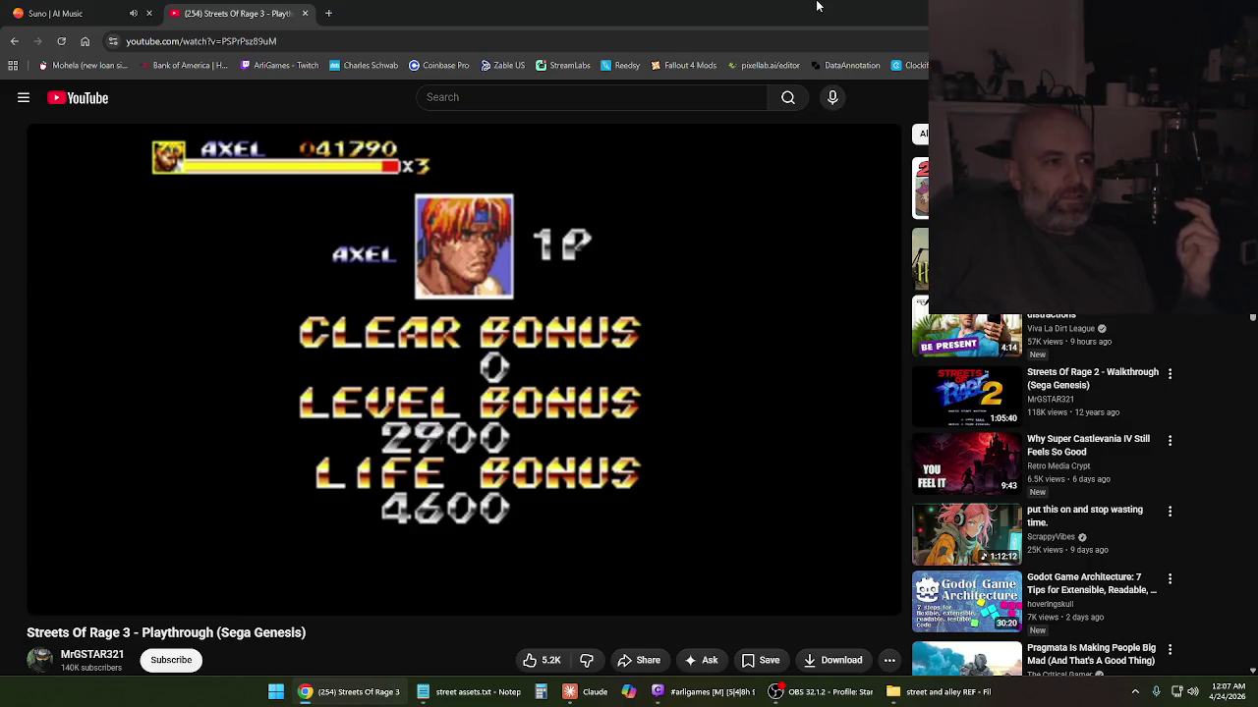
click(272, 576)
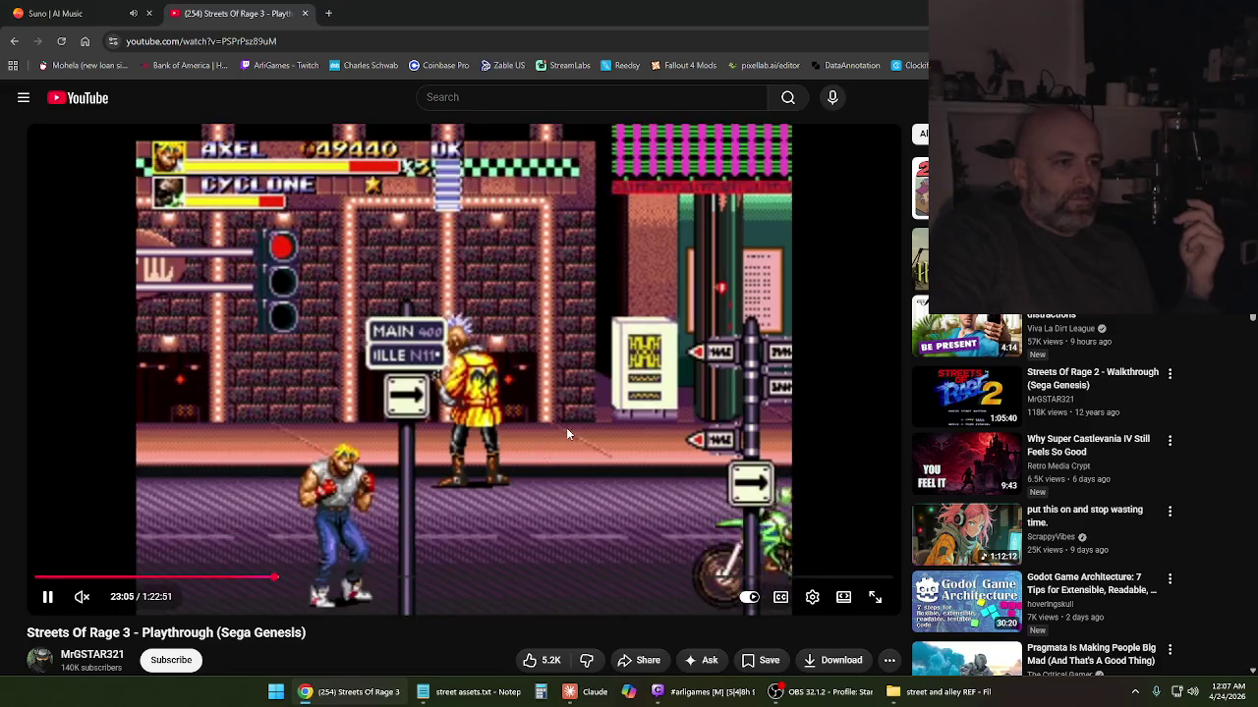
click(568, 430)
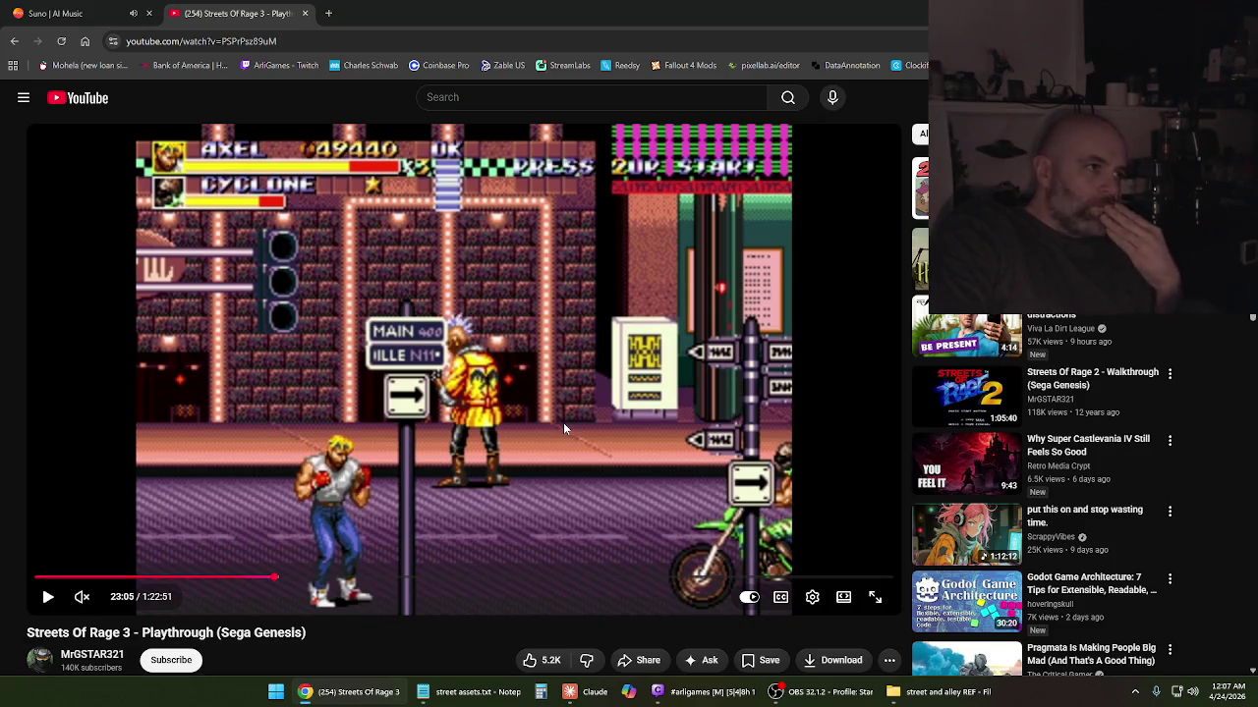
click(897, 680)
click(899, 686)
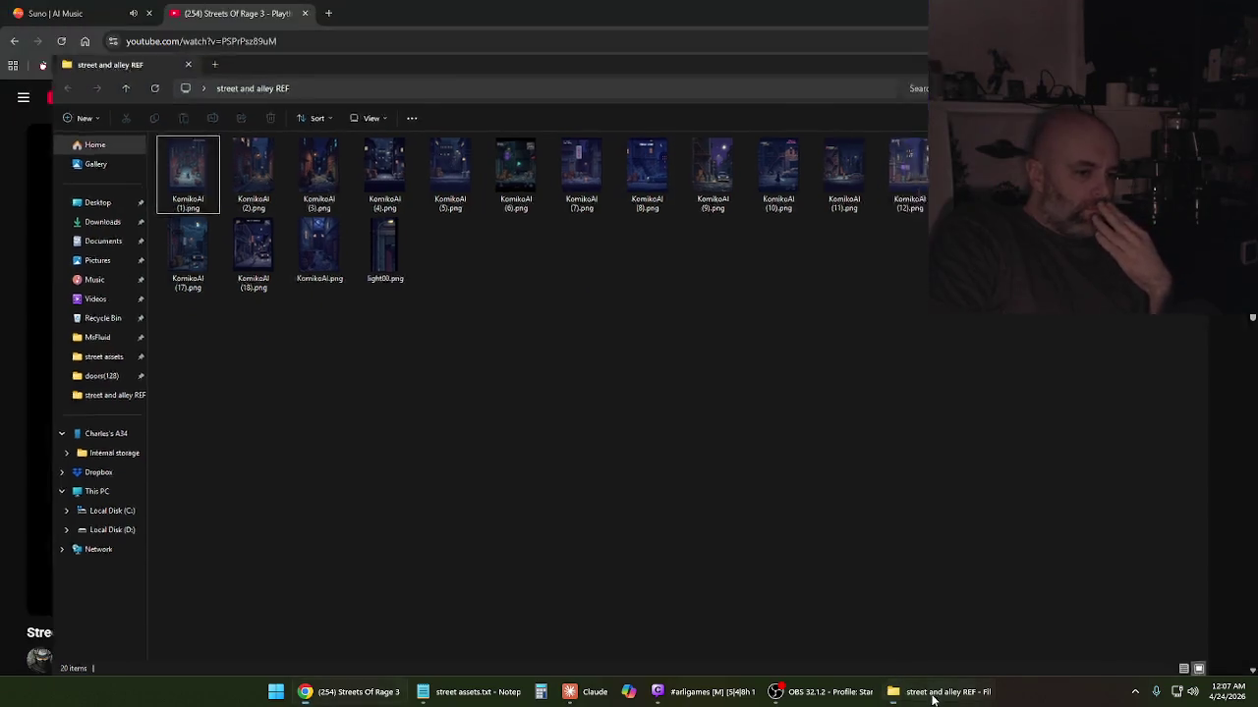
click(502, 697)
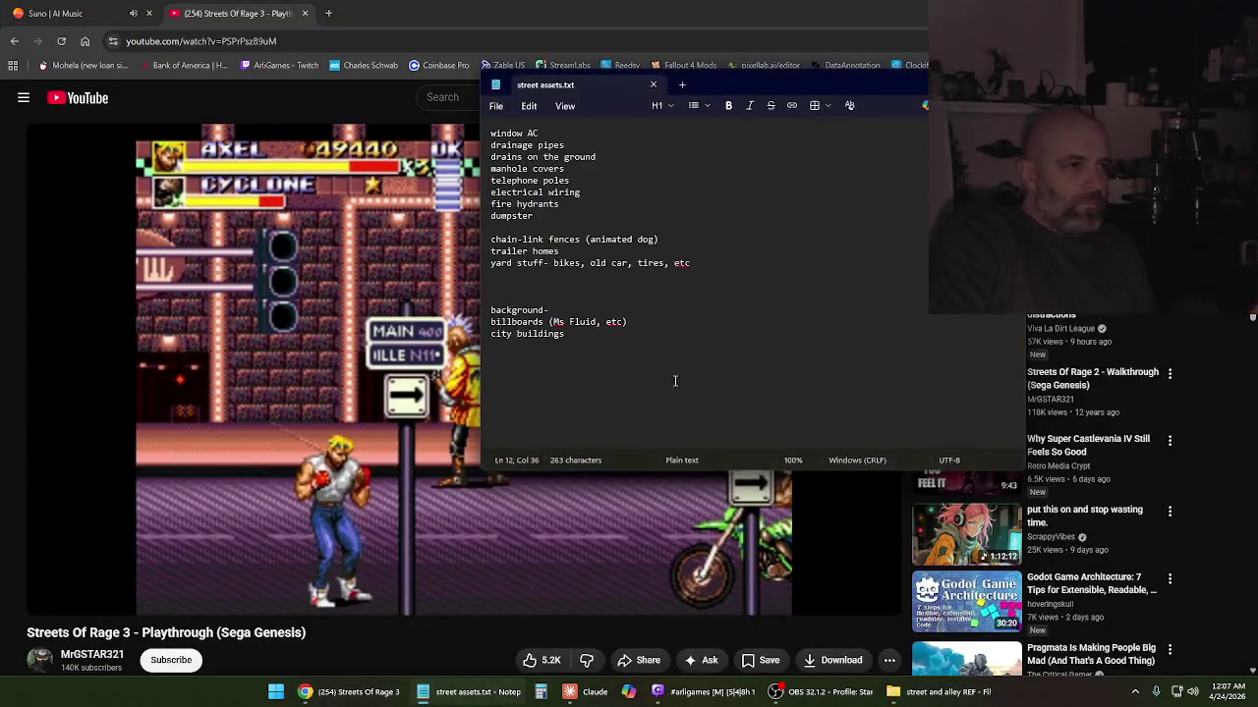
Add 'motorcycle' on a new line after the yard stuff entry and save the list
click(716, 262)
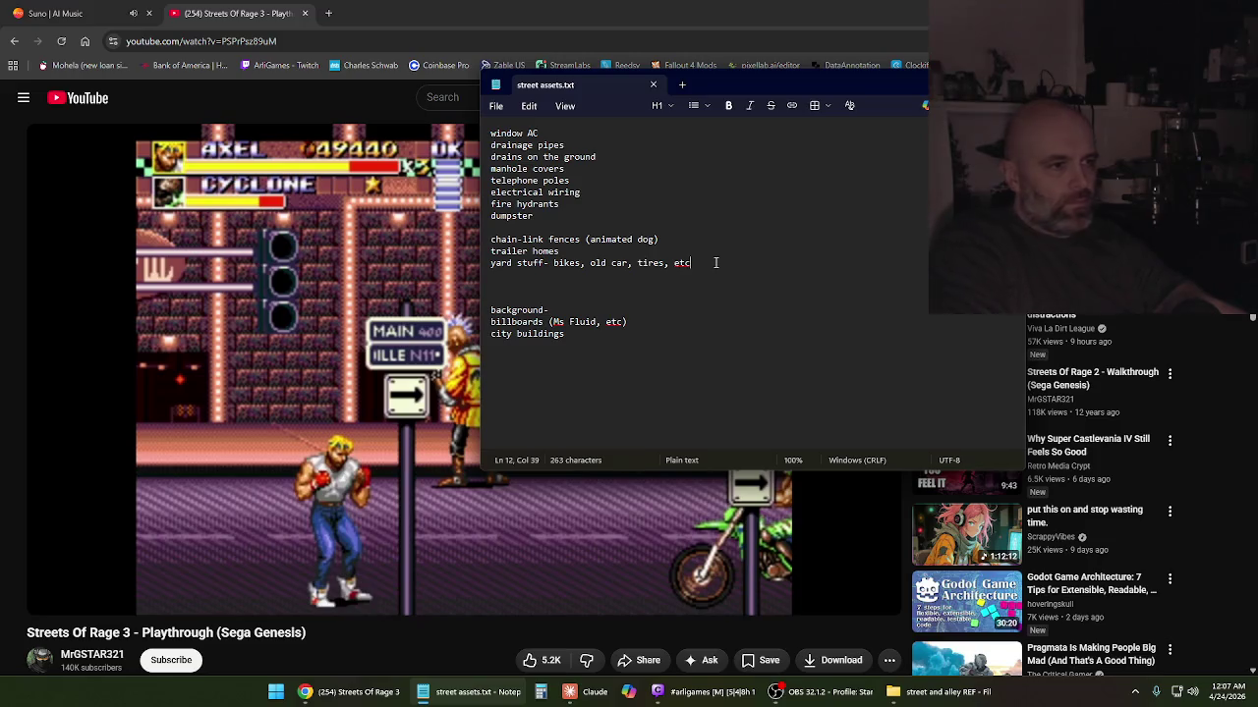
key(Return)
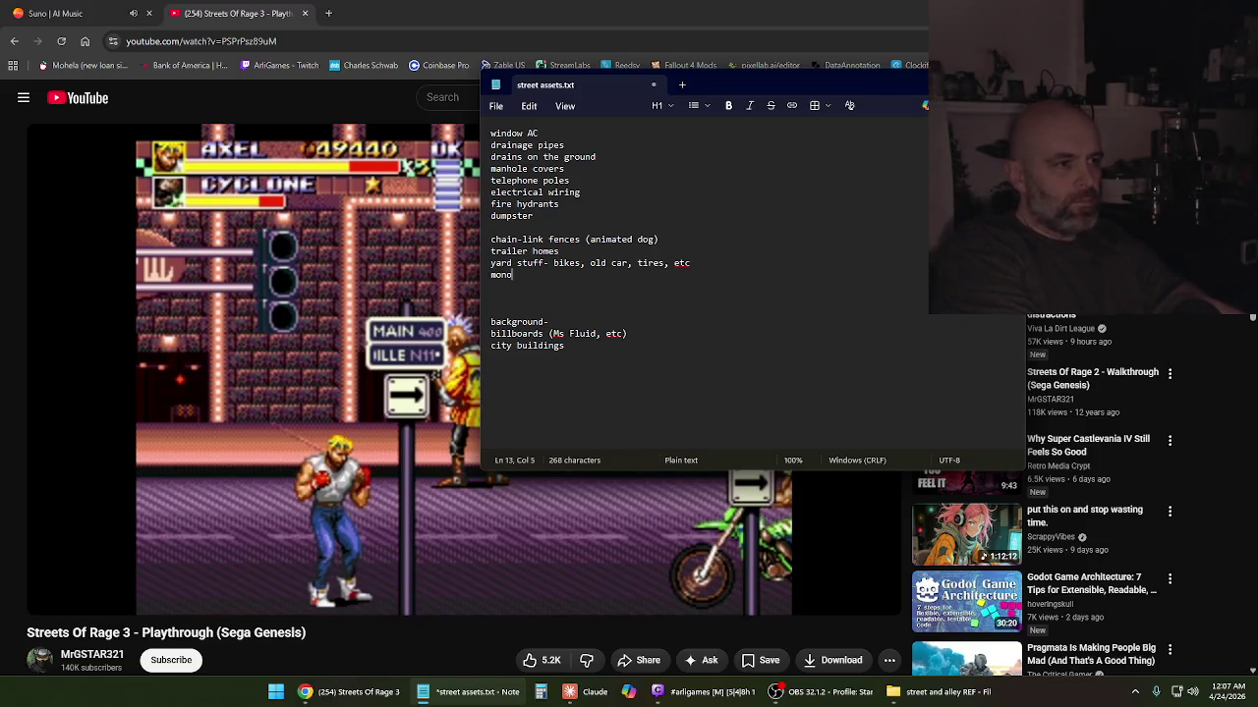
text(motorcycle)
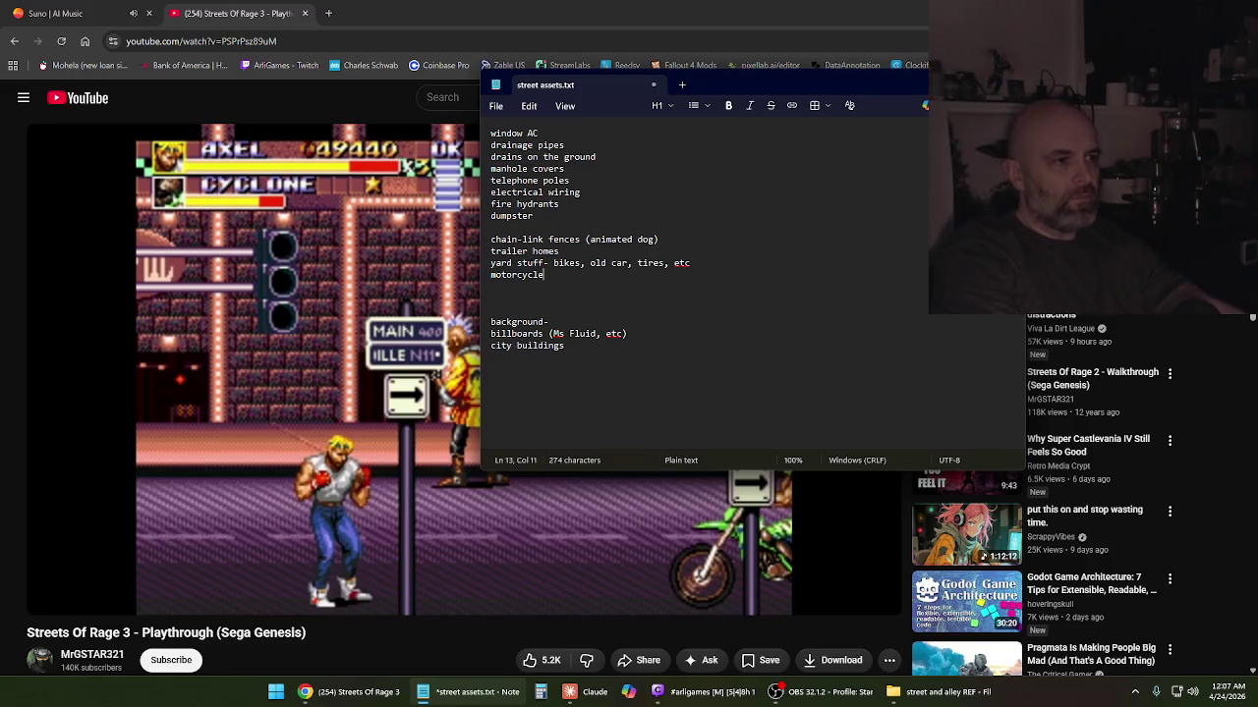
click(496, 105)
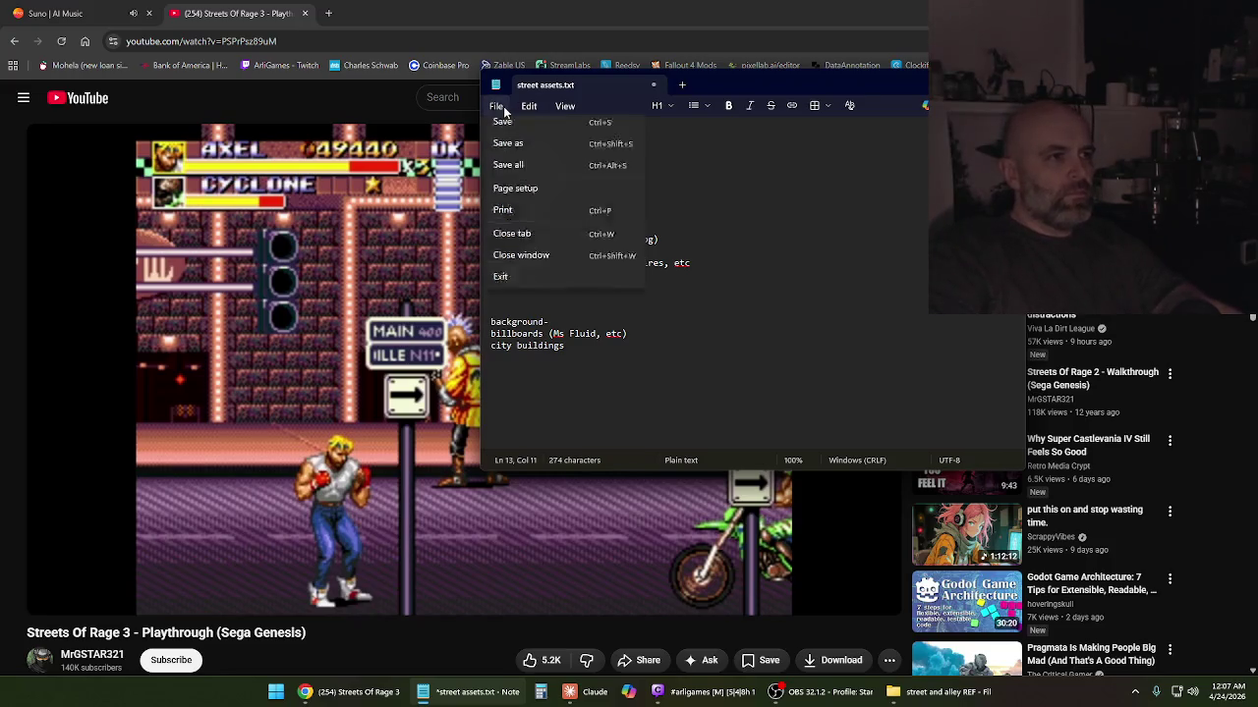
click(519, 236)
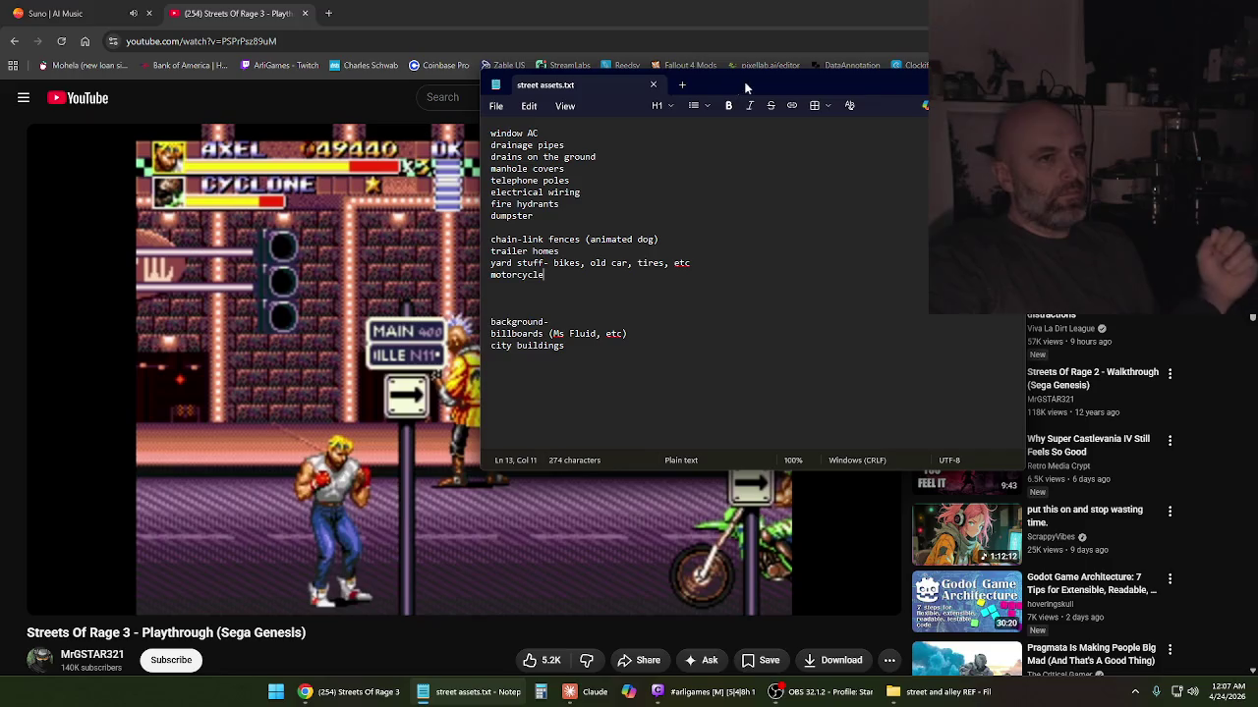
Resume the gameplay video, pause on the motorcycle scene, and glance at the street reference folder
click(513, 393)
key(space)
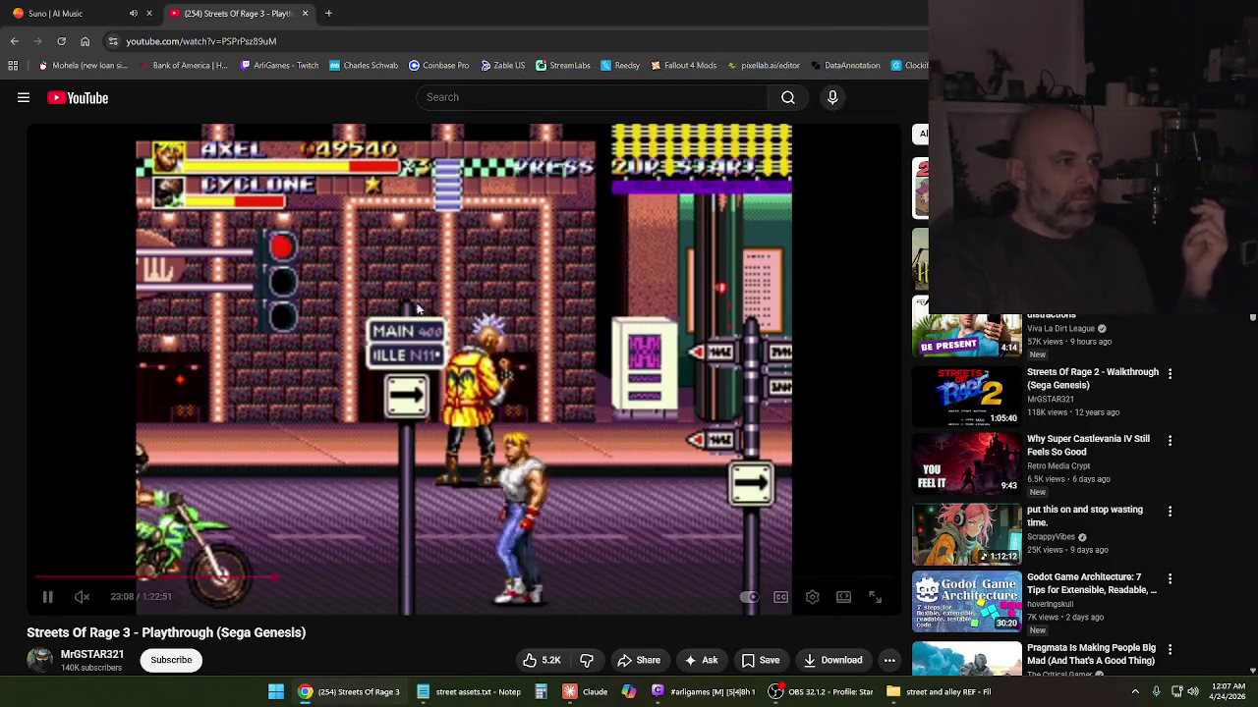
click(286, 267)
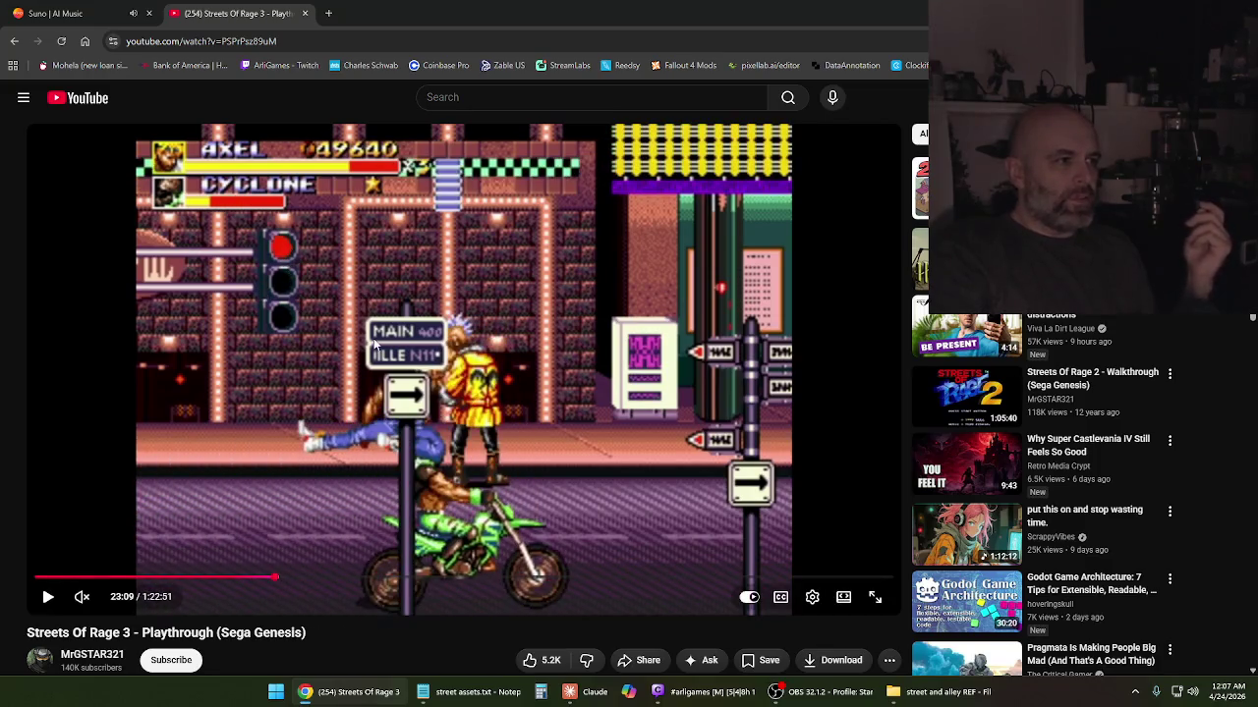
click(940, 693)
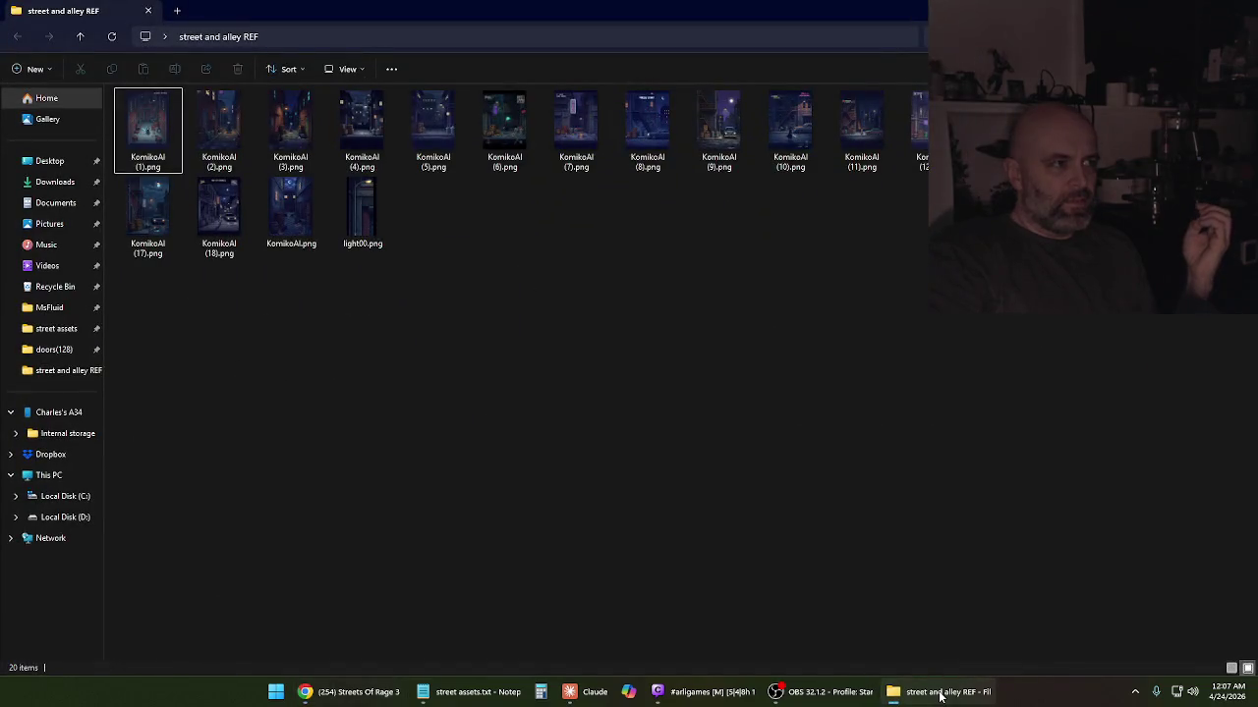
click(940, 692)
Add 'street lights, crosswalk, etc' below the dumpster line, save, and resume the video
click(469, 691)
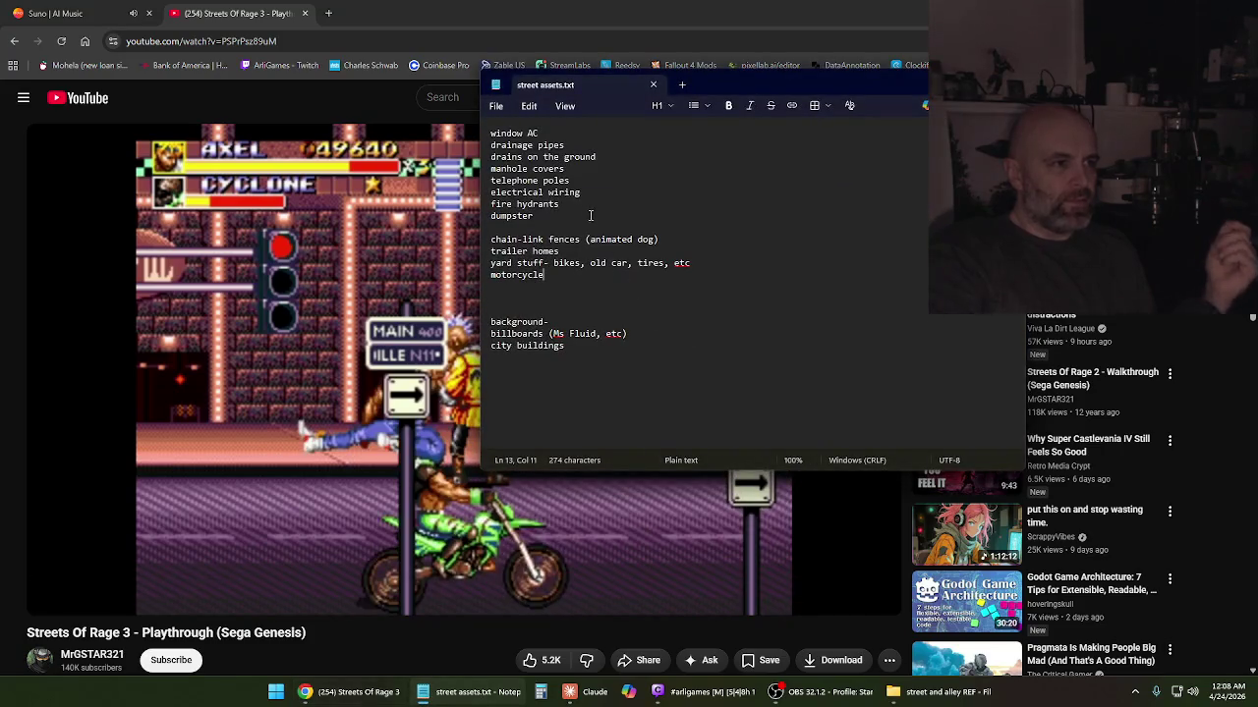
click(591, 215)
key(Return)
text(street lights, crosswalk, etc)
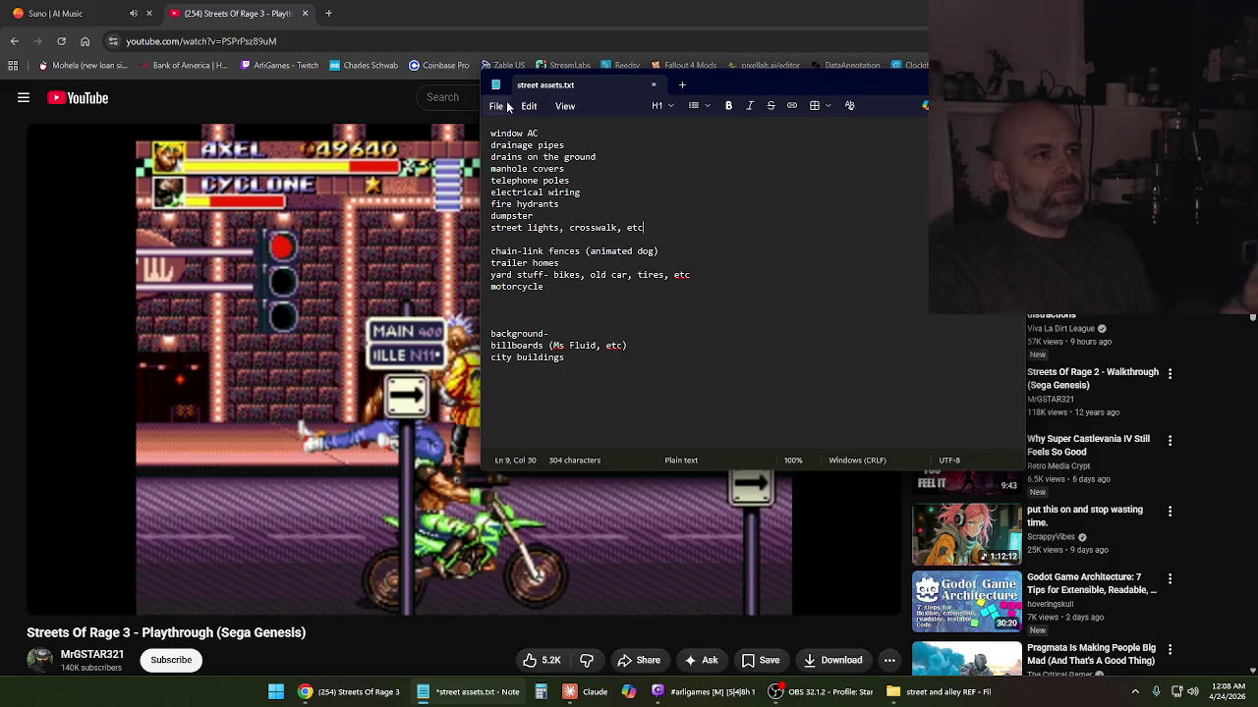
click(498, 106)
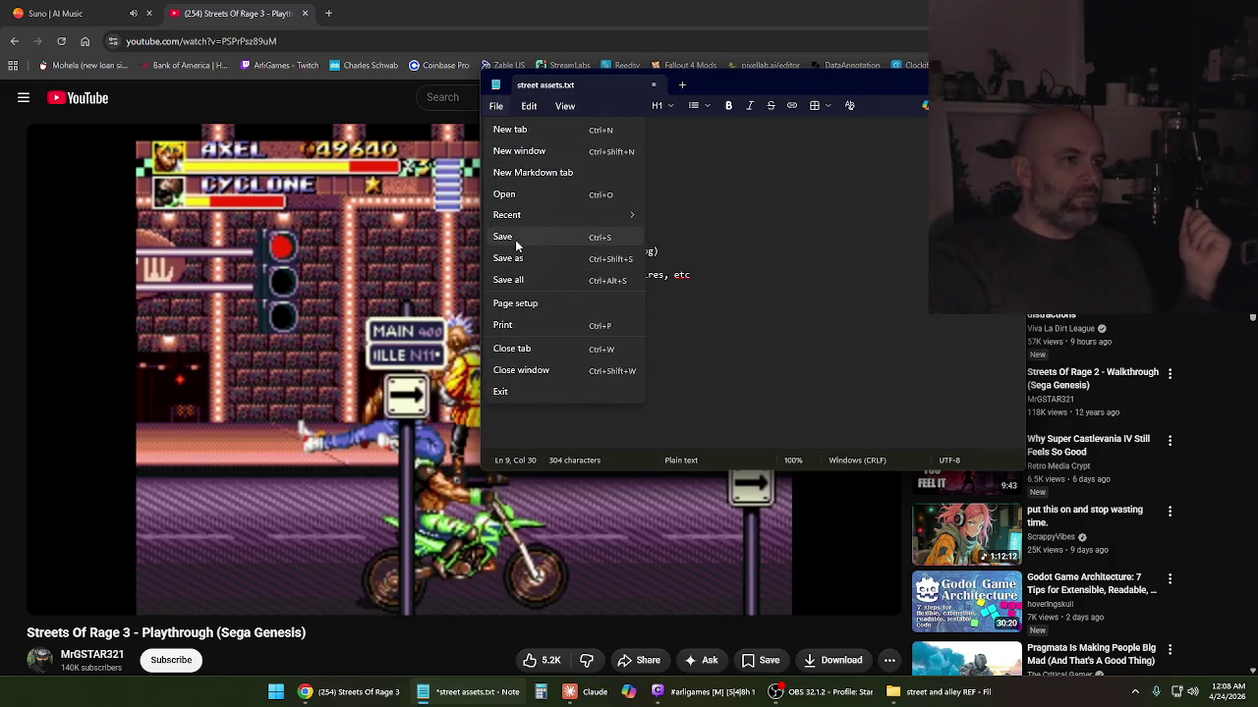
click(516, 241)
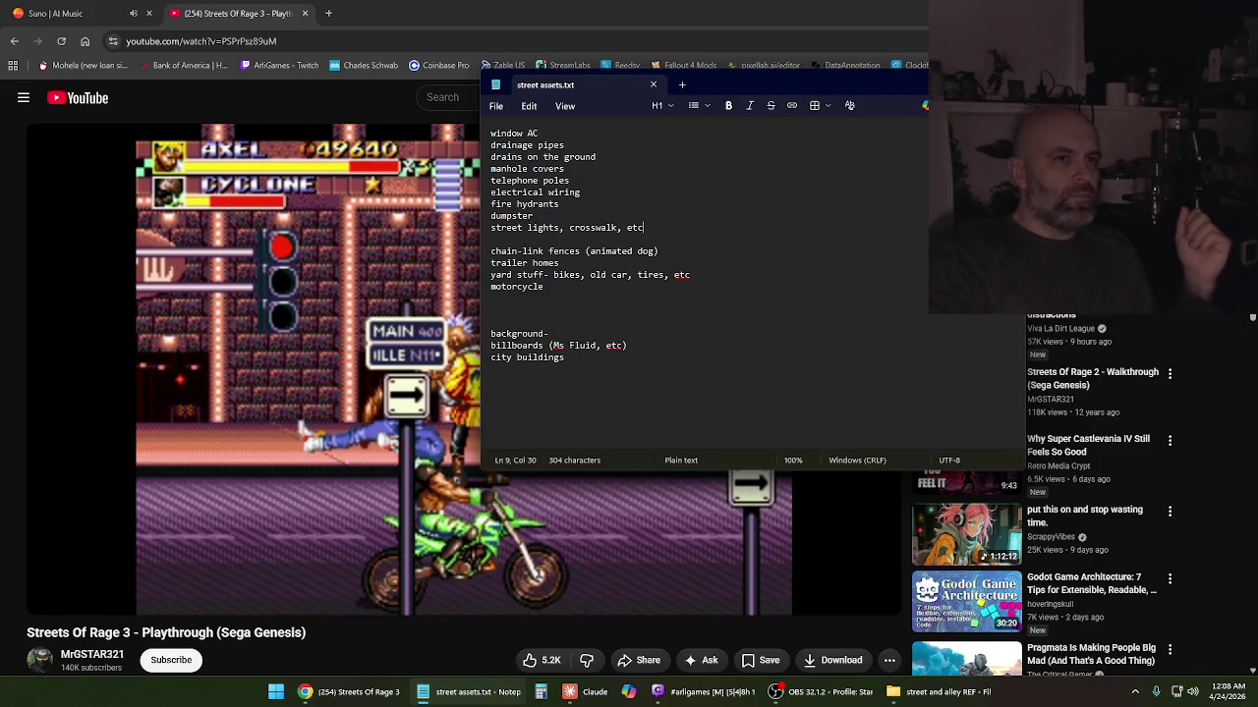
click(514, 447)
click(582, 376)
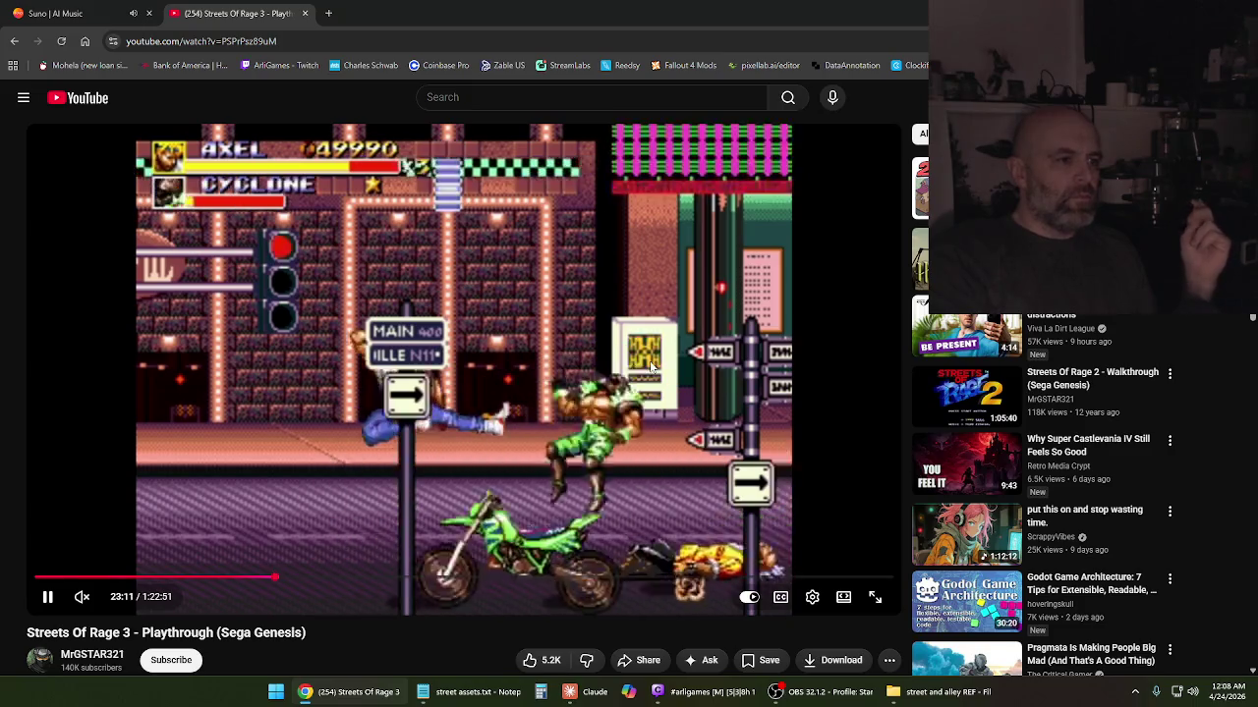
Add 'street signs (speed limit, street names, etc)' below the street lights line and save
click(489, 321)
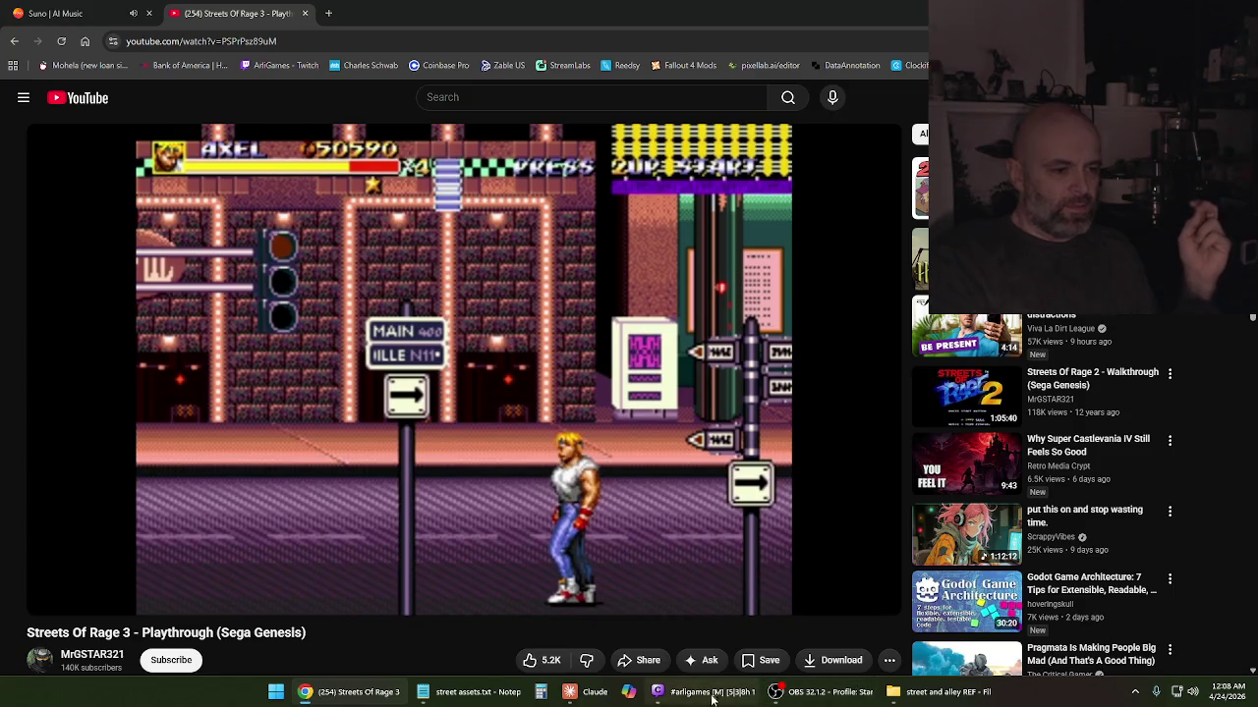
click(517, 693)
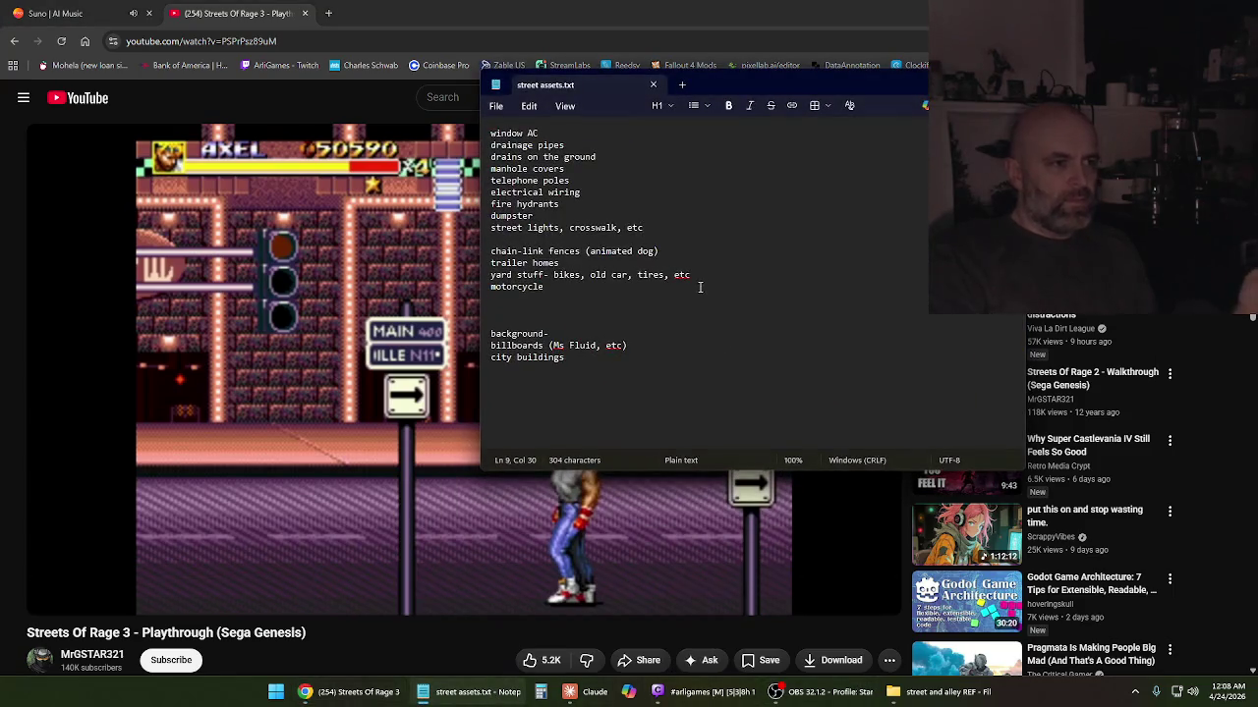
key(Return)
text(street signs (speed limit, street names, etc))
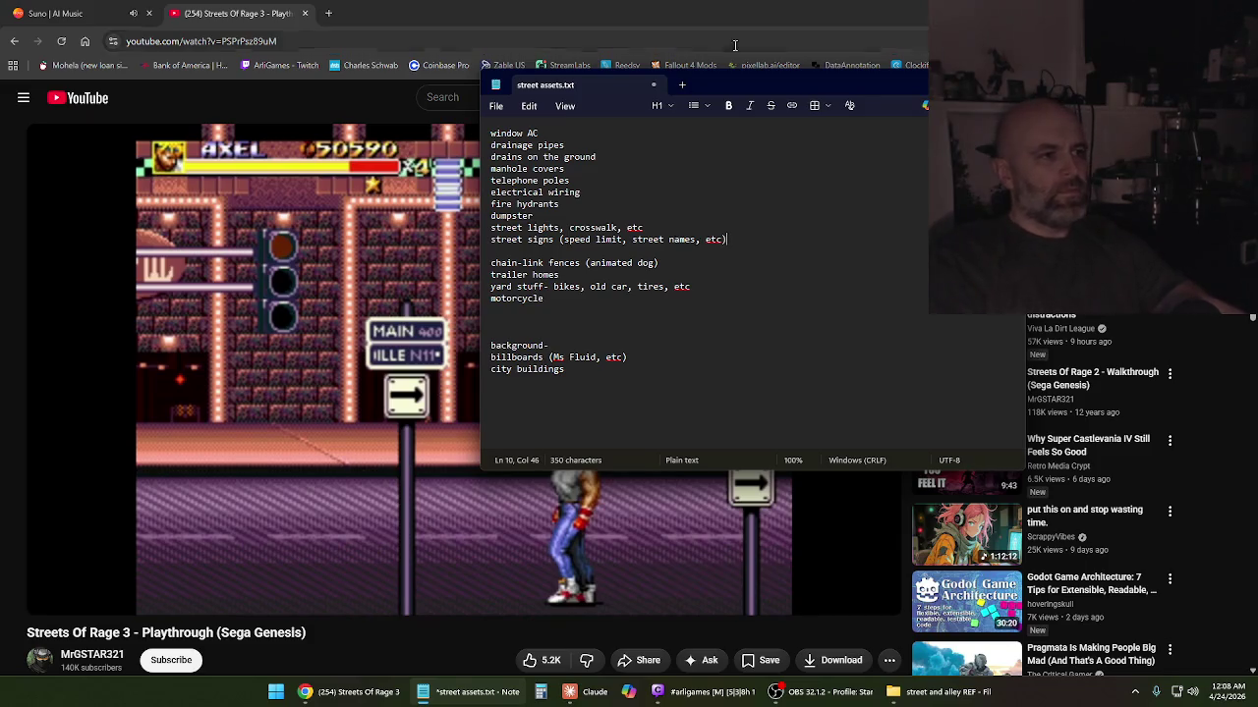
click(496, 108)
click(521, 239)
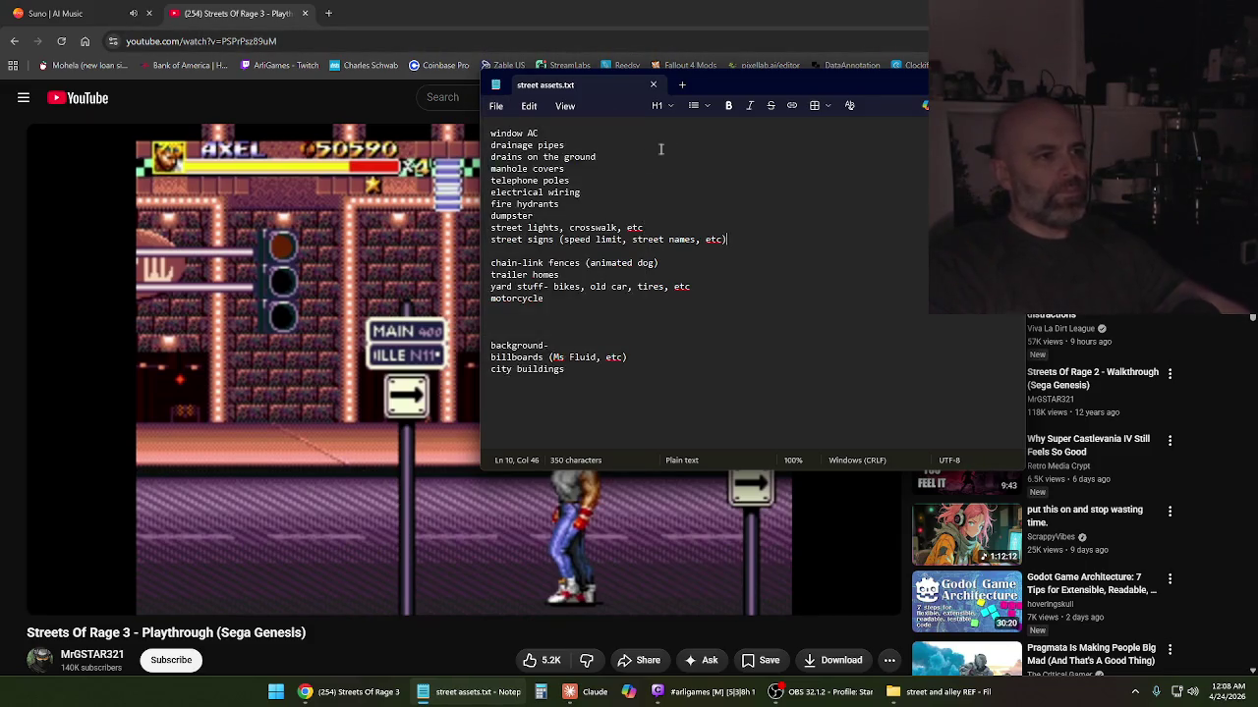
key(alt+Tab)
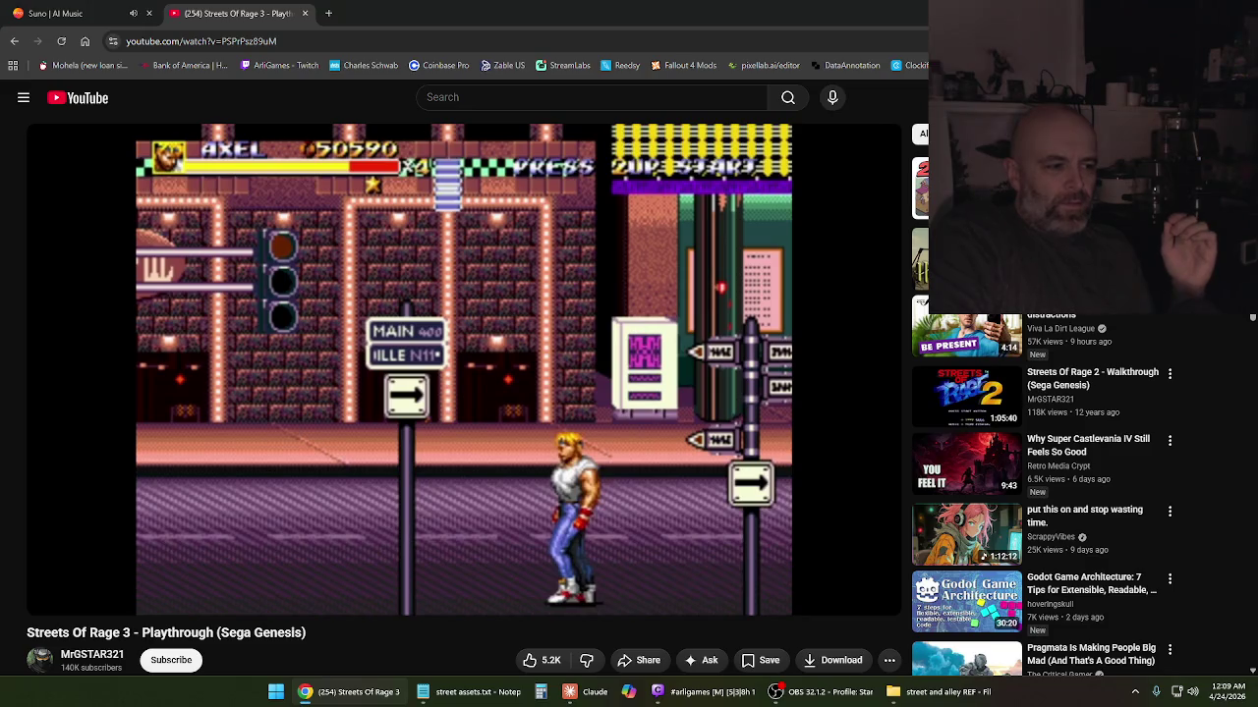
Resume the Streets of Rage 3 footage and pause where Axel fights beside telephone booths
click(326, 411)
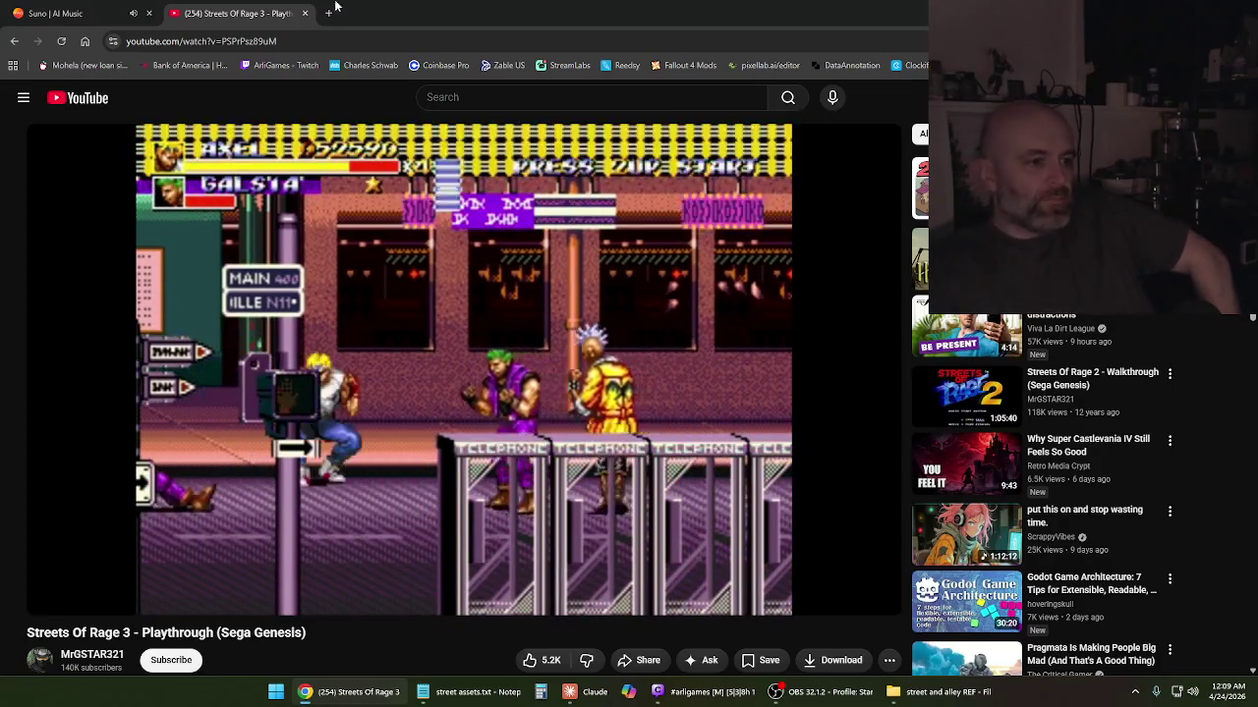
click(489, 443)
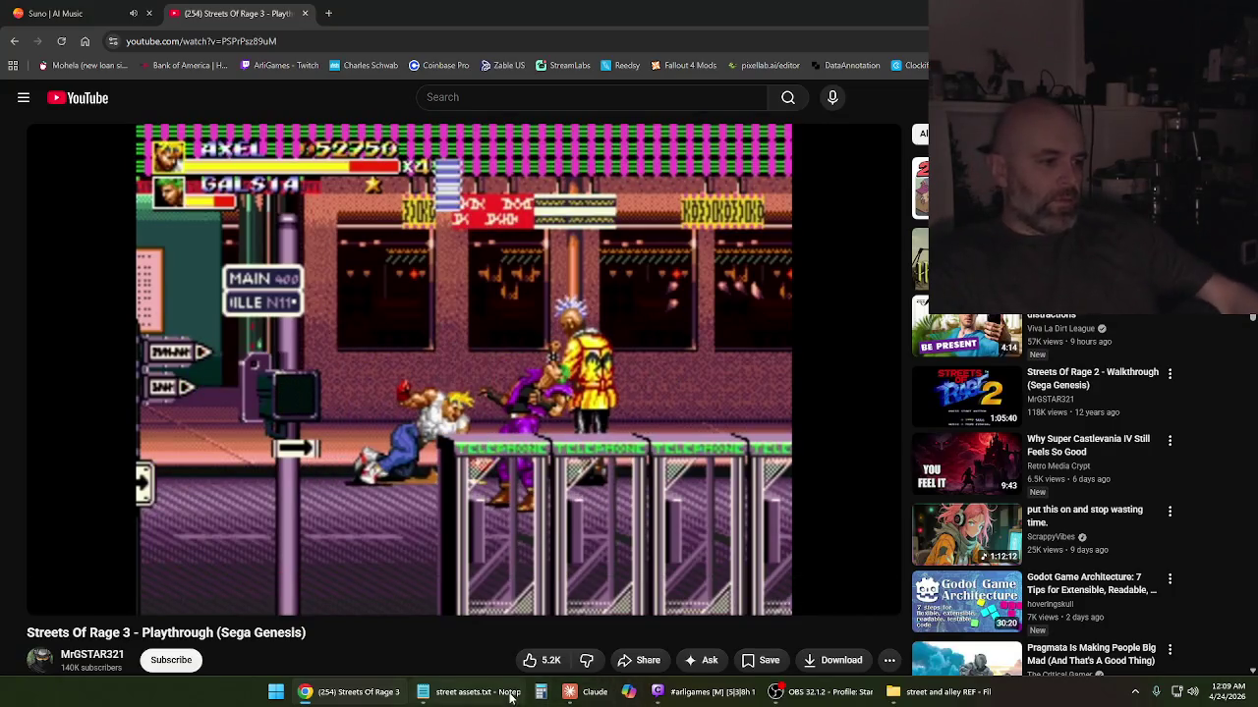
Add a 'shops-' section listing 'stuff in the windows' and 'neon open/closed signs', then save
click(478, 692)
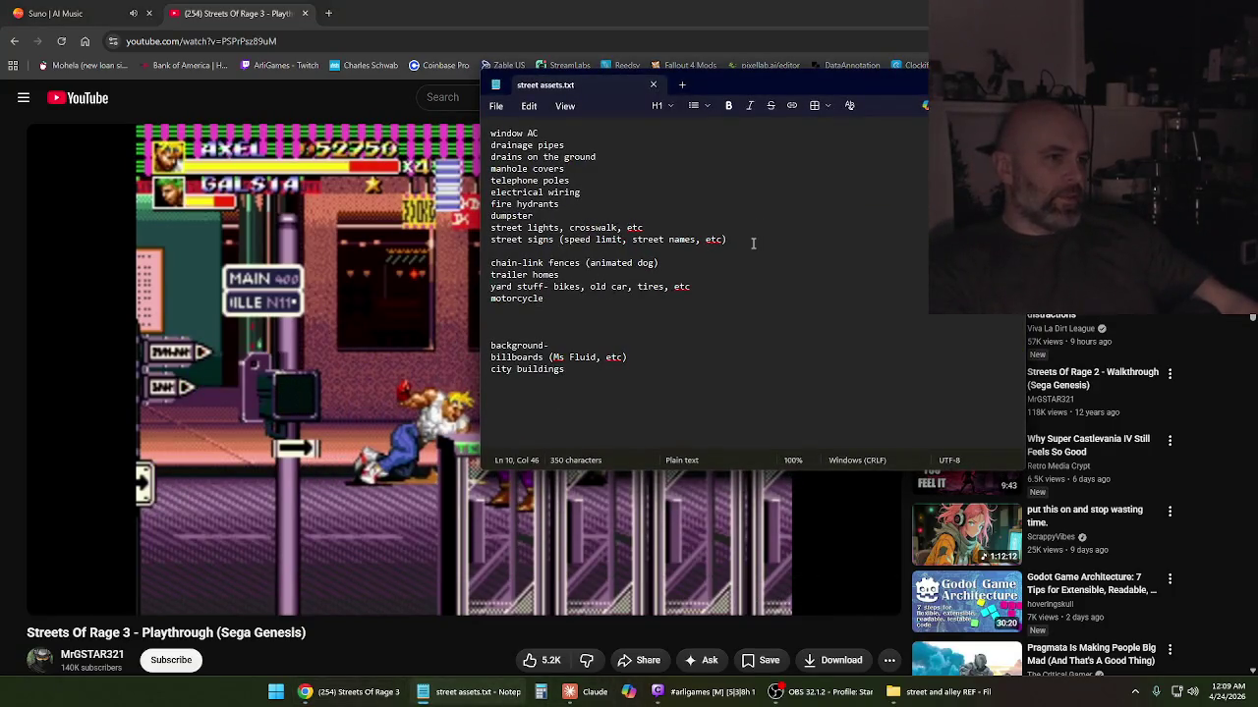
key(Return)
key(Return)
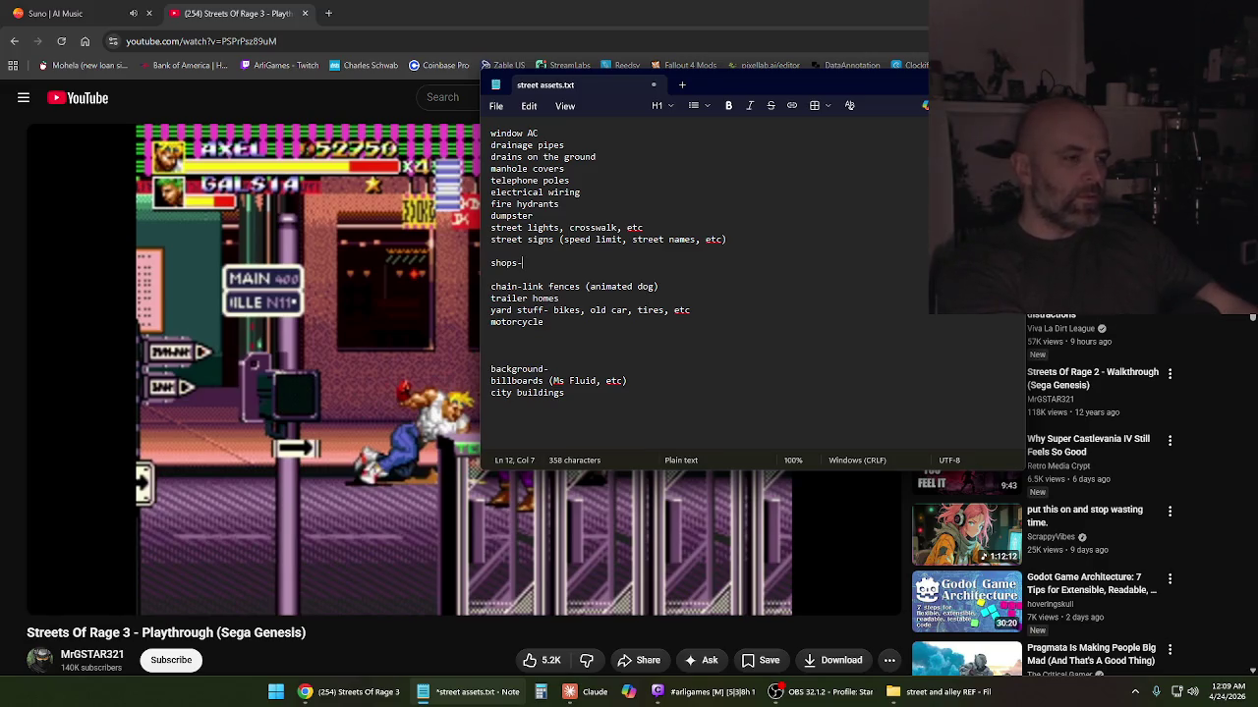
key(Return)
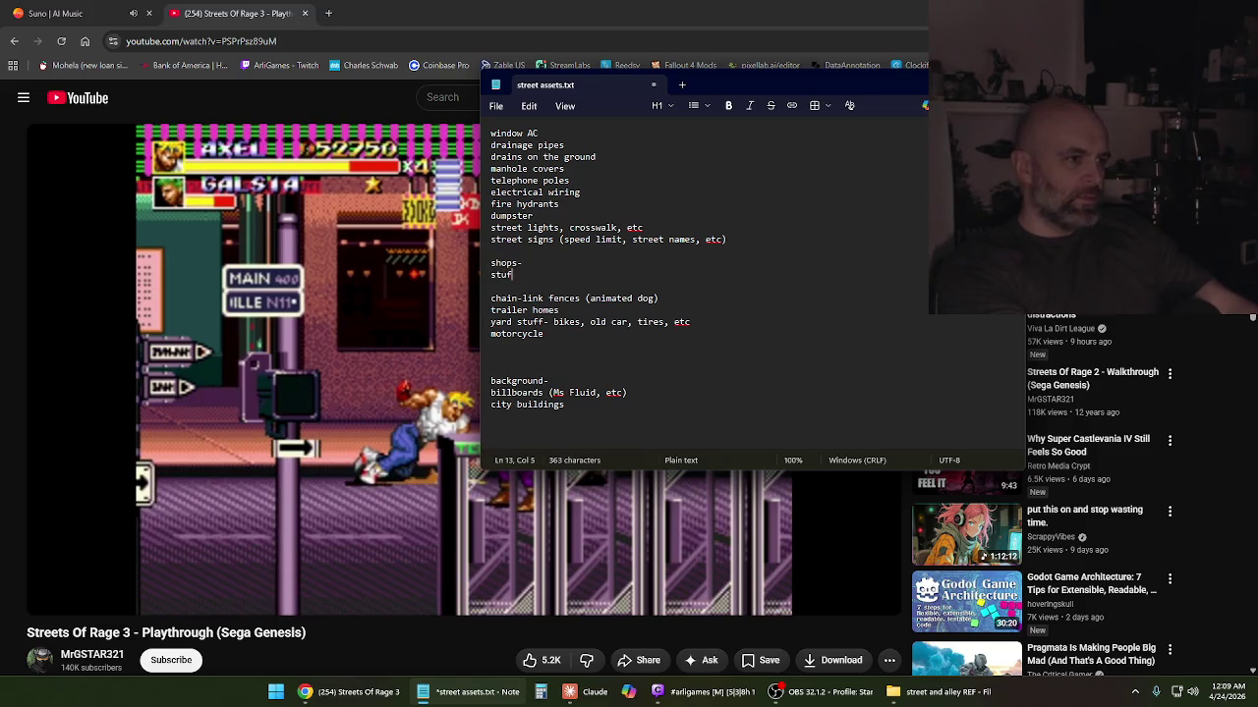
text(stuff in the windows,)
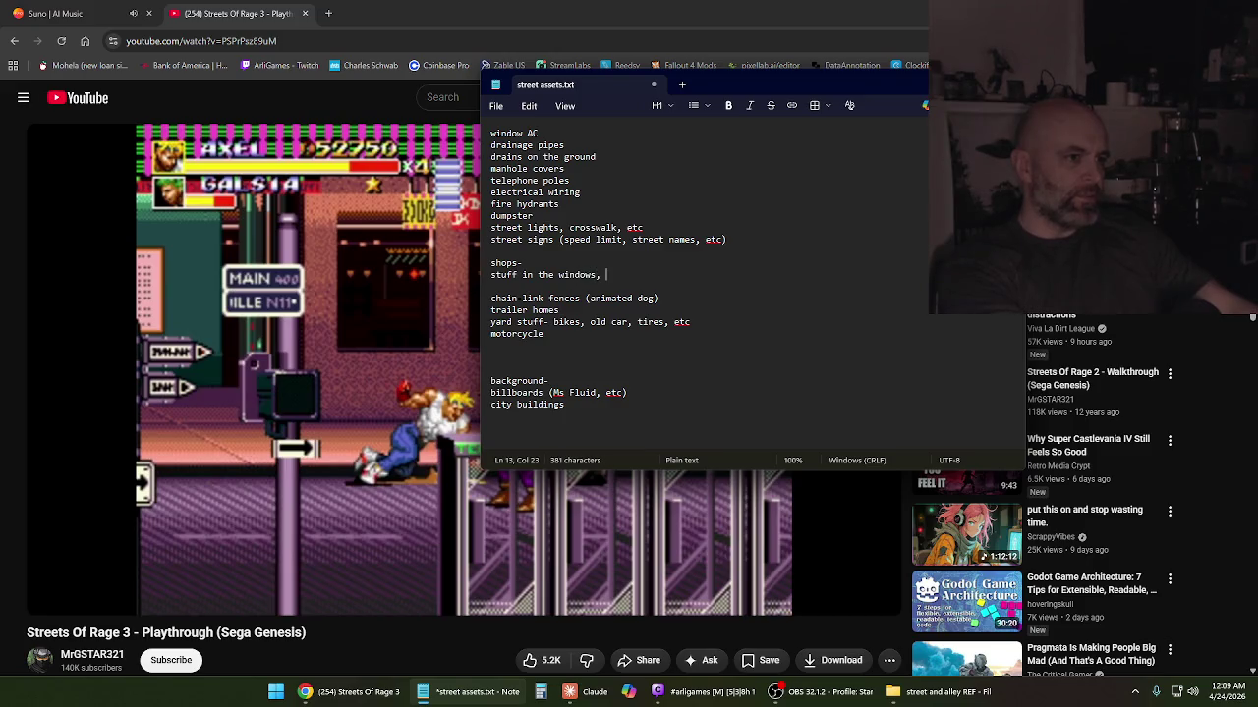
key(BackSpace)
key(Return)
text(neon open/closed signs)
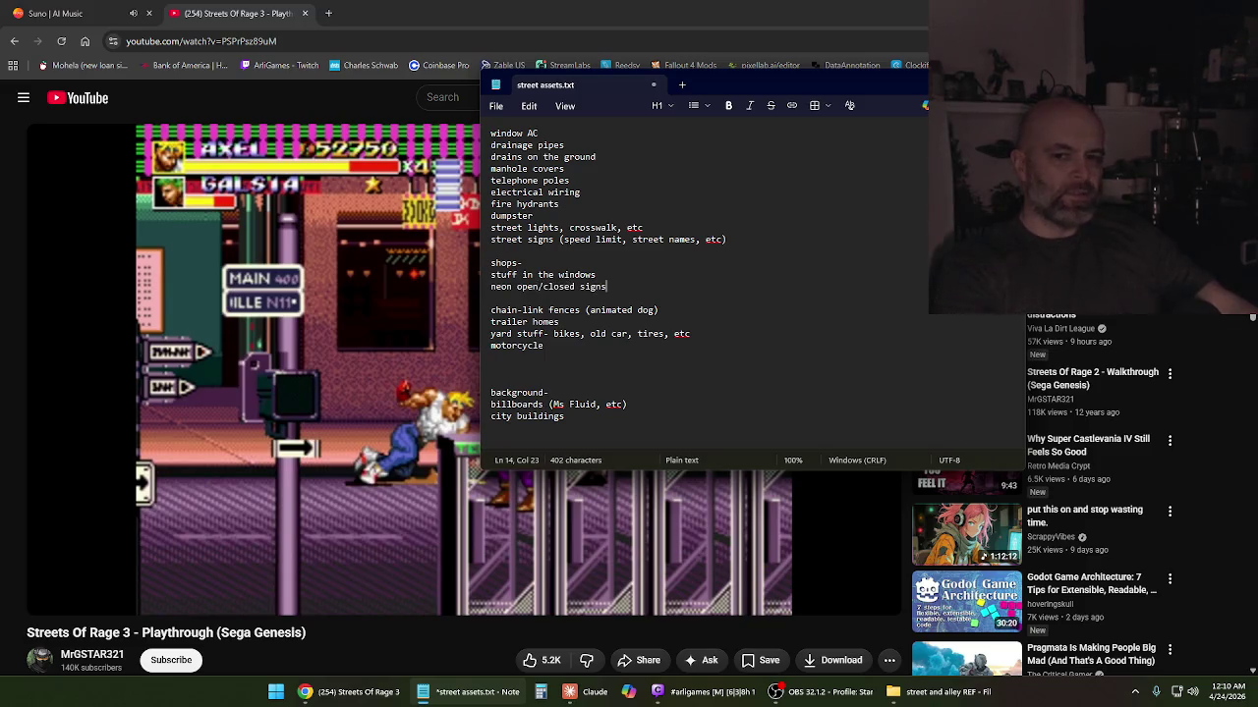
click(495, 106)
click(514, 236)
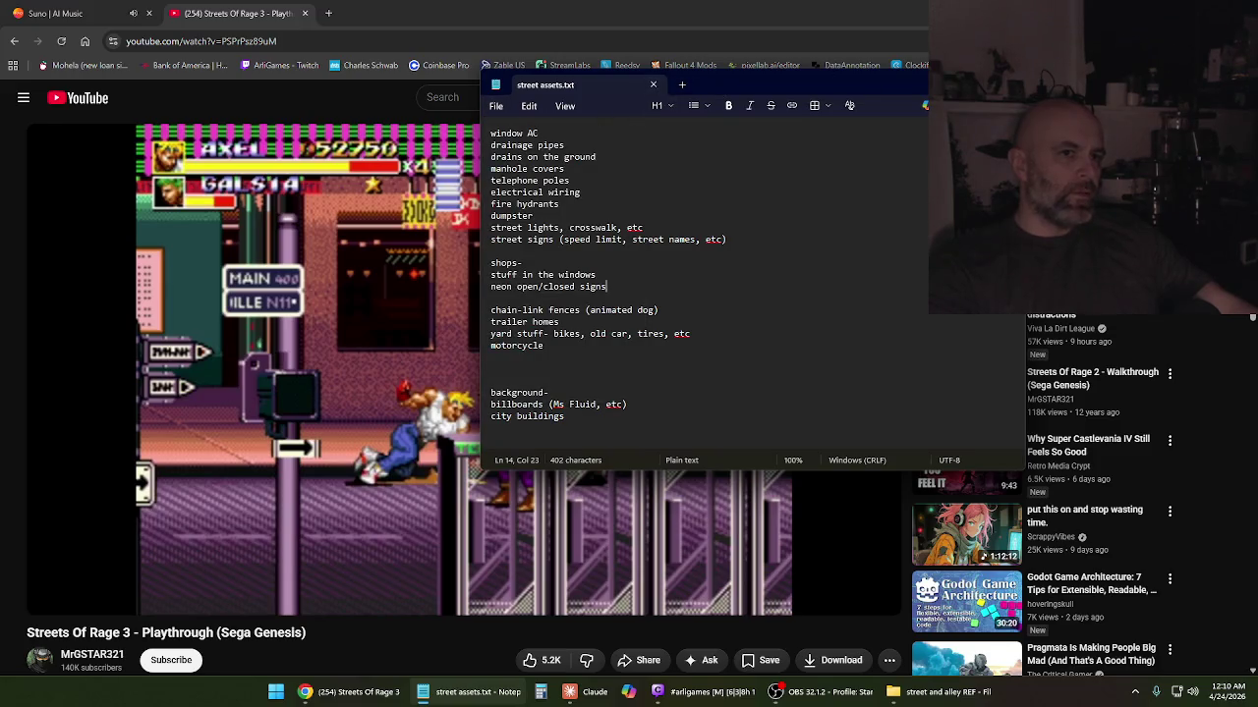
key(alt+Tab)
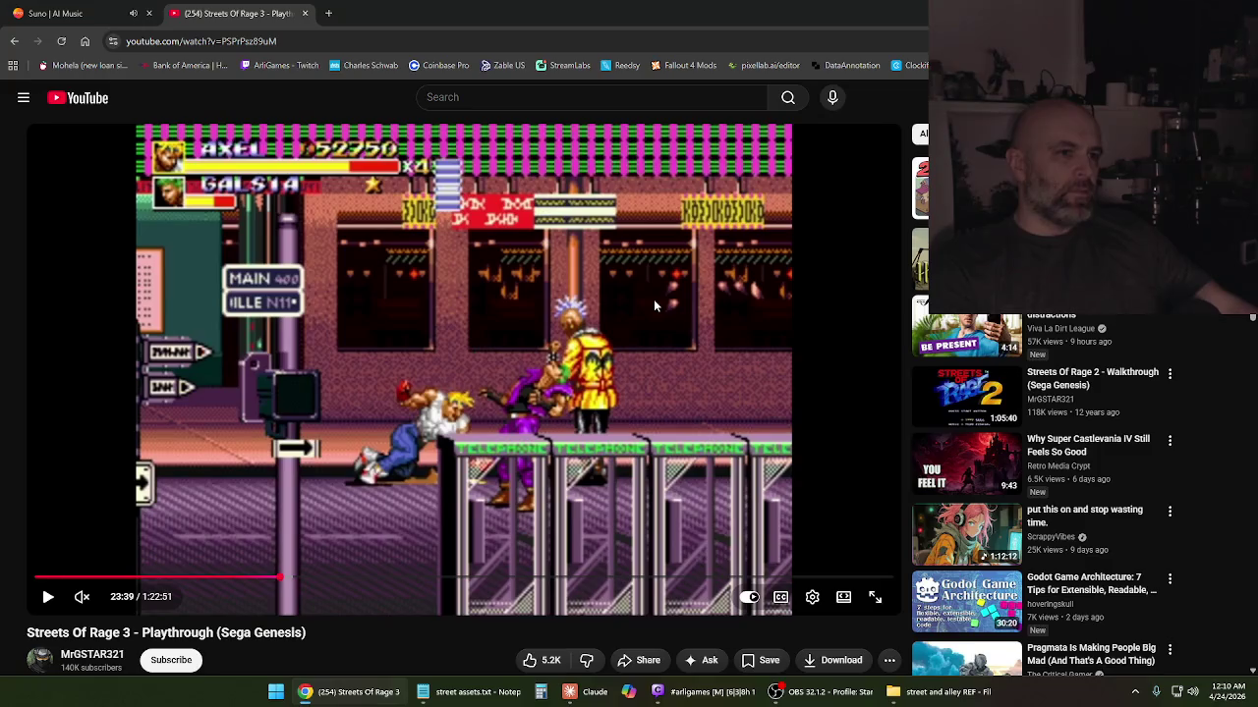
Play the footage to the motel storefront street, pause it, and return to the street assets notes
click(653, 305)
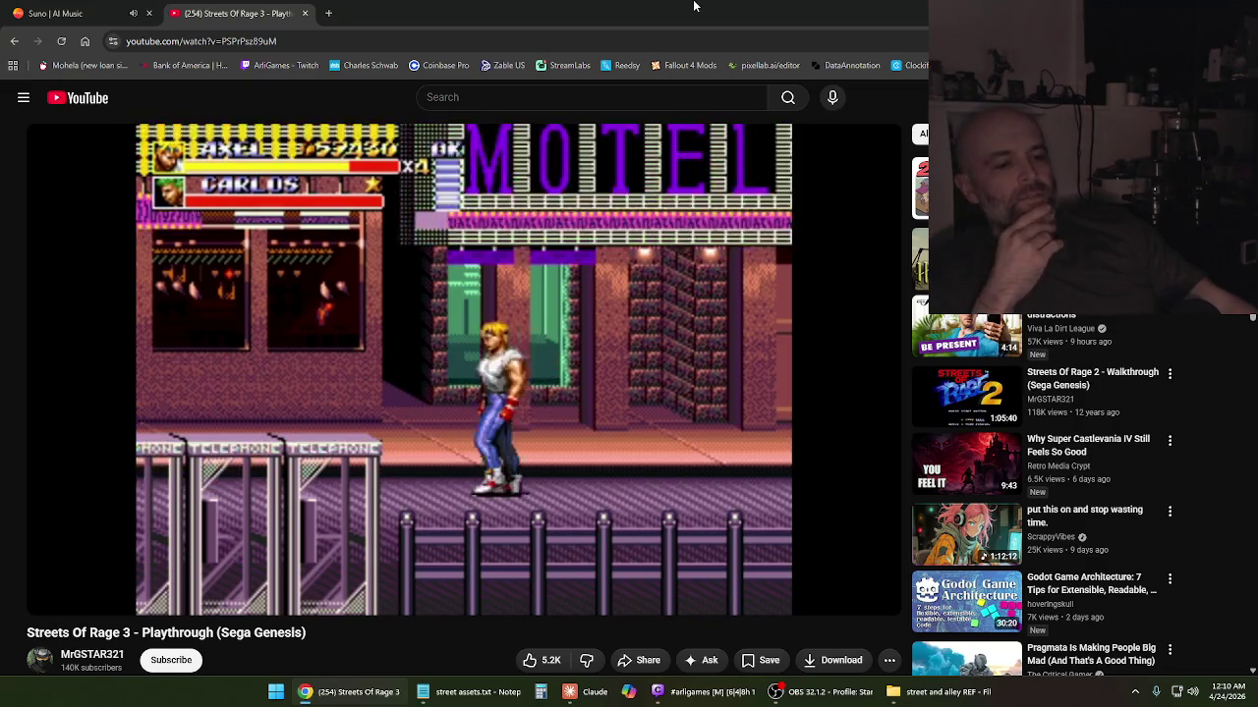
click(494, 480)
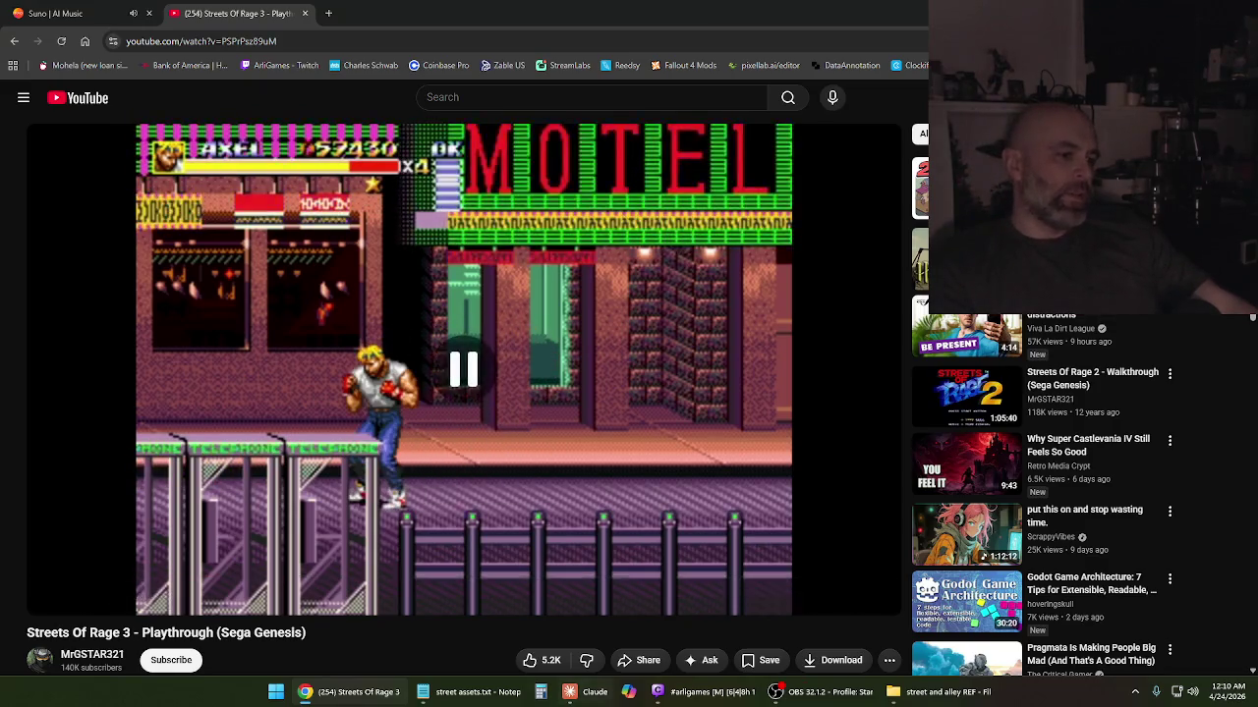
click(470, 691)
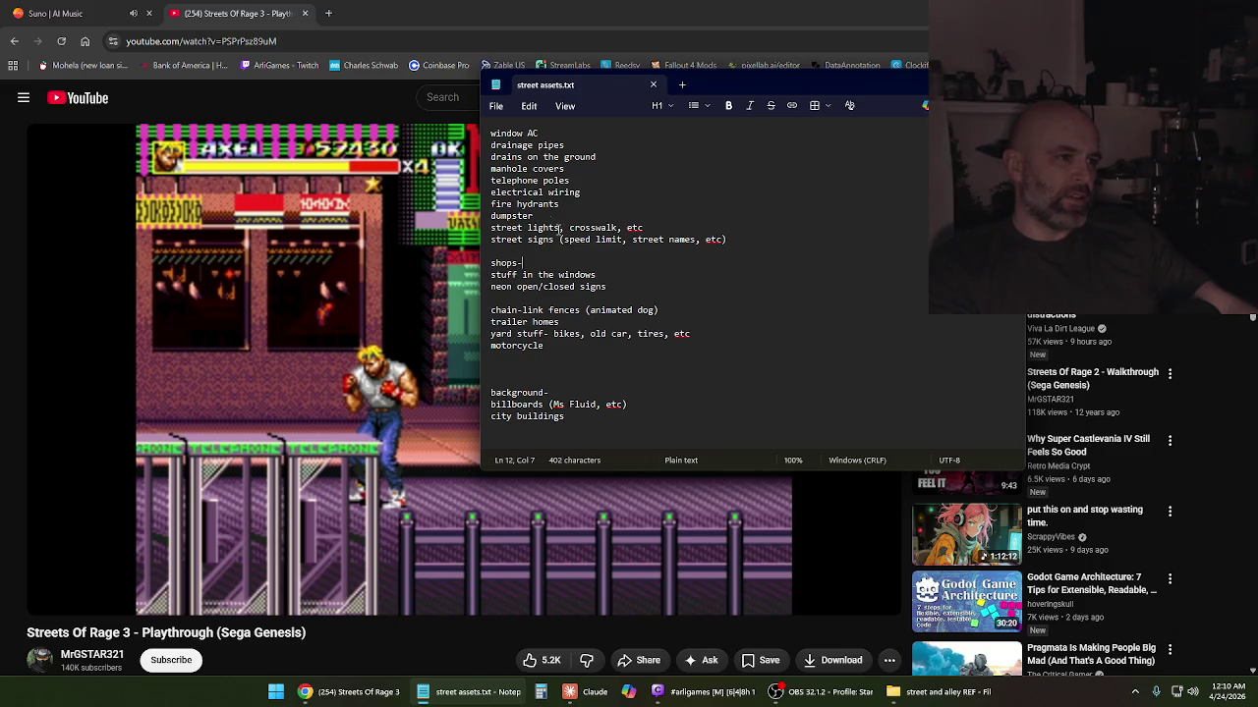
Add 'mailboxes' on a new line below 'trailer homes'
drag(668, 354, 516, 262)
click(634, 321)
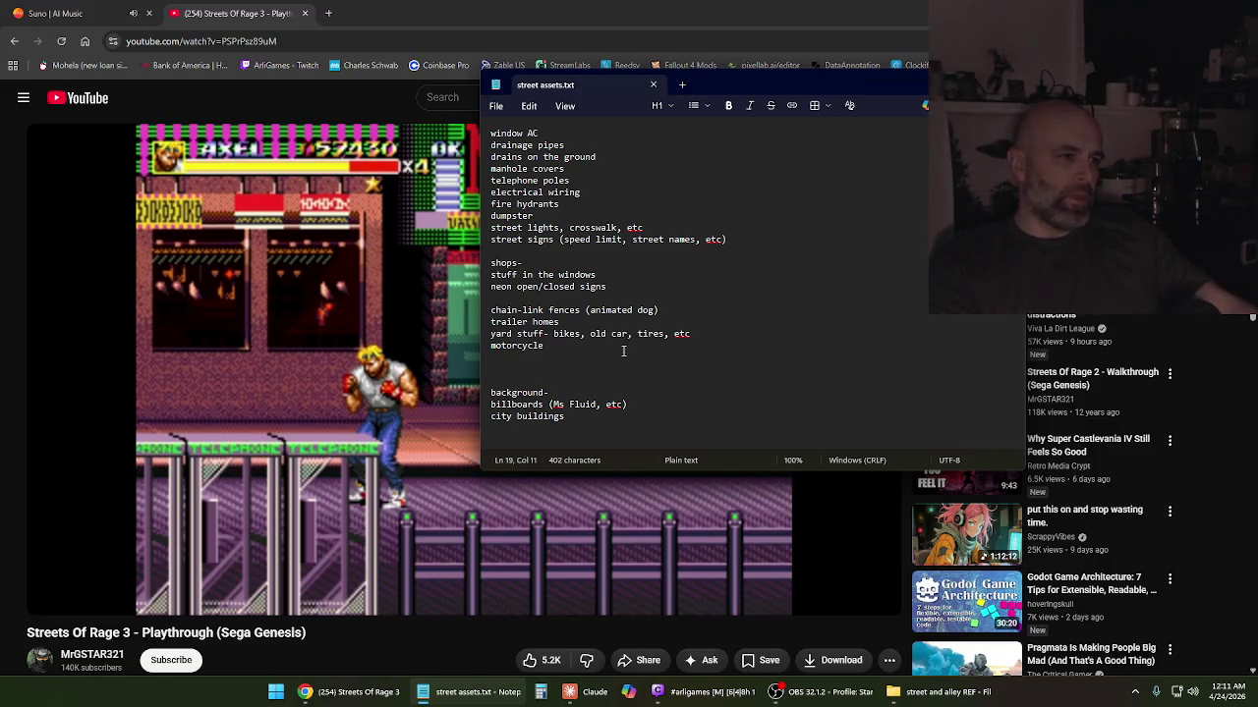
key(Return)
text(mailboxes)
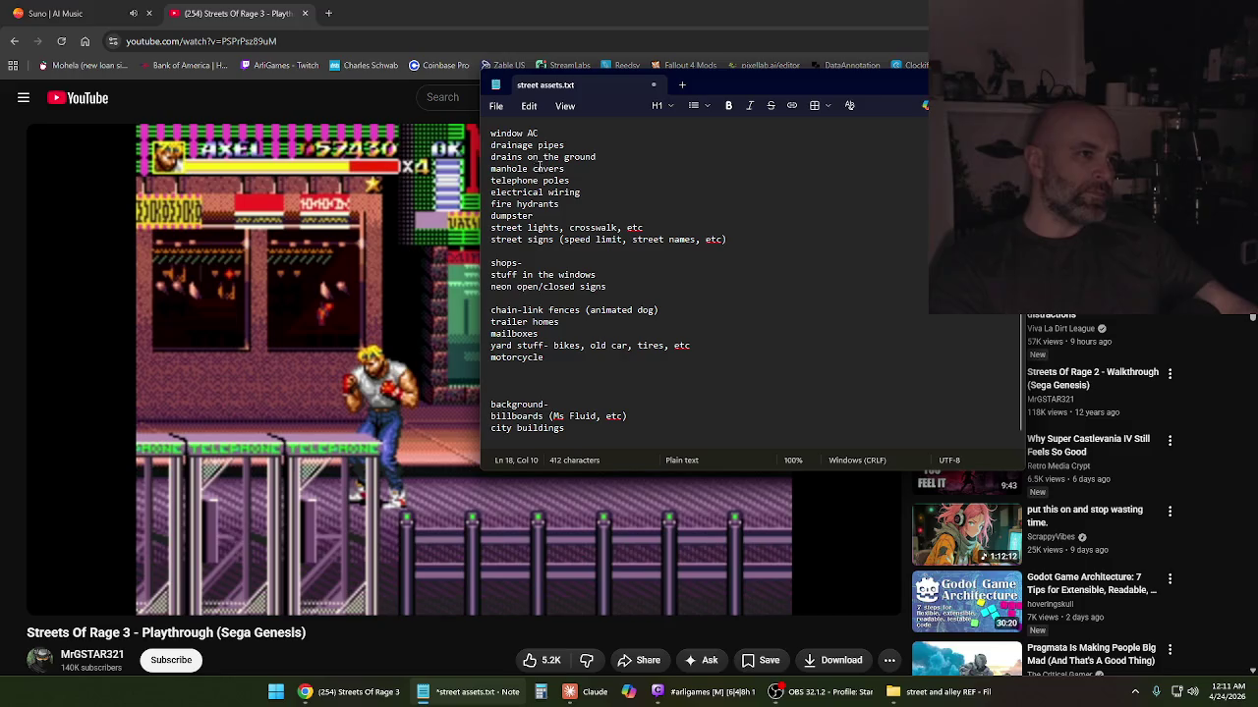
click(496, 105)
key(Escape)
Check the footage again, then add a 'construction-' section with 'cones, etc' and 'broken sidewalks' and save
click(743, 6)
click(550, 286)
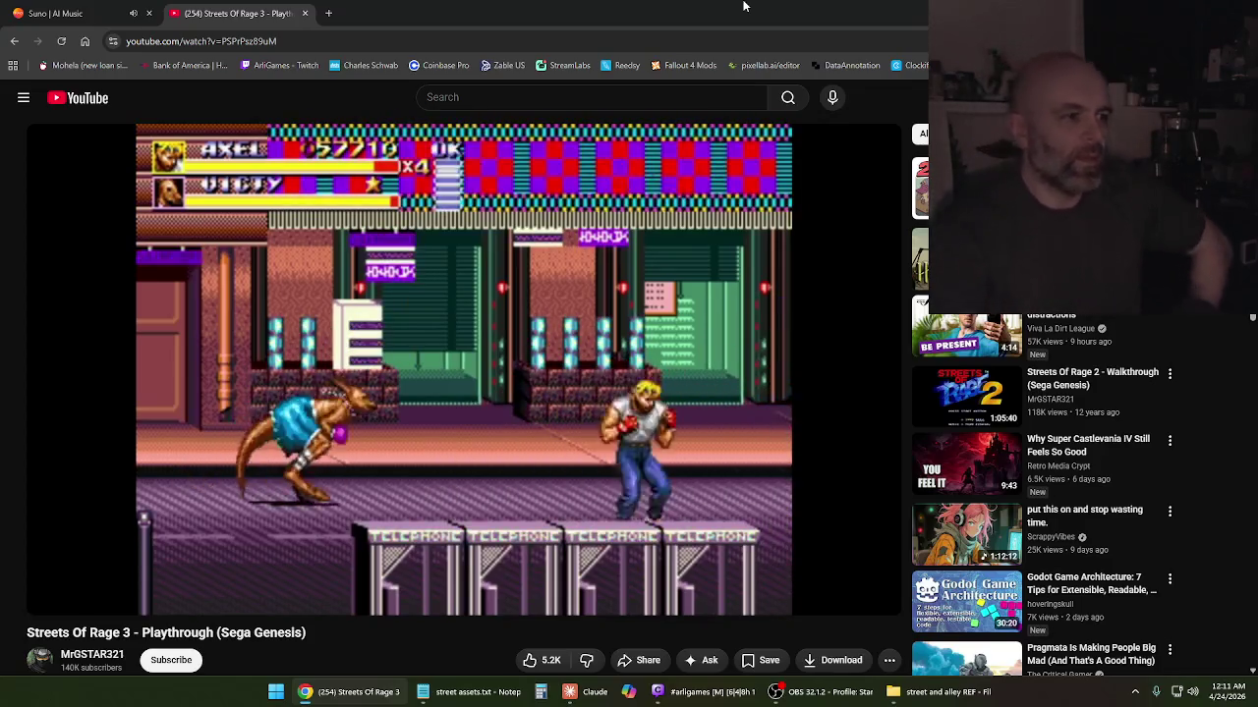
key(space)
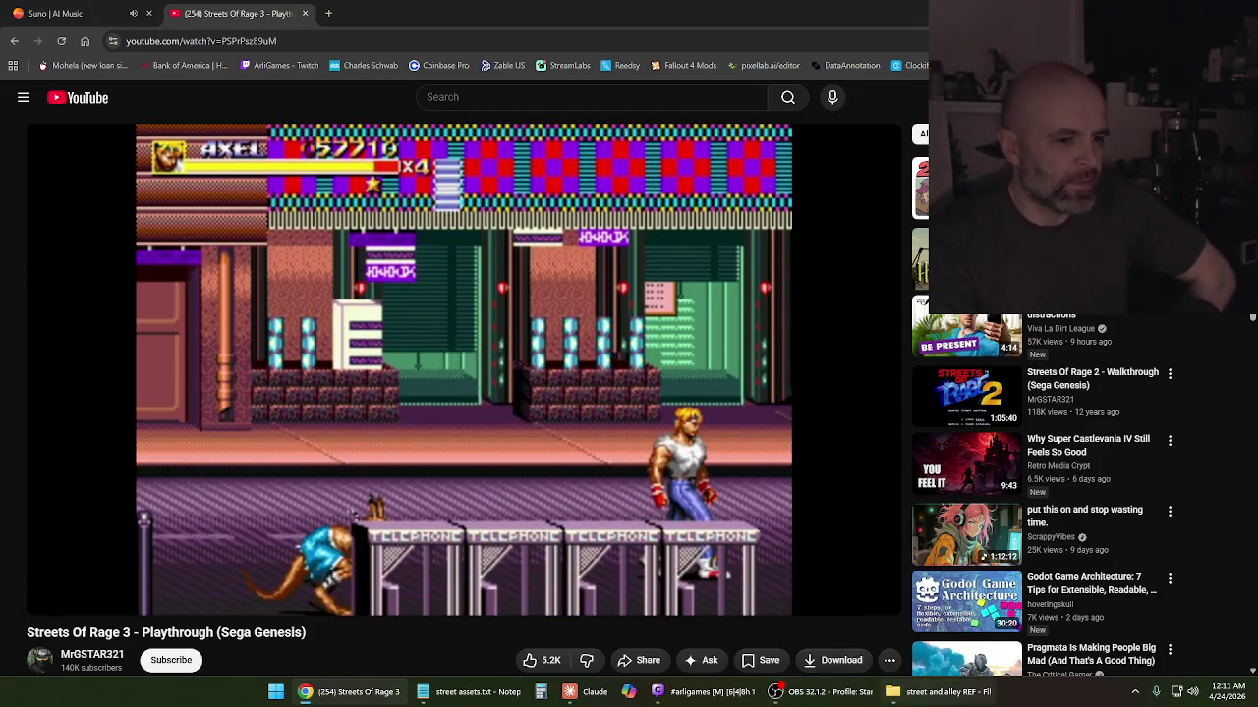
click(470, 692)
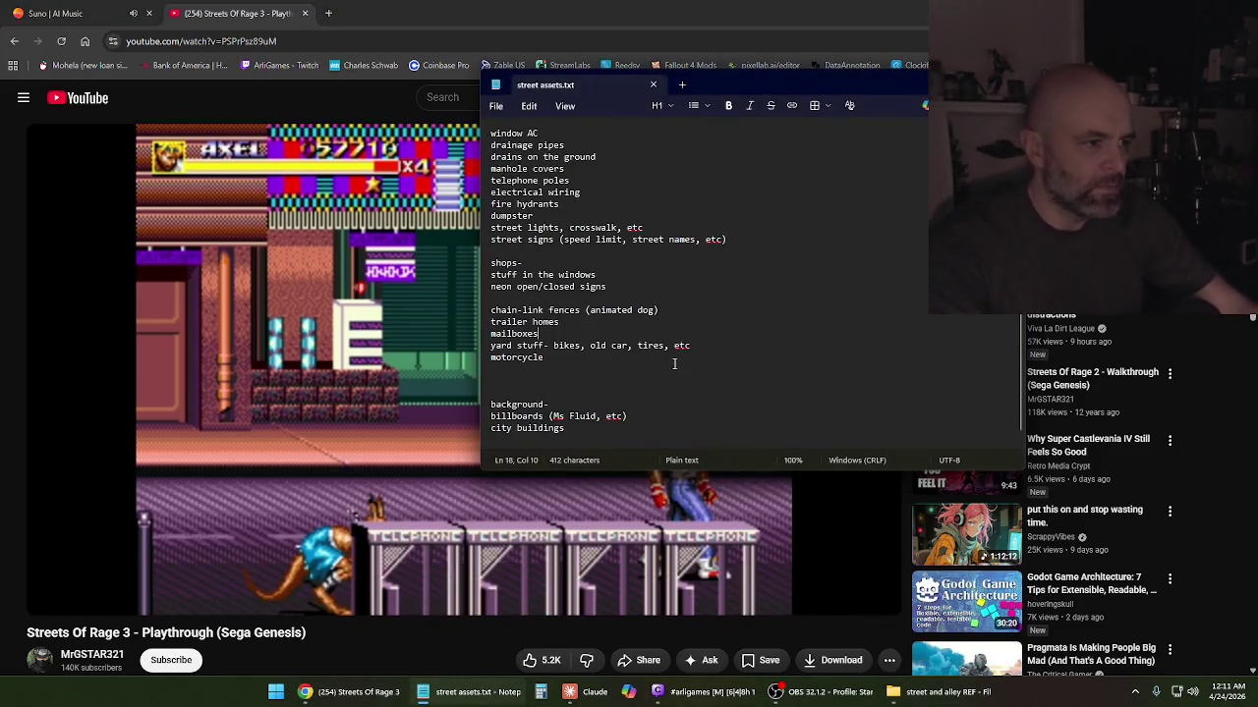
key(Return)
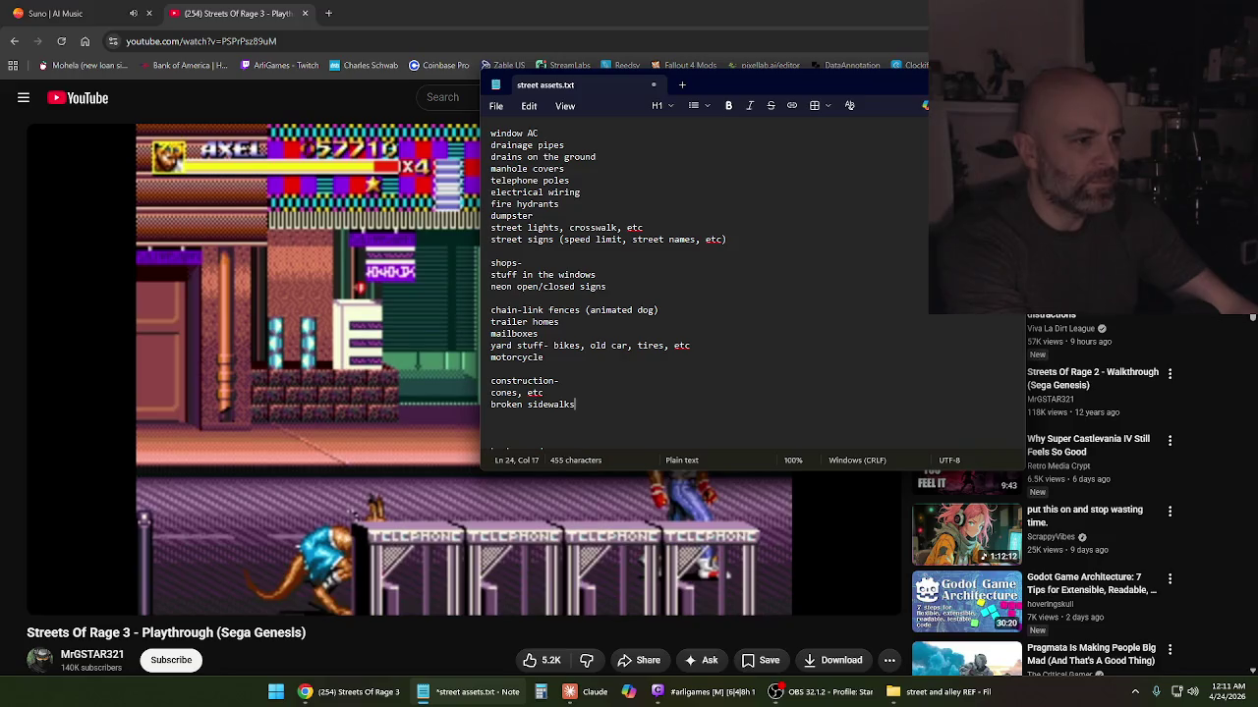
click(497, 107)
click(519, 242)
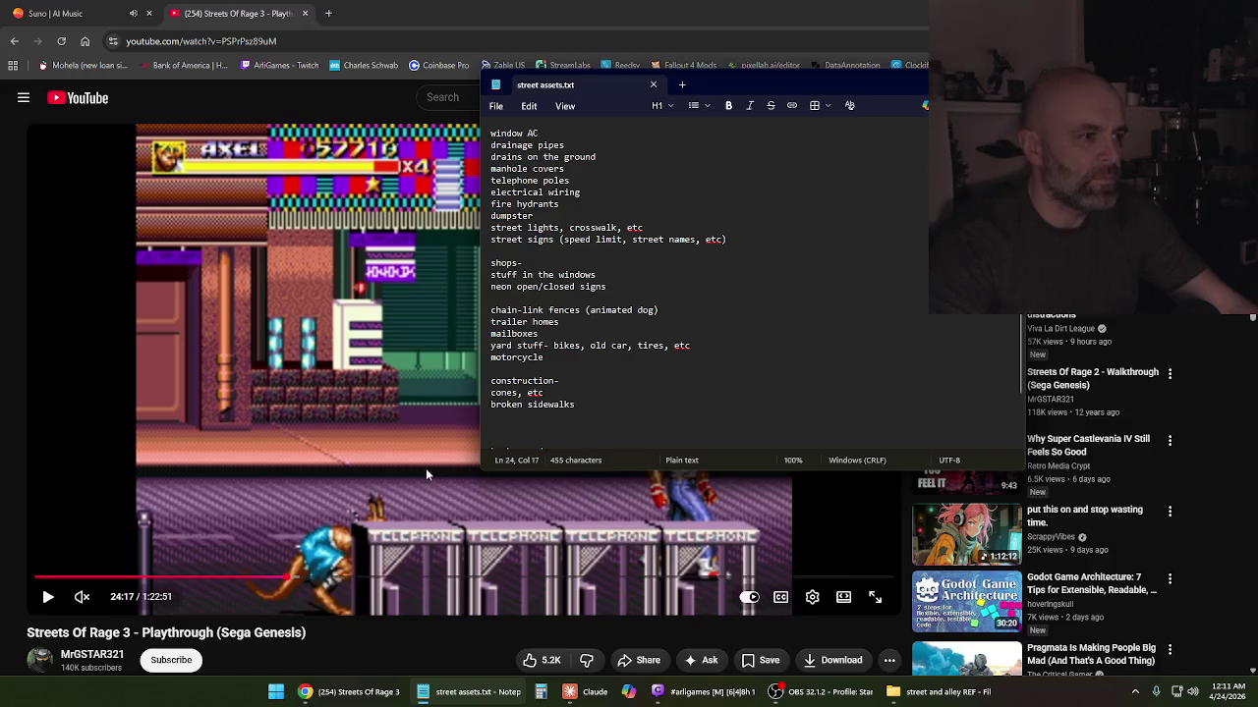
Skip the video to about 25:57 on the nightclub disco stage, pause, and return to the notes
click(426, 468)
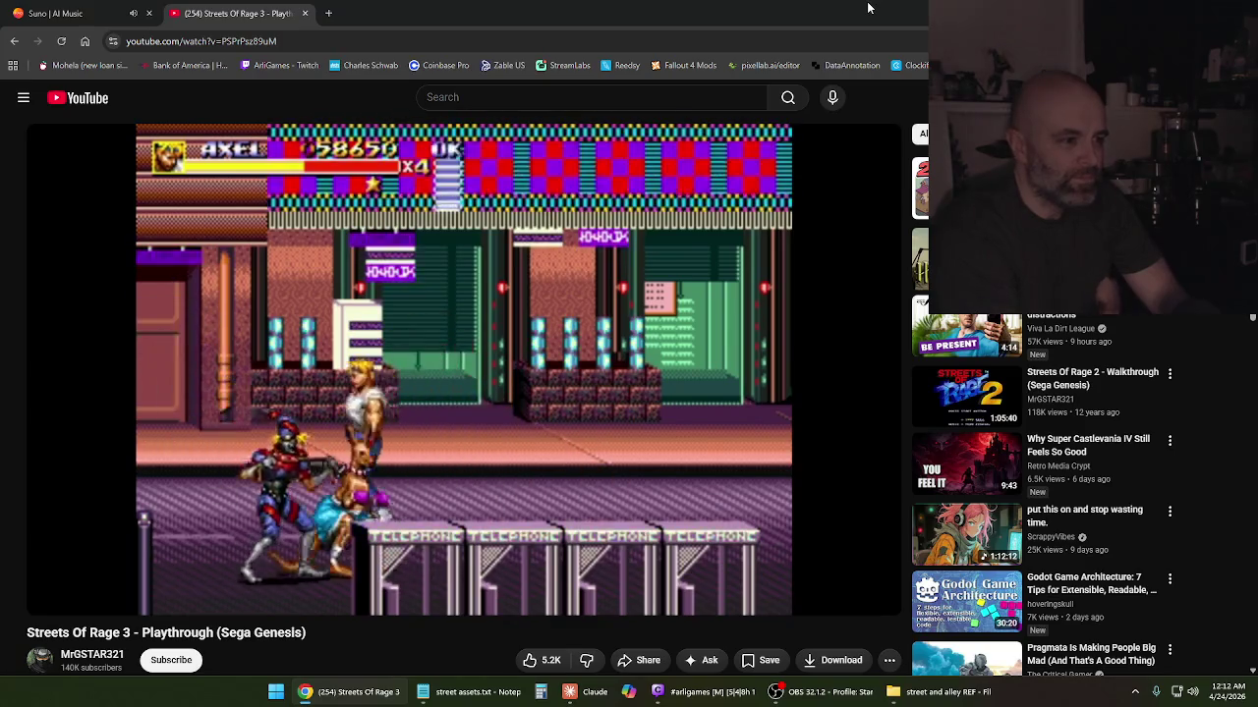
drag(295, 579, 304, 582)
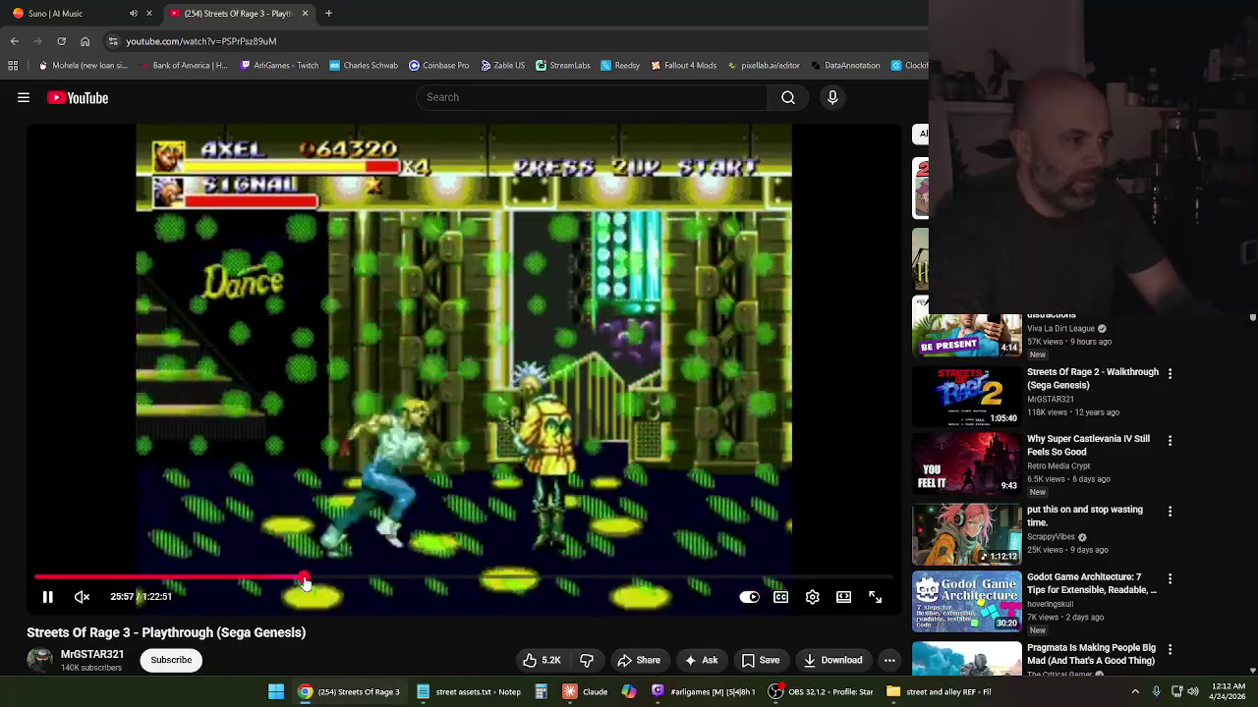
click(352, 503)
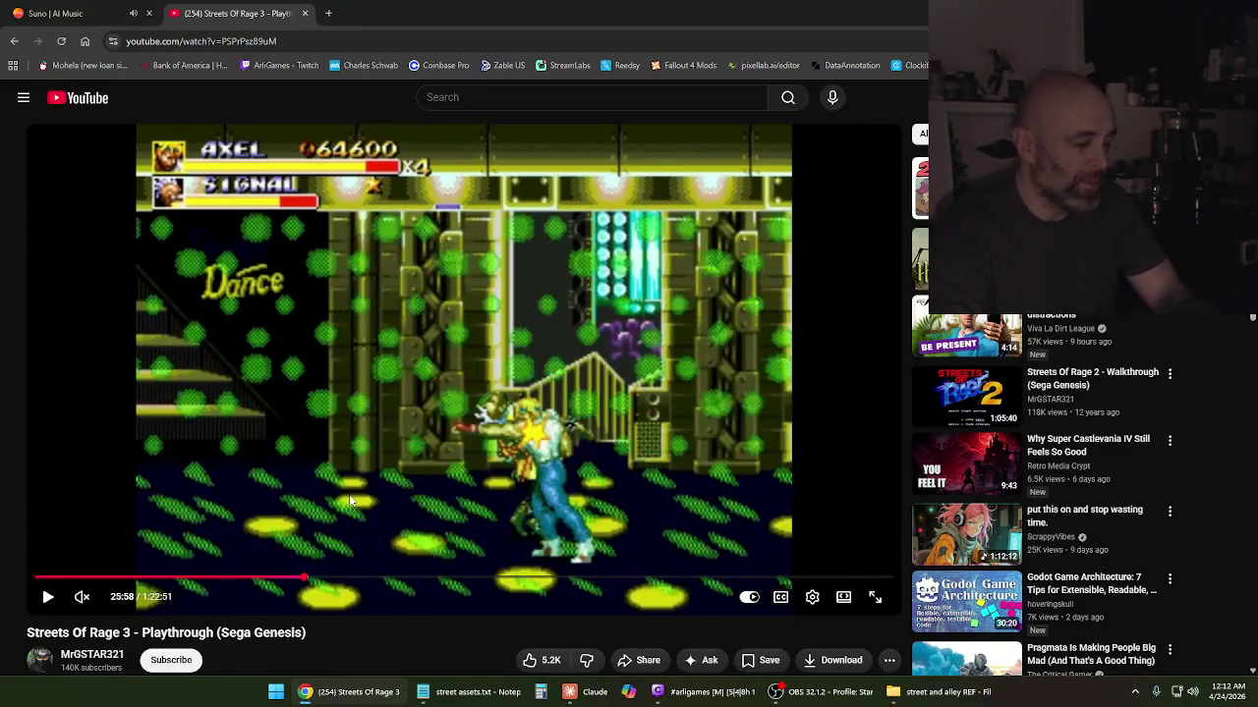
mouse_move(966, 660)
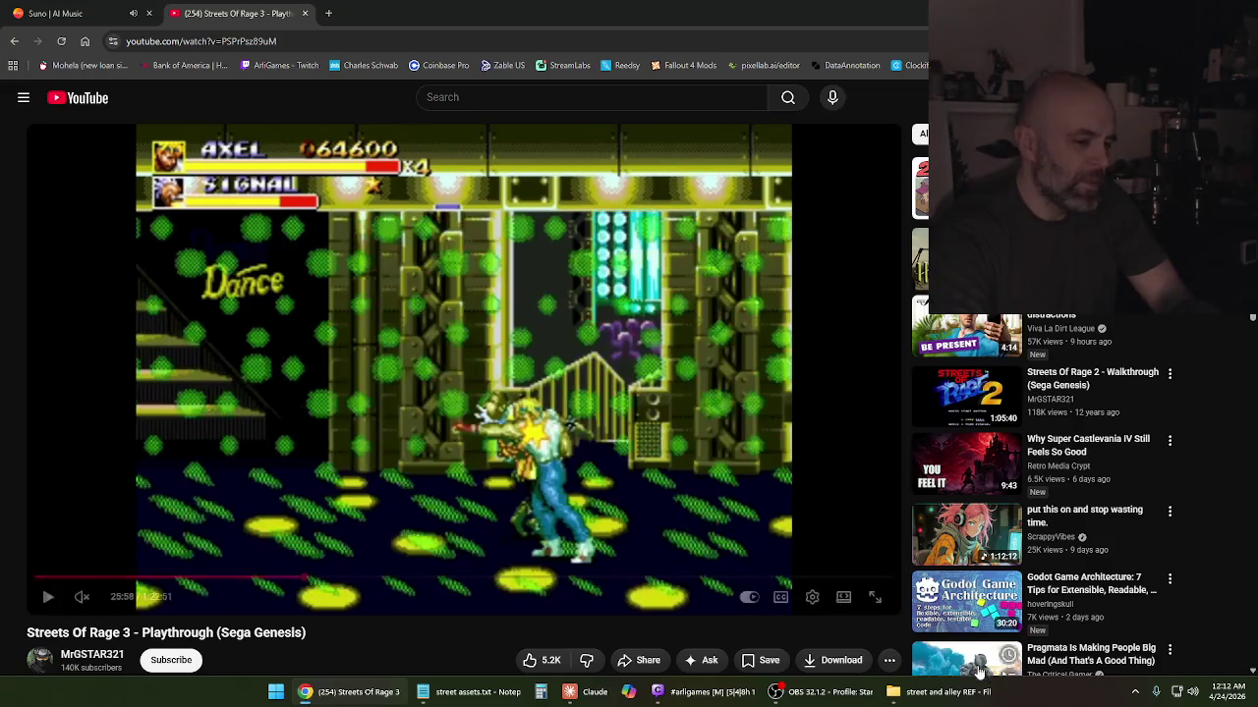
click(489, 693)
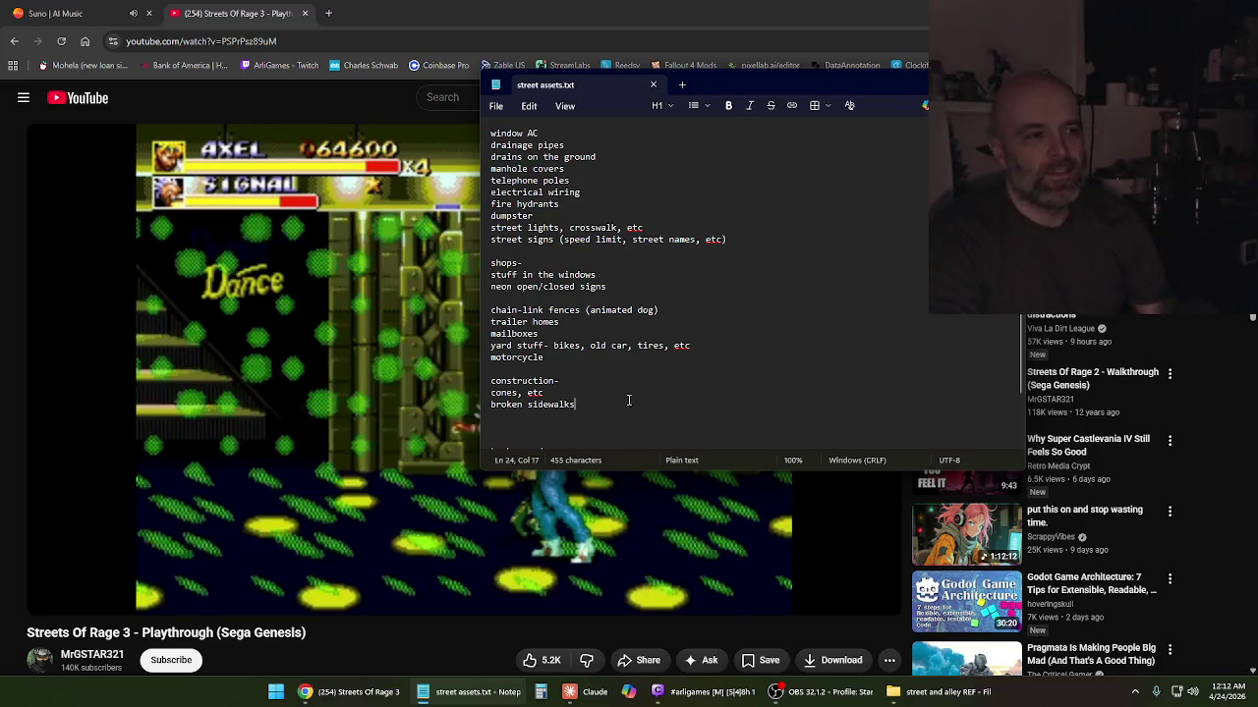
Add a 'night club street area-' section listing 'music from that in the area' below street signs
key(Return)
key(Return)
text(night club street area-)
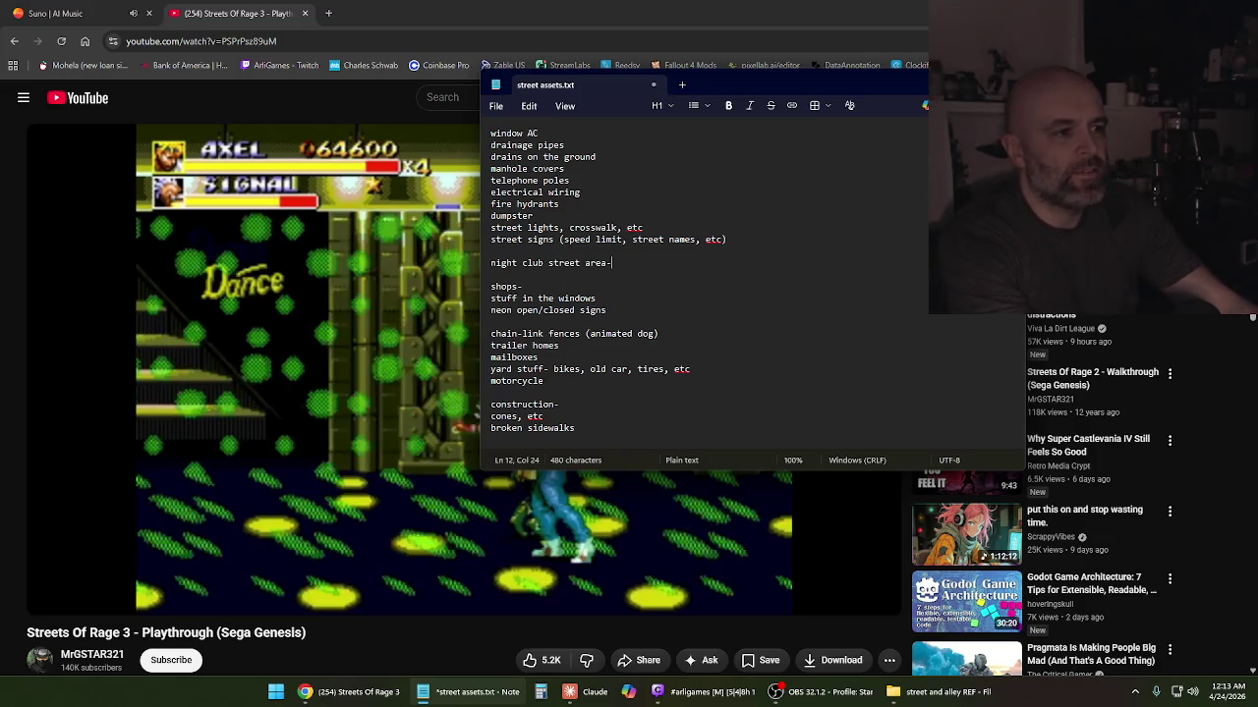
key(Return)
key(Return)
text(music from that in the area)
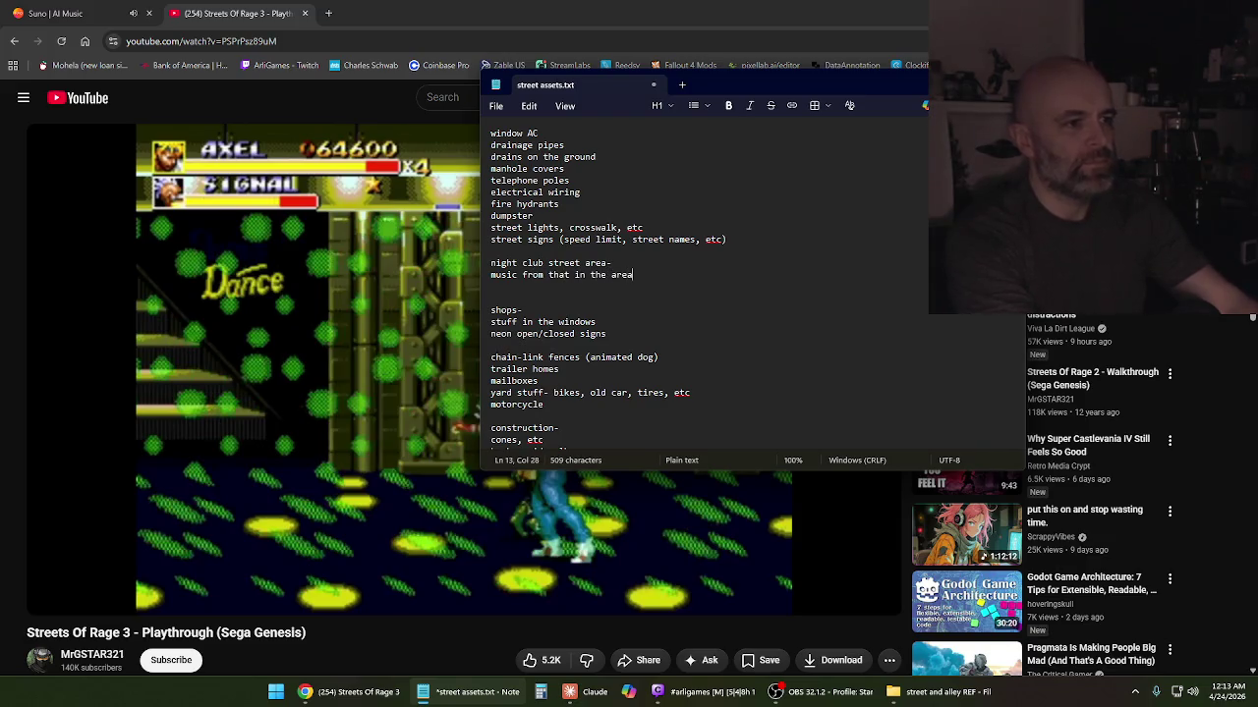
key(Return)
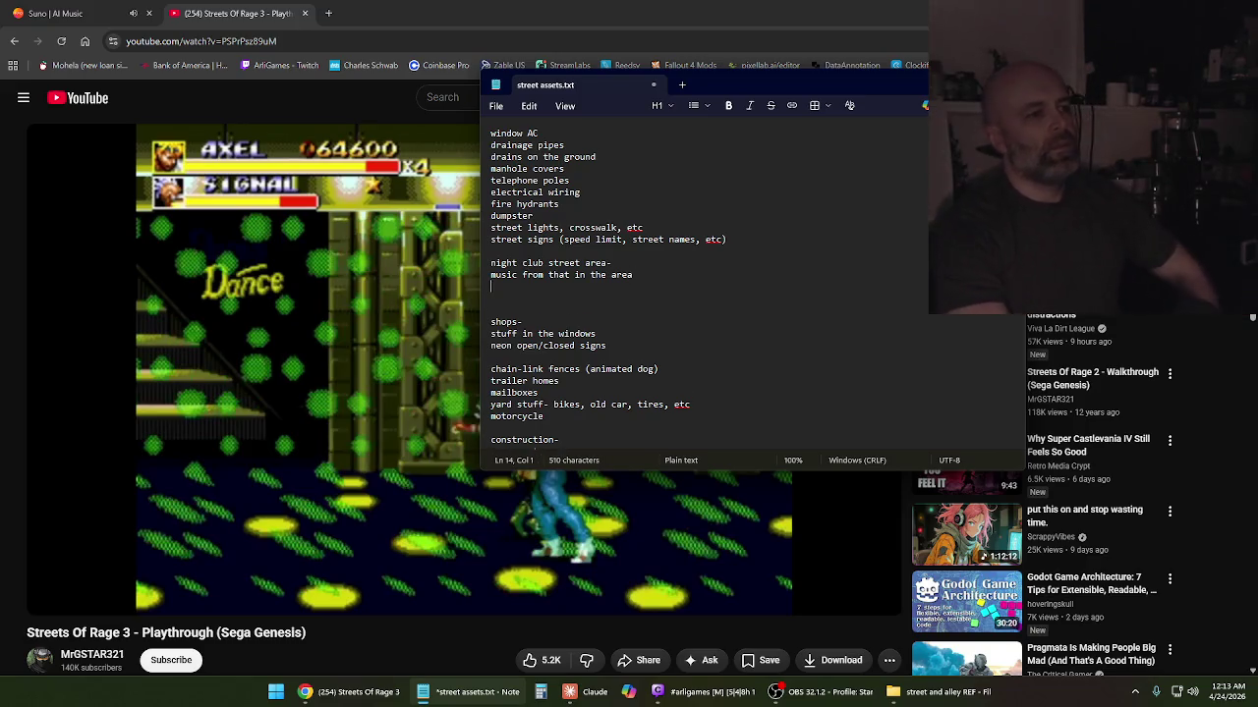
Save the list, then delete the extra blank line above the 'shops-' section
click(496, 106)
click(520, 239)
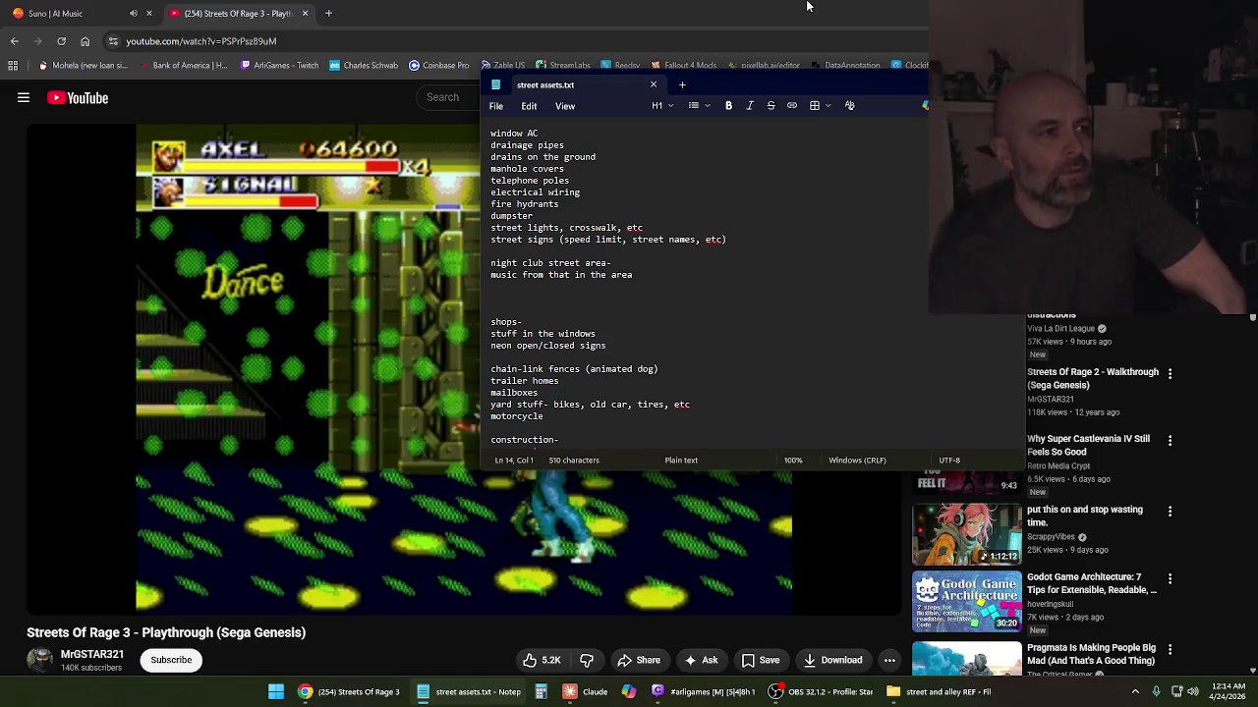
click(699, 336)
scroll(699, 338, down, 2)
scroll(699, 340, down, 1)
scroll(698, 344, up, 3)
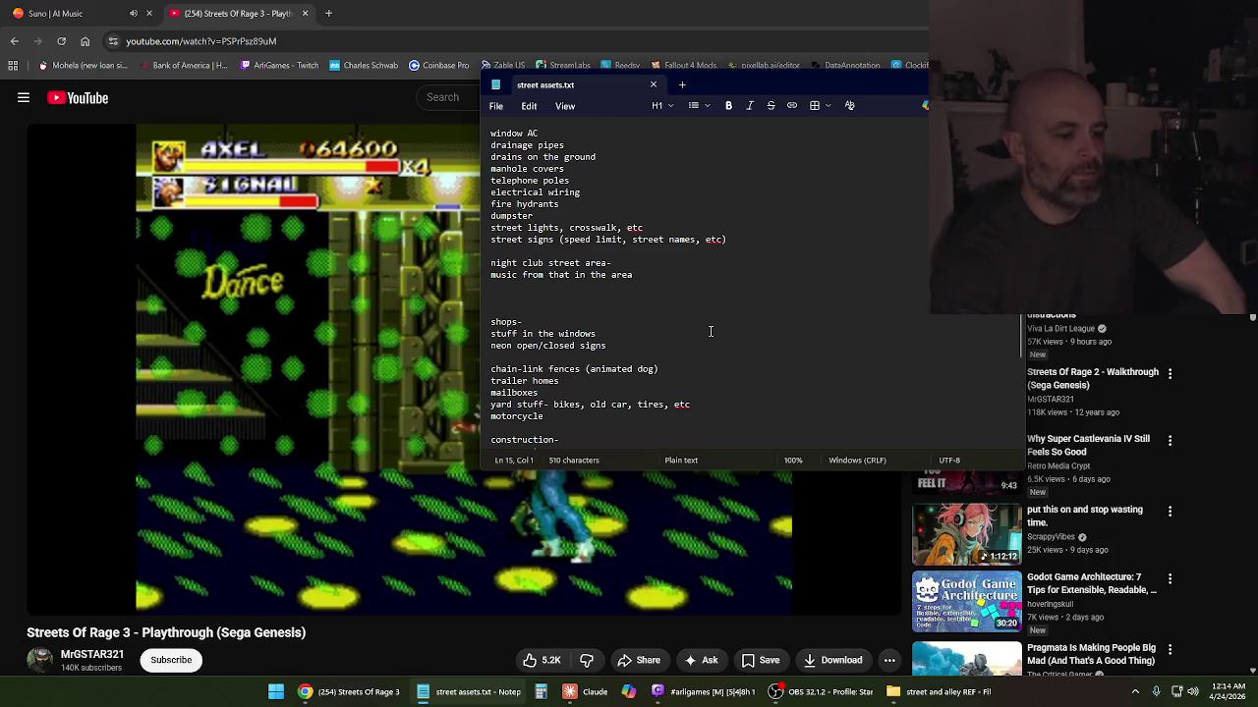
key(BackSpace)
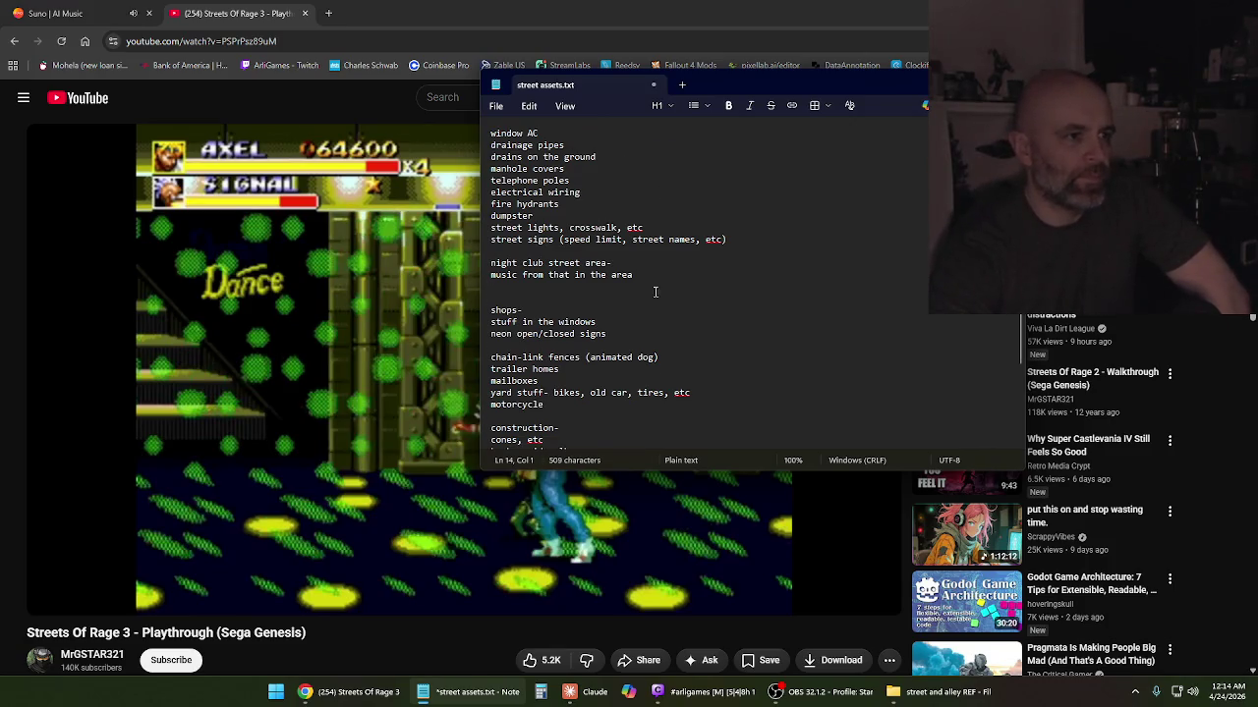
scroll(647, 366, down, 3)
scroll(648, 334, up, 3)
Save the street assets list again and minimize Notepad to reveal the video
click(498, 106)
click(521, 240)
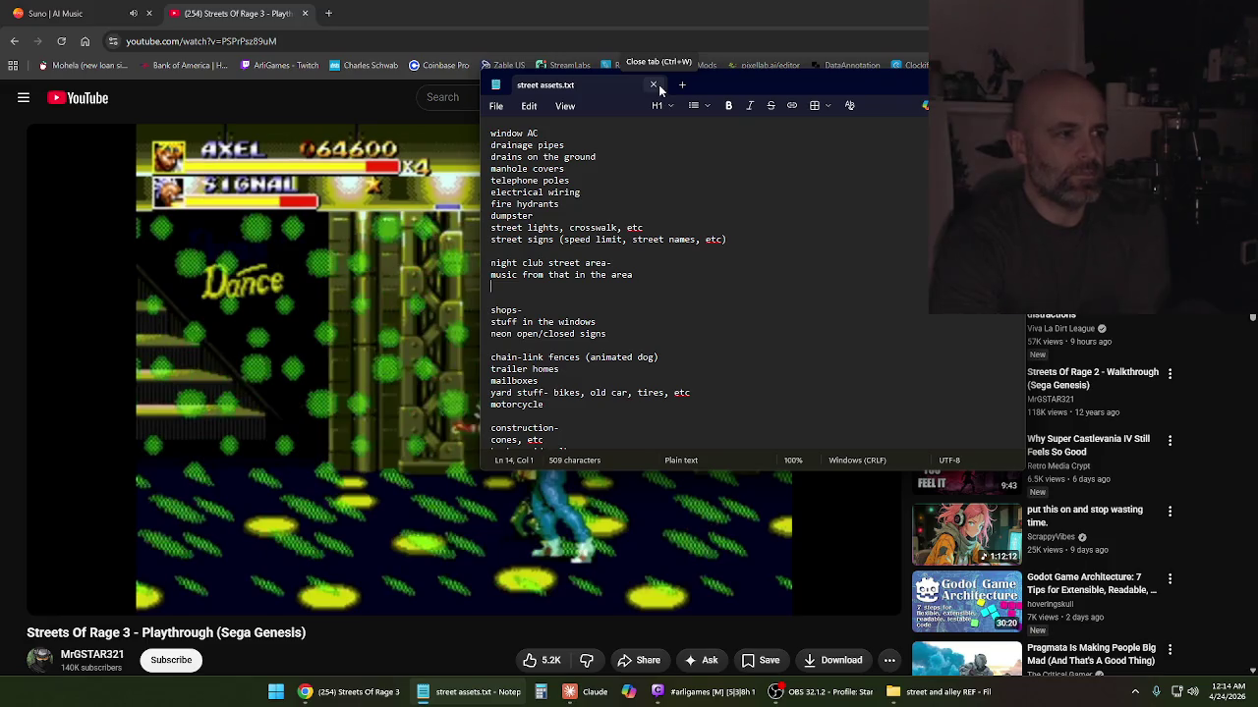
click(470, 692)
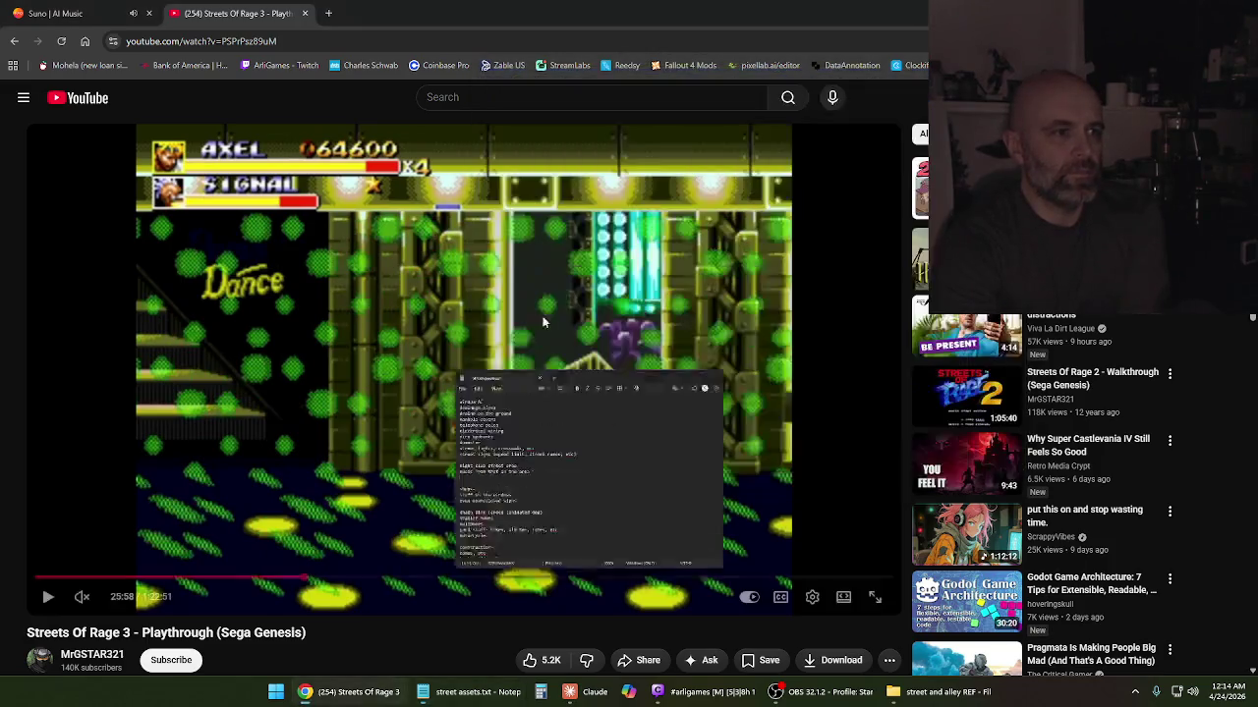
Resume the playthrough and skip through the spotlight stage and Blue Island bar dialogue
click(271, 301)
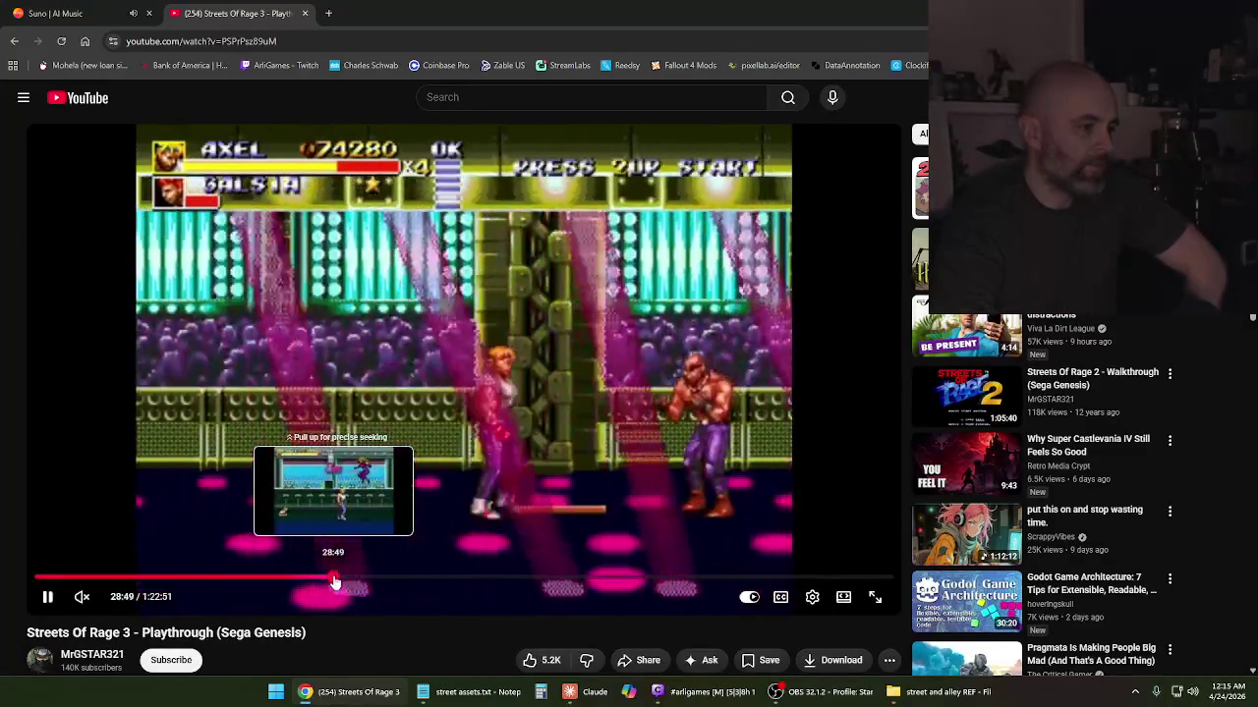
click(334, 583)
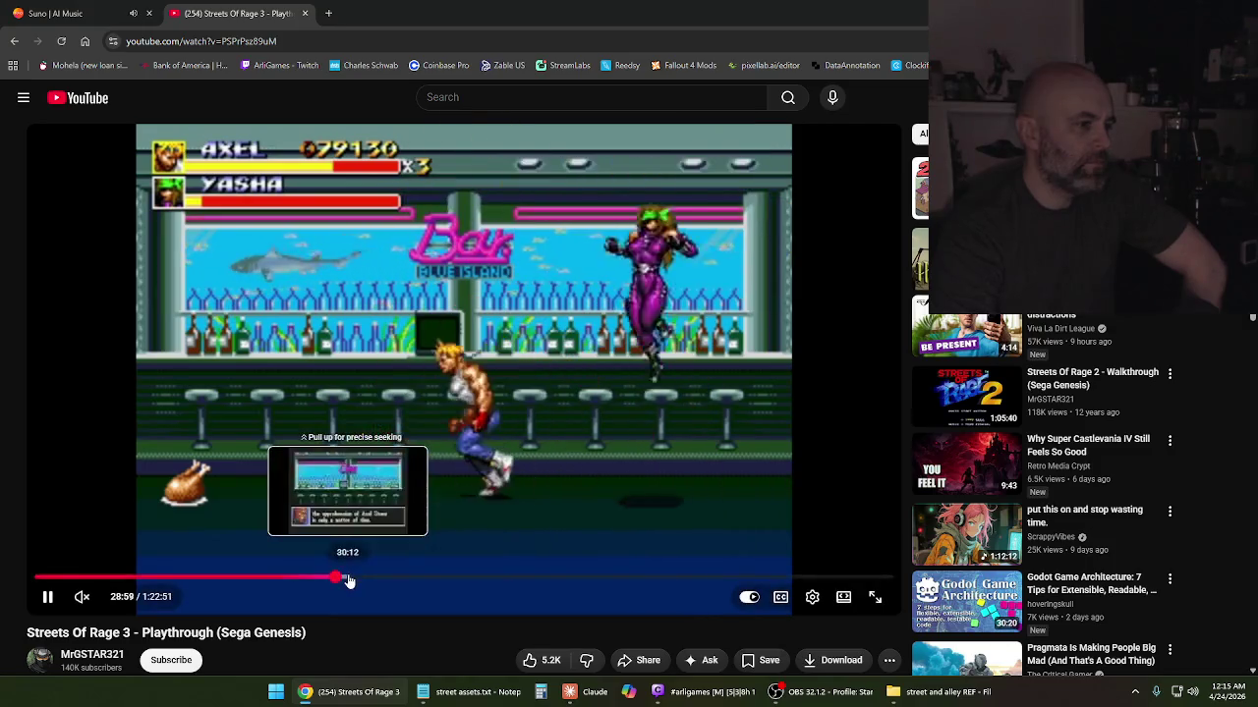
click(348, 579)
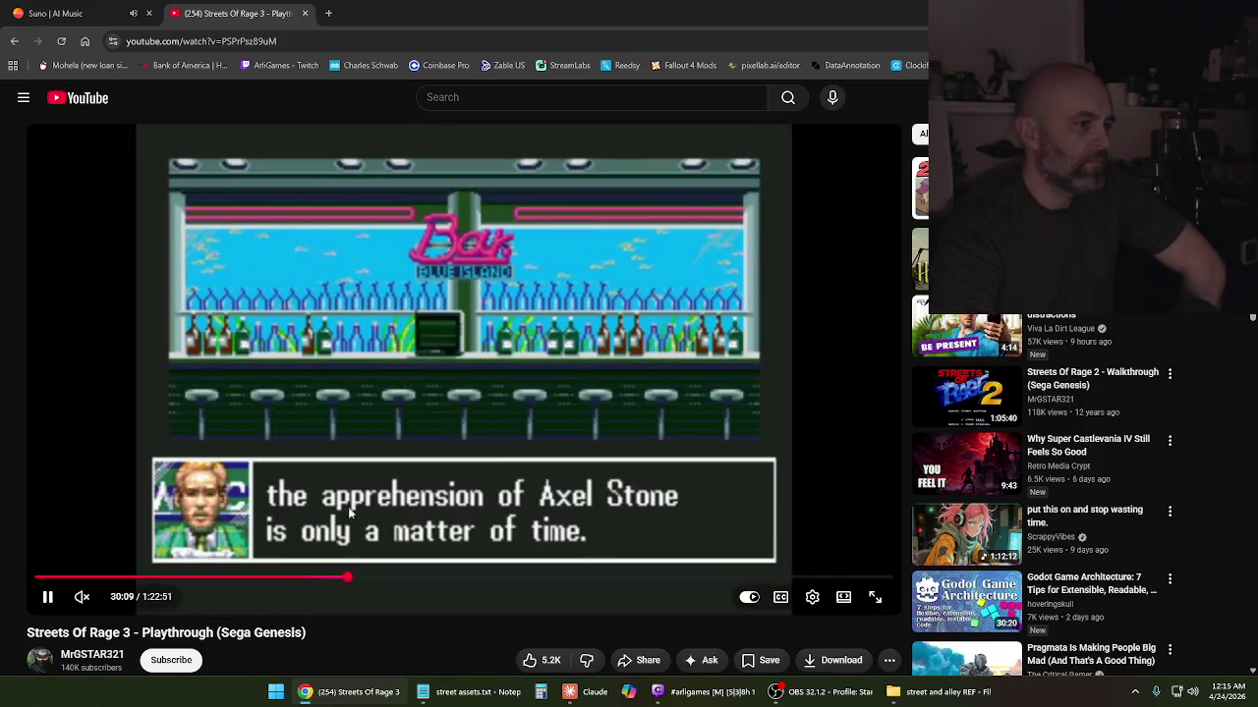
click(310, 447)
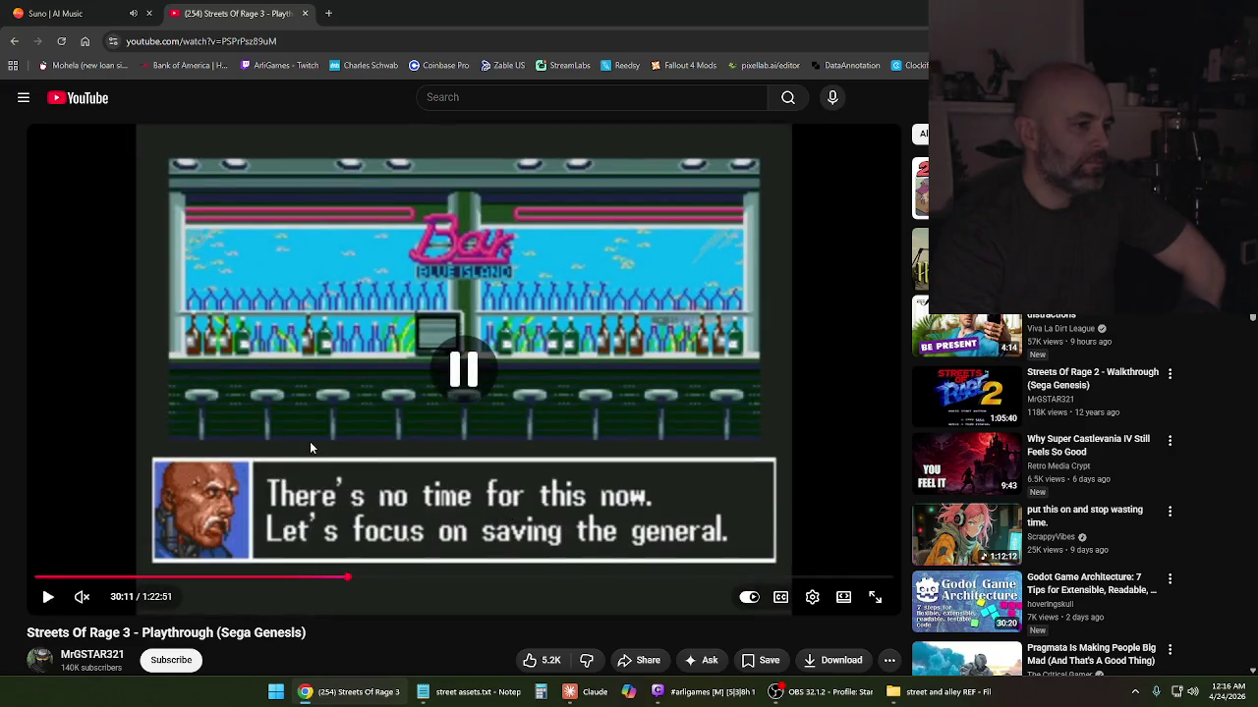
click(327, 537)
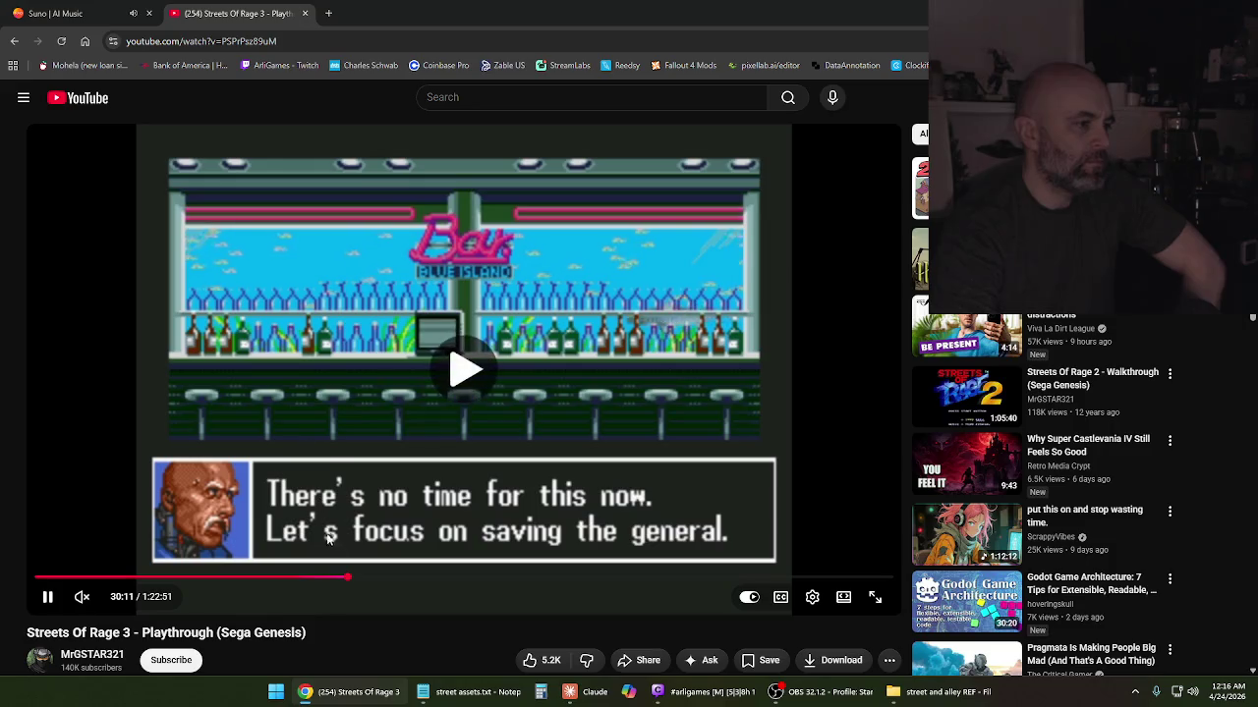
click(353, 580)
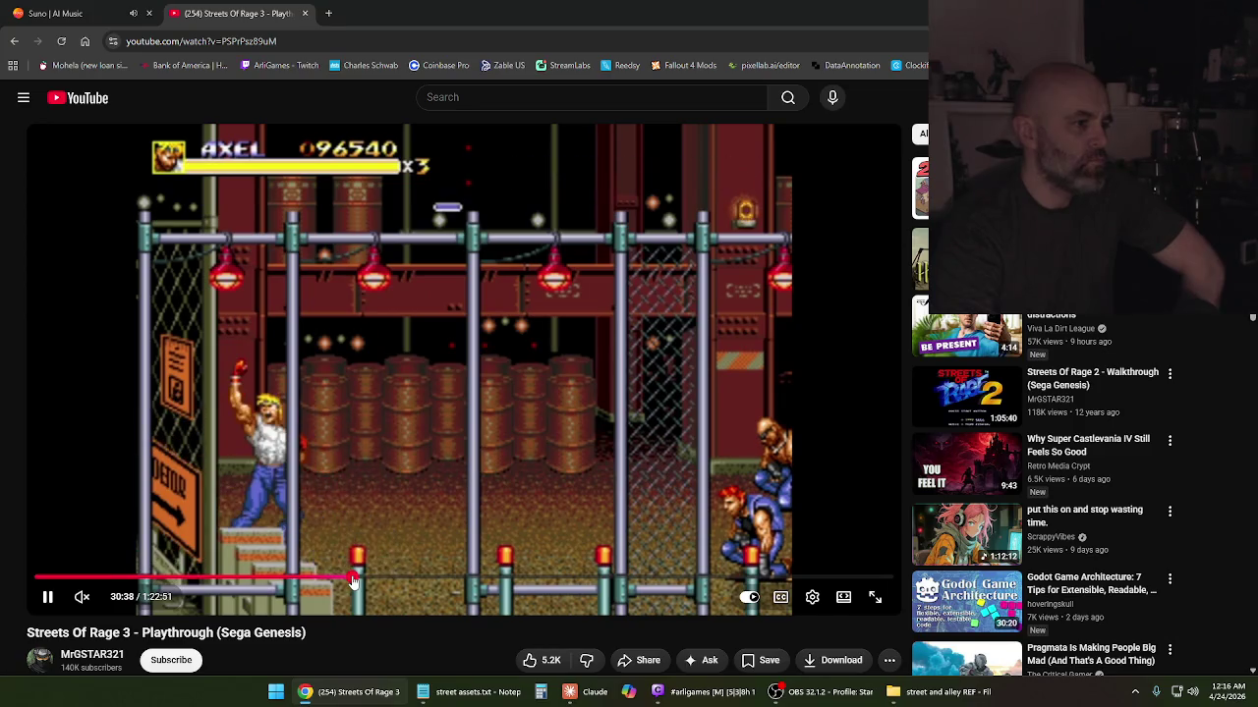
drag(353, 580, 365, 583)
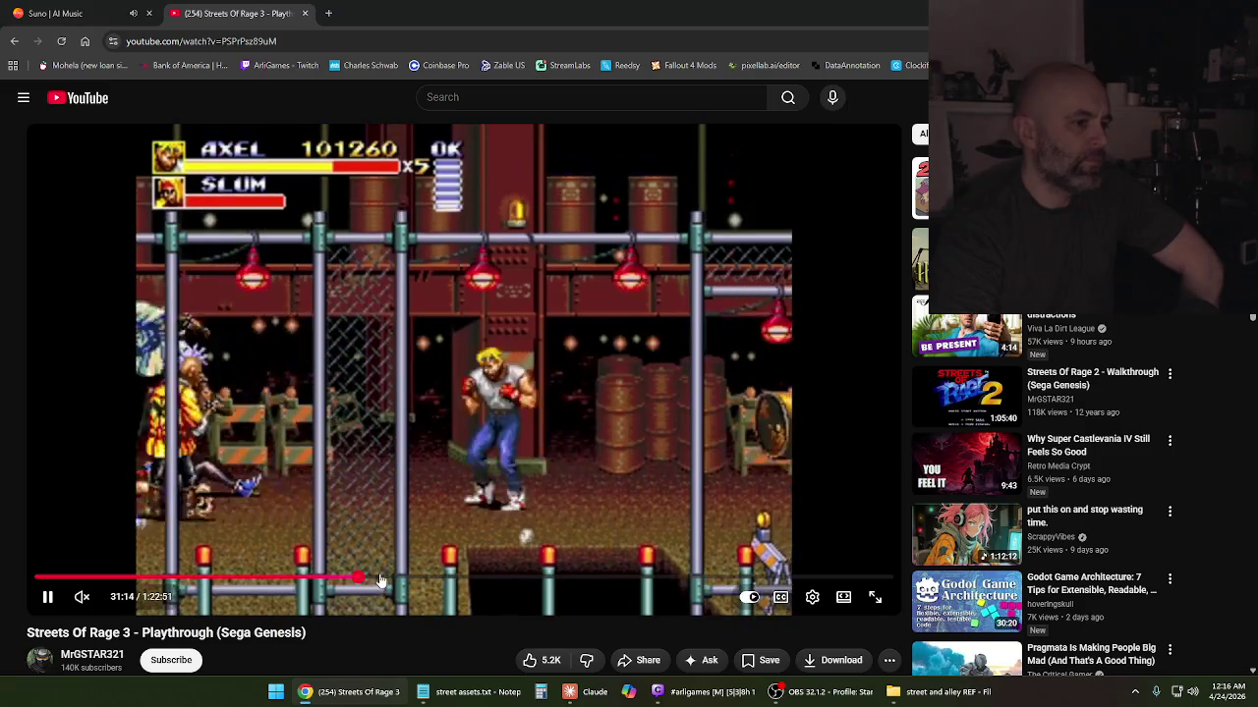
drag(381, 584, 398, 584)
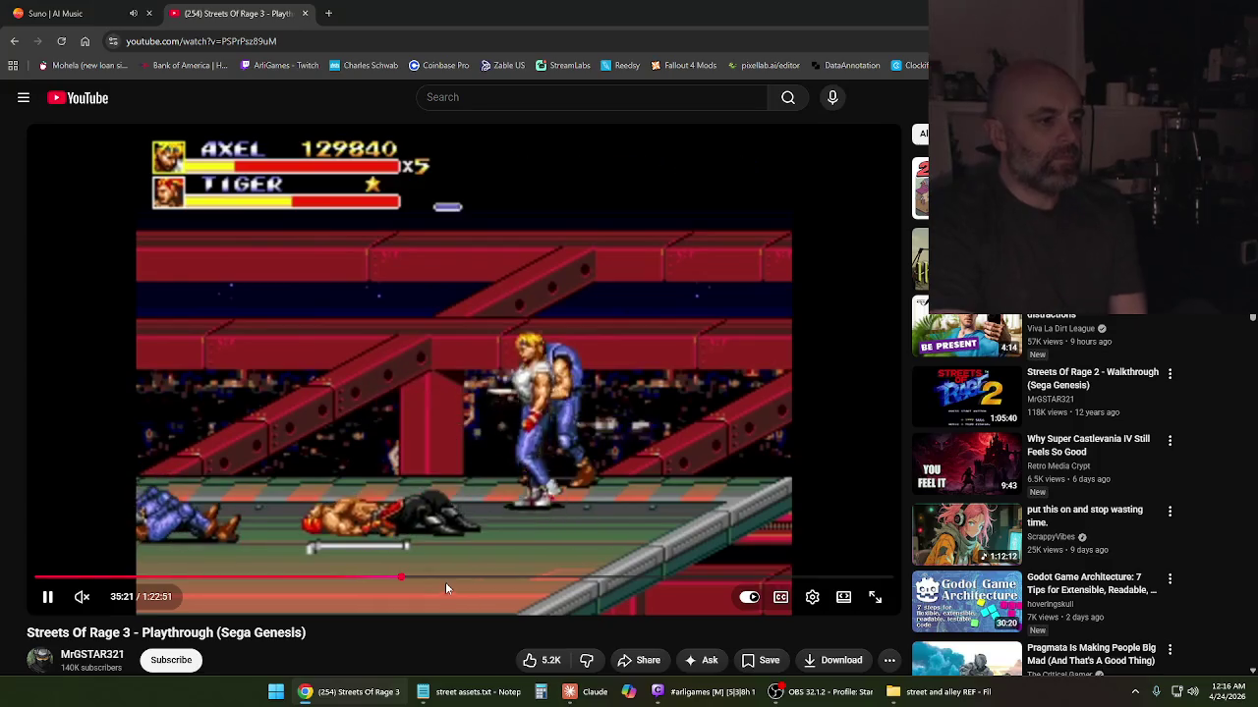
click(430, 580)
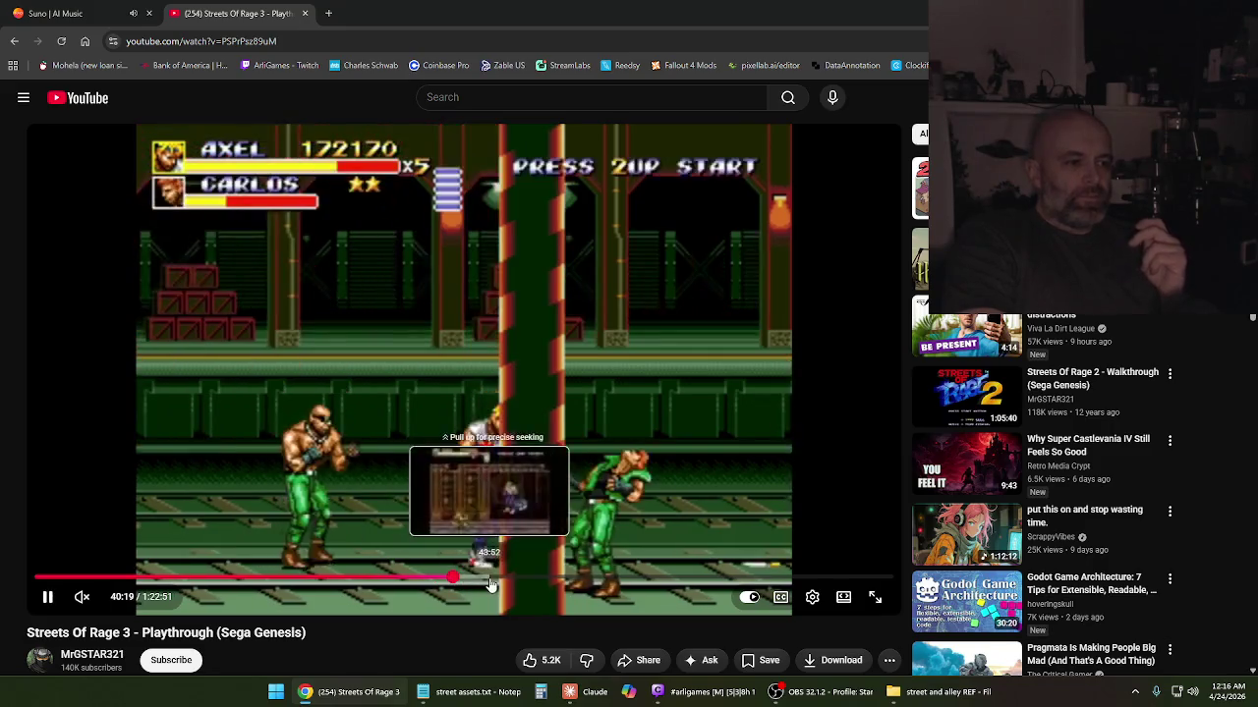
Jump ahead through the 43-minute stage, temple, elevator, throne room and Dr. Zero fight to 1:18
drag(454, 581, 488, 583)
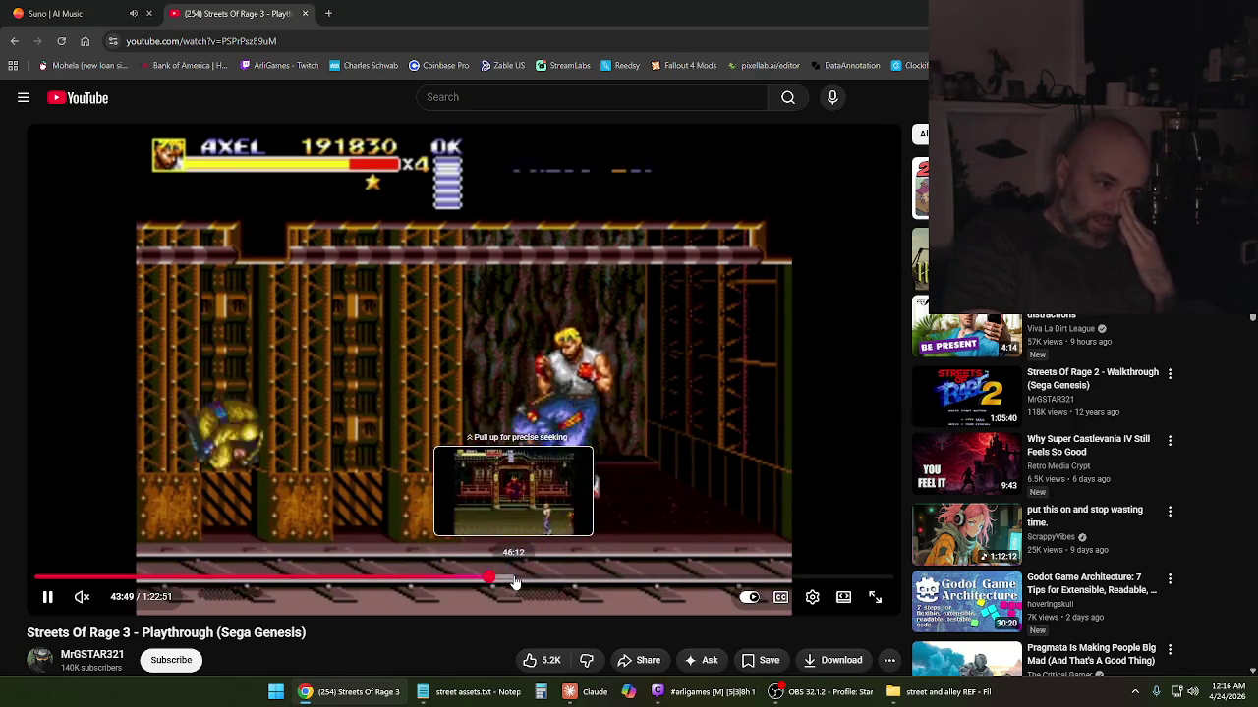
click(515, 583)
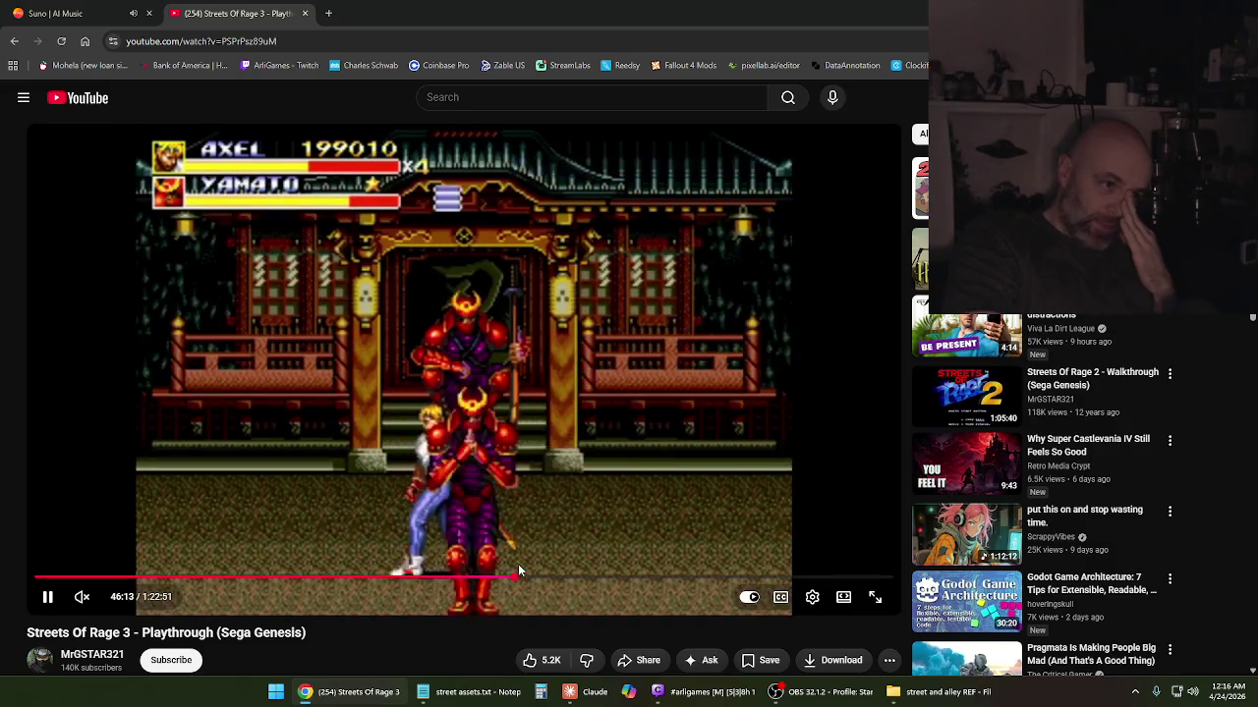
click(539, 579)
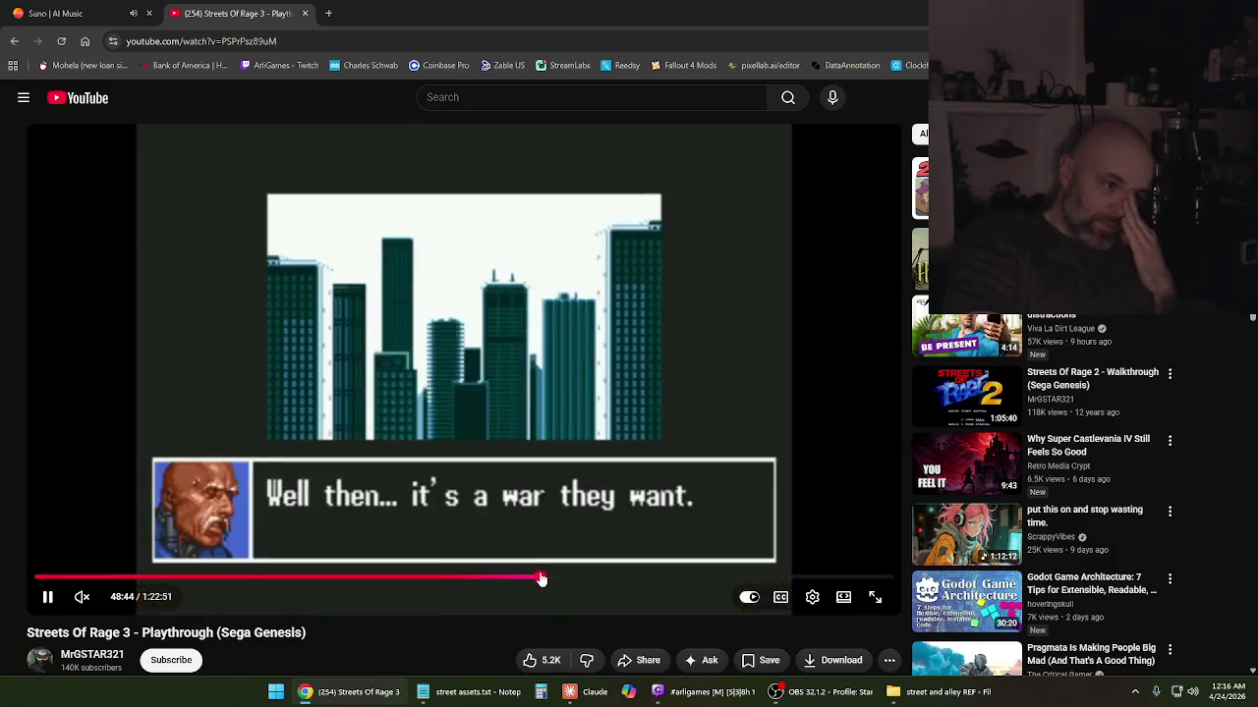
click(573, 583)
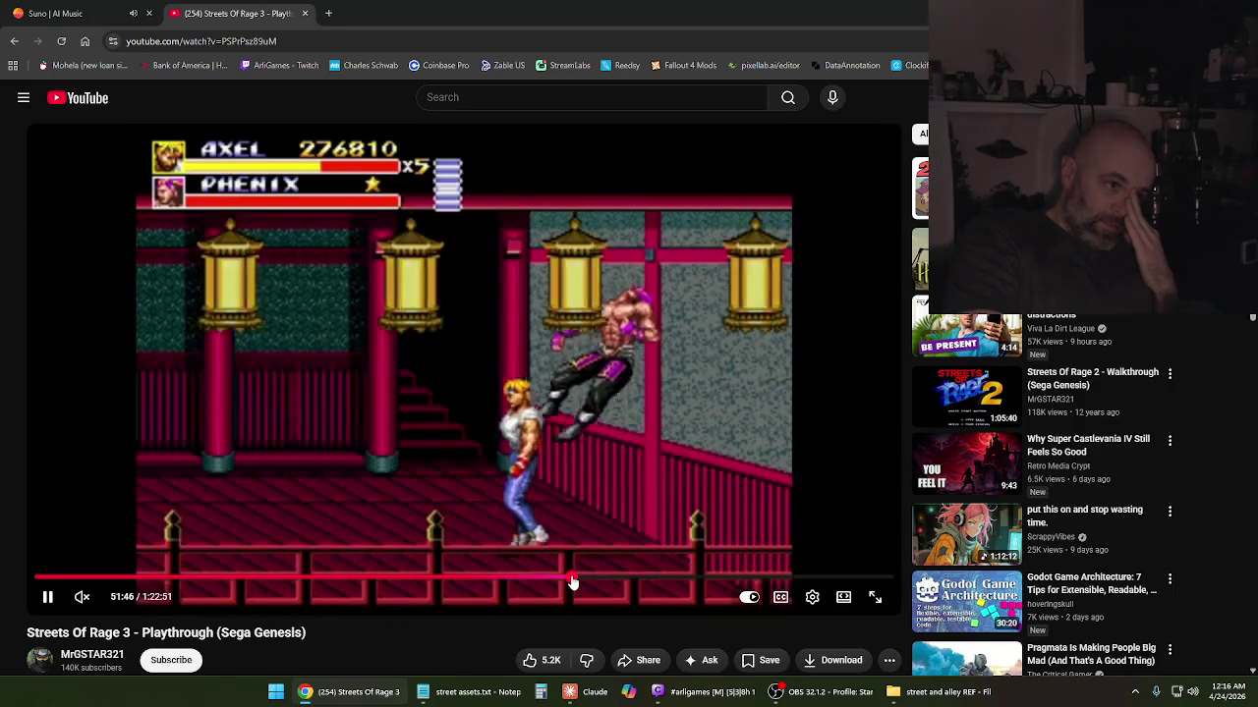
click(605, 581)
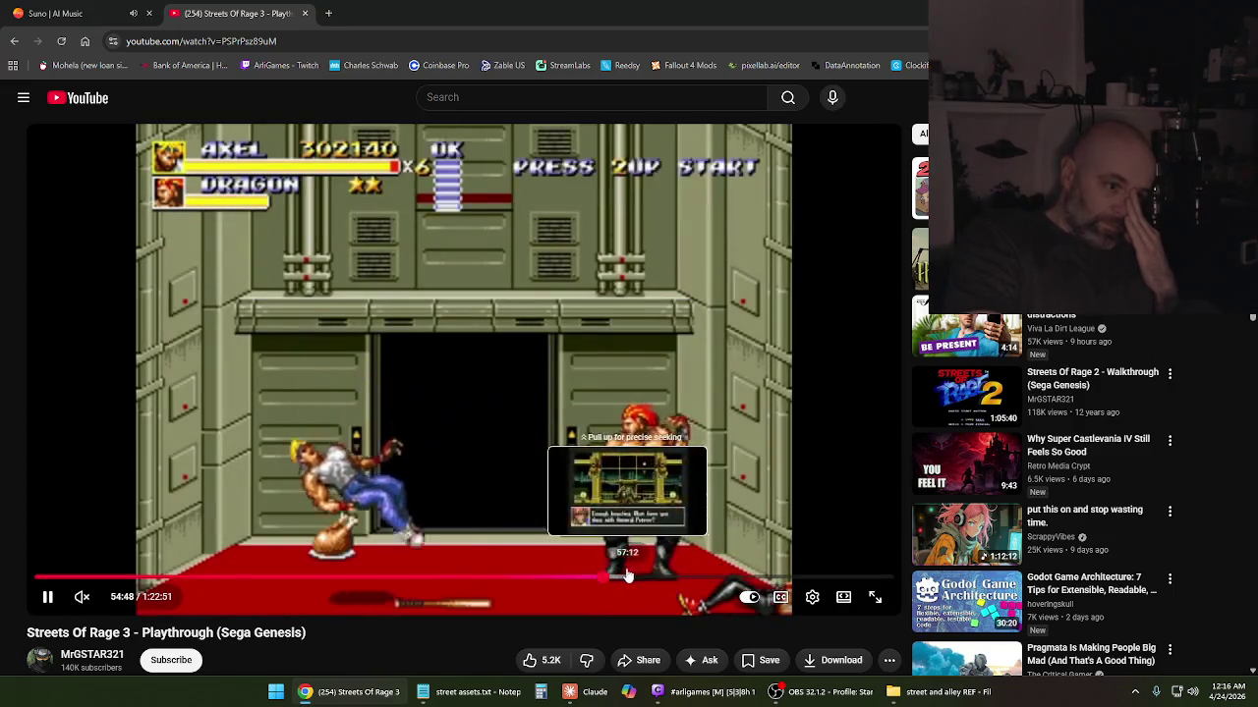
click(649, 581)
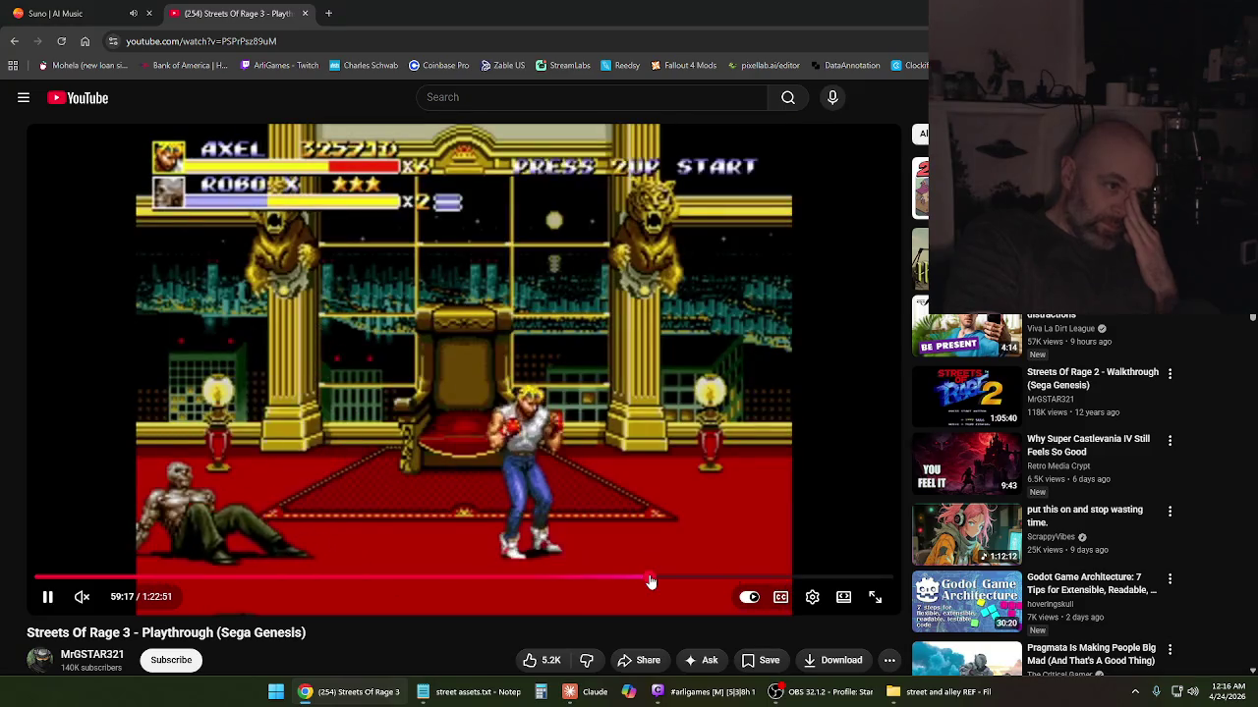
drag(709, 586, 710, 586)
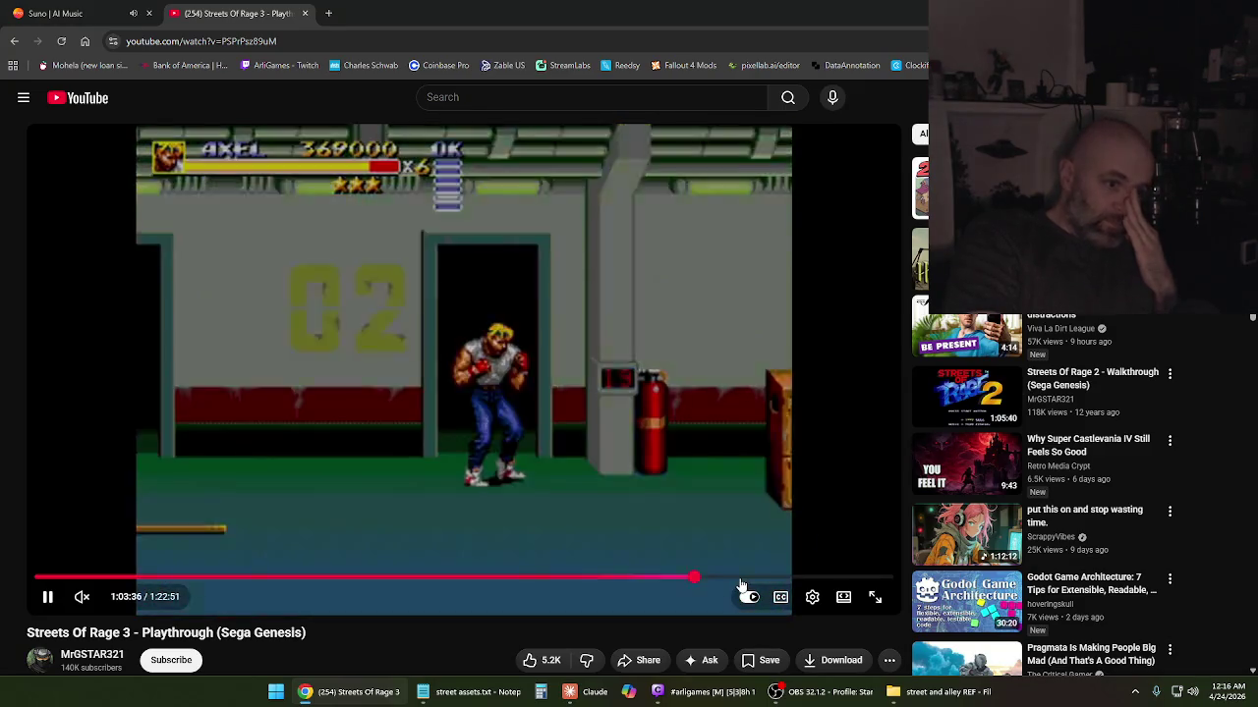
click(735, 581)
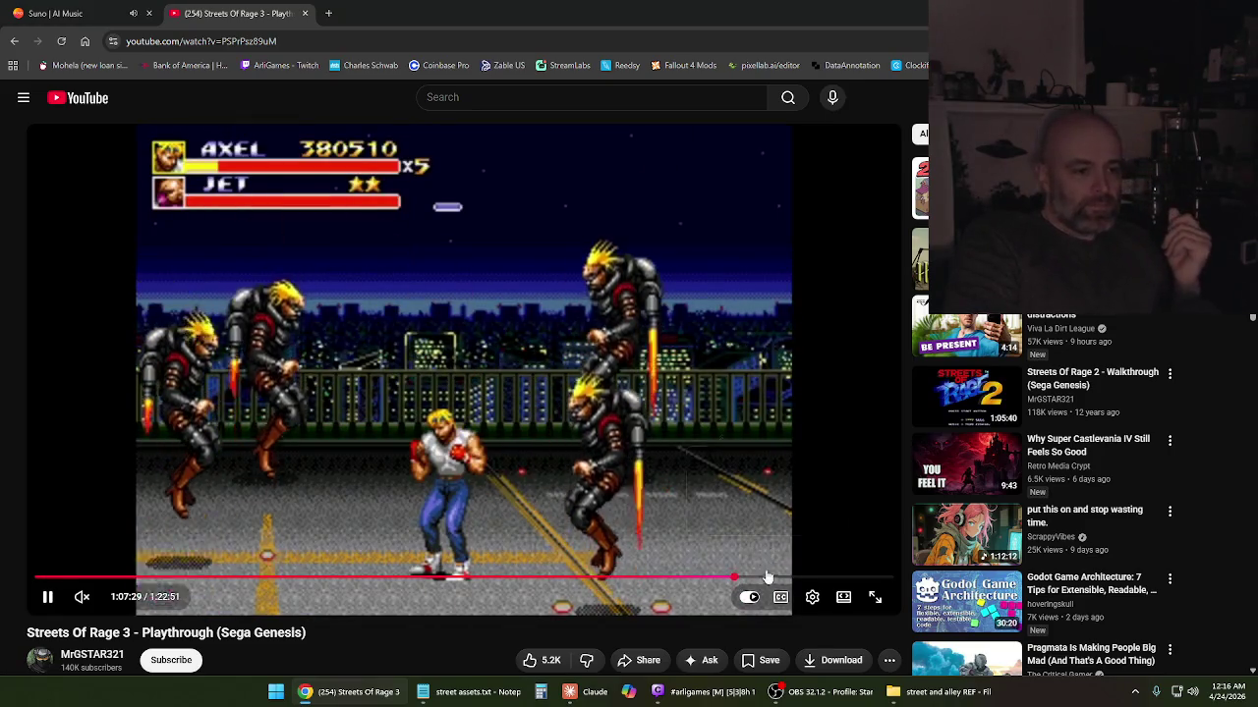
click(766, 579)
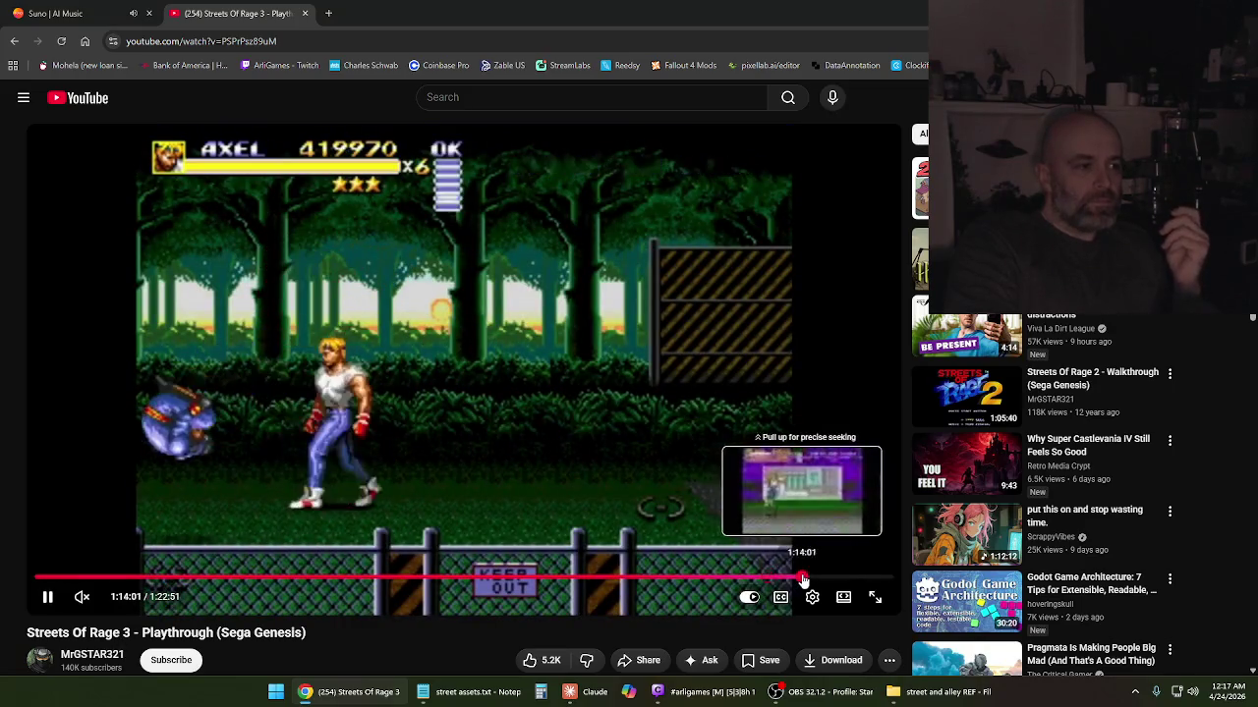
click(804, 579)
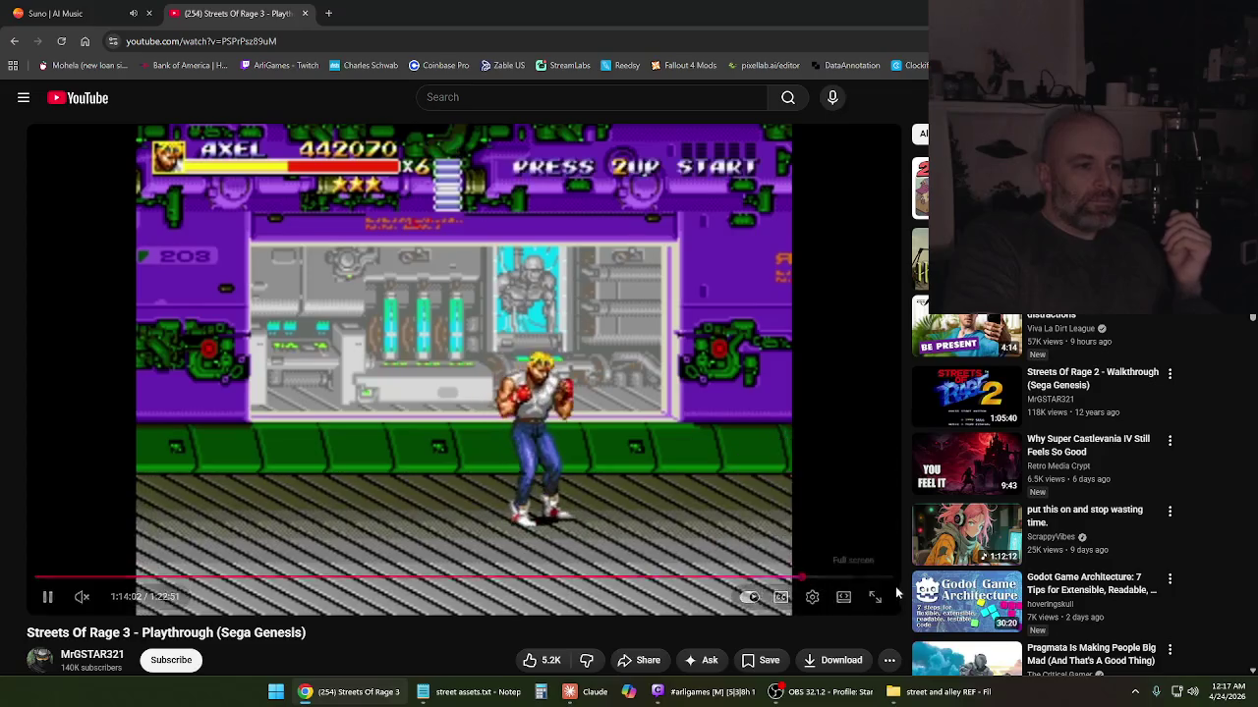
click(817, 580)
click(828, 579)
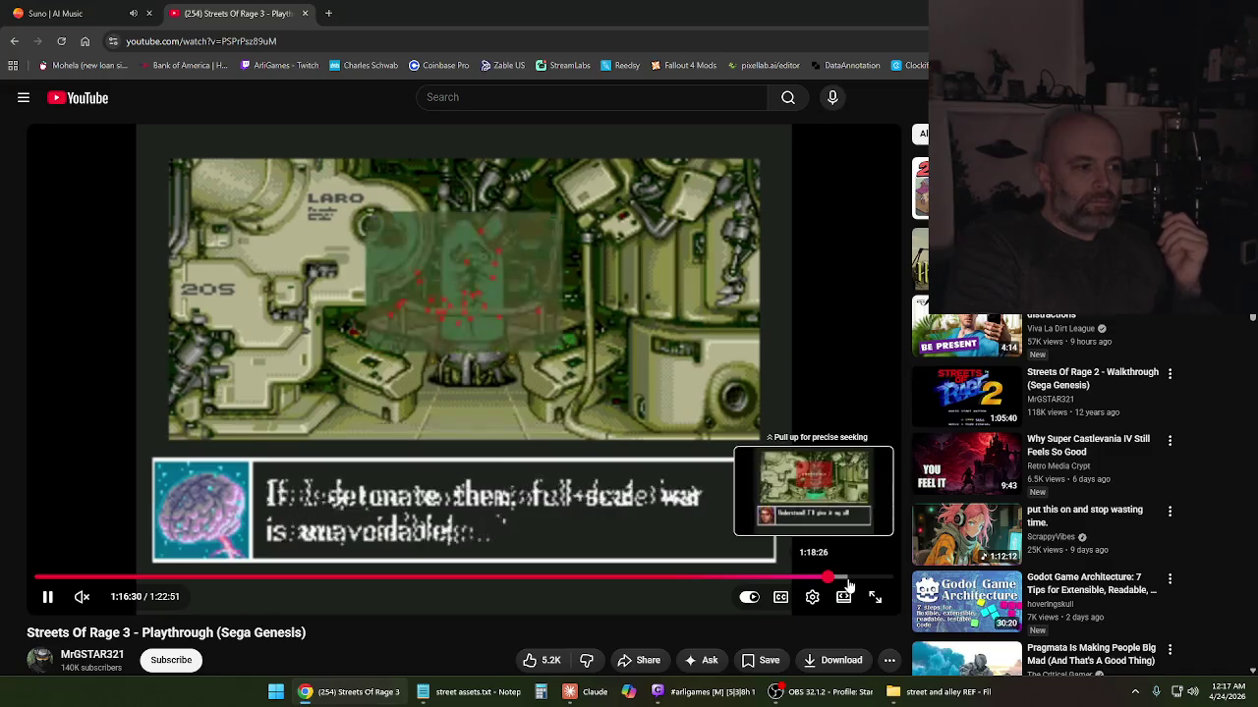
click(847, 580)
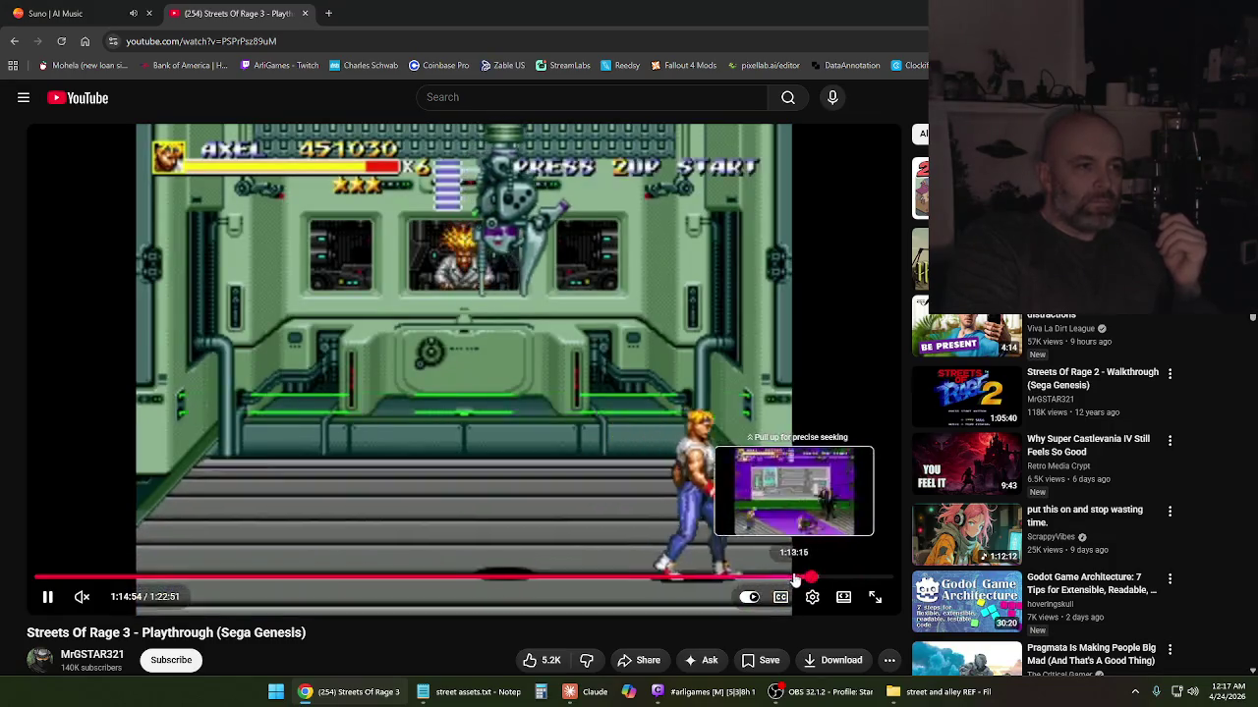
Rewind through the forest stage to the old-factory cutscene at about 1:08:15
drag(812, 580, 777, 579)
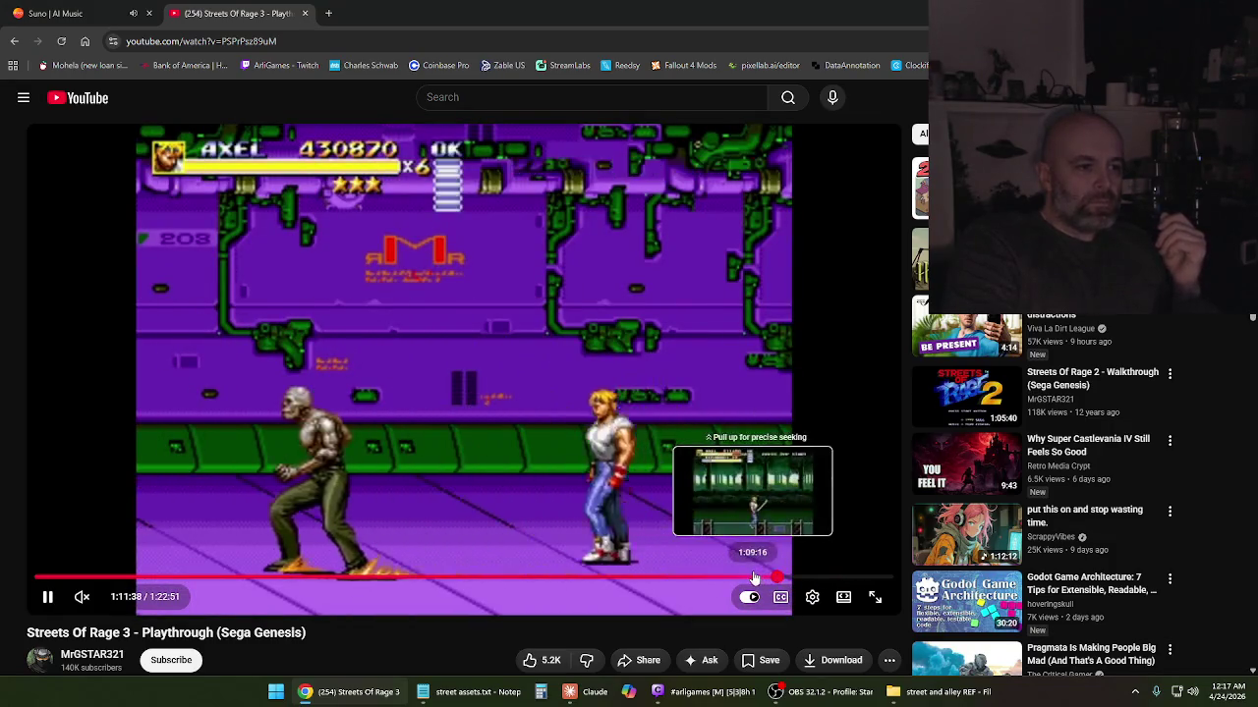
click(753, 578)
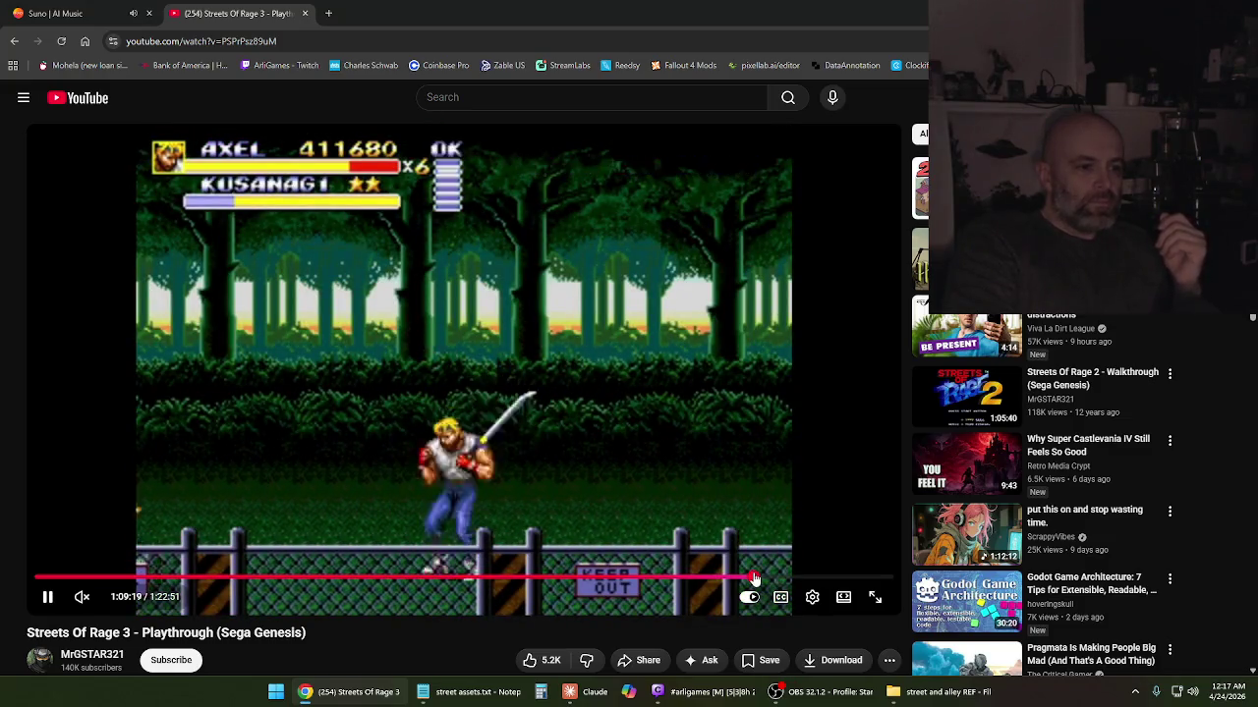
click(750, 577)
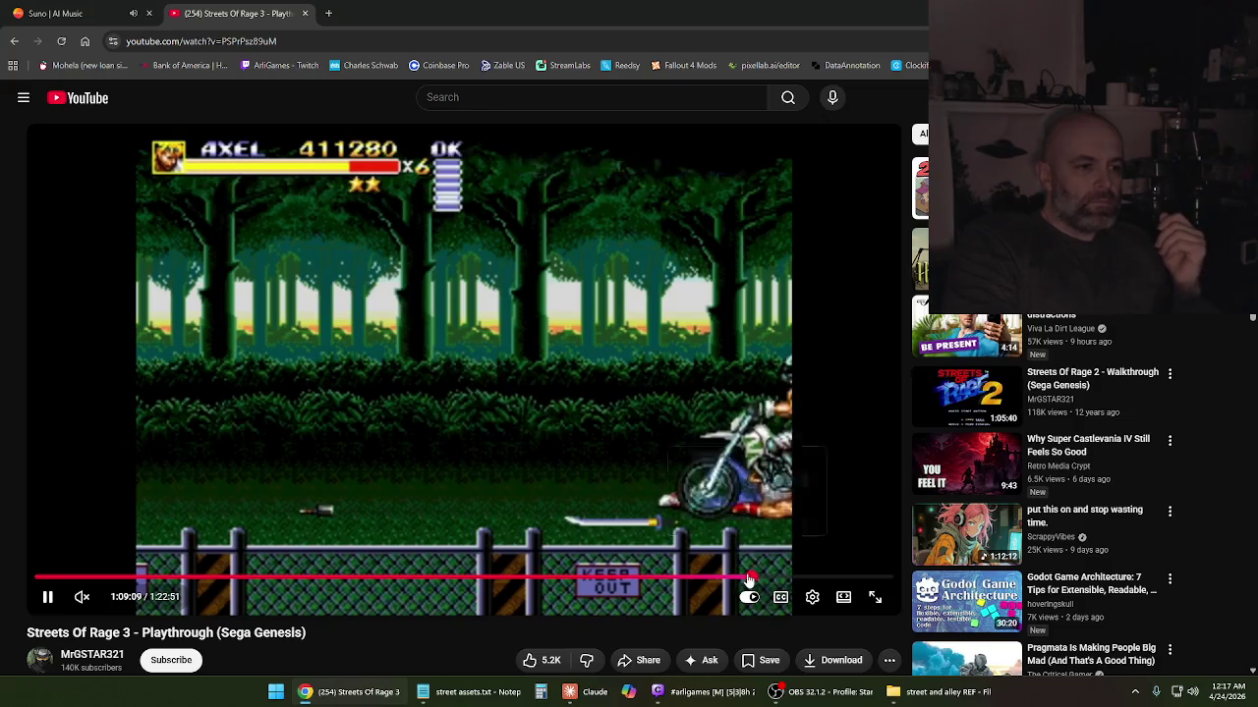
drag(749, 580, 742, 579)
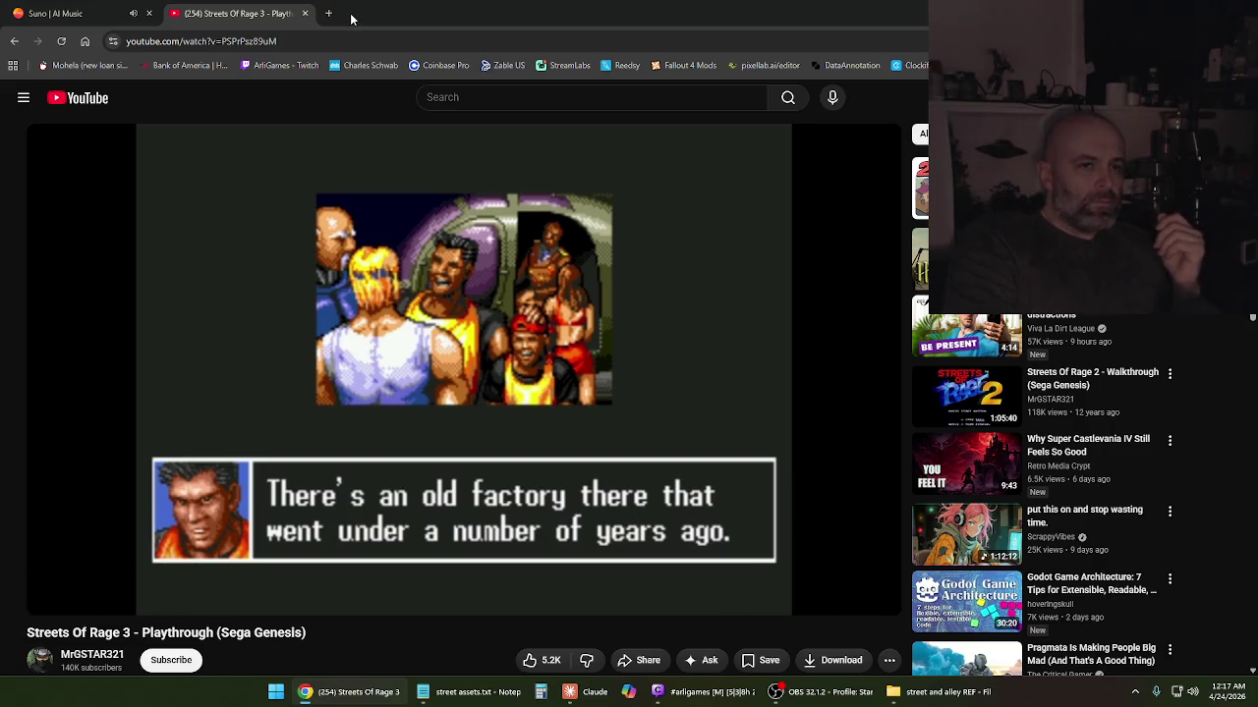
click(473, 97)
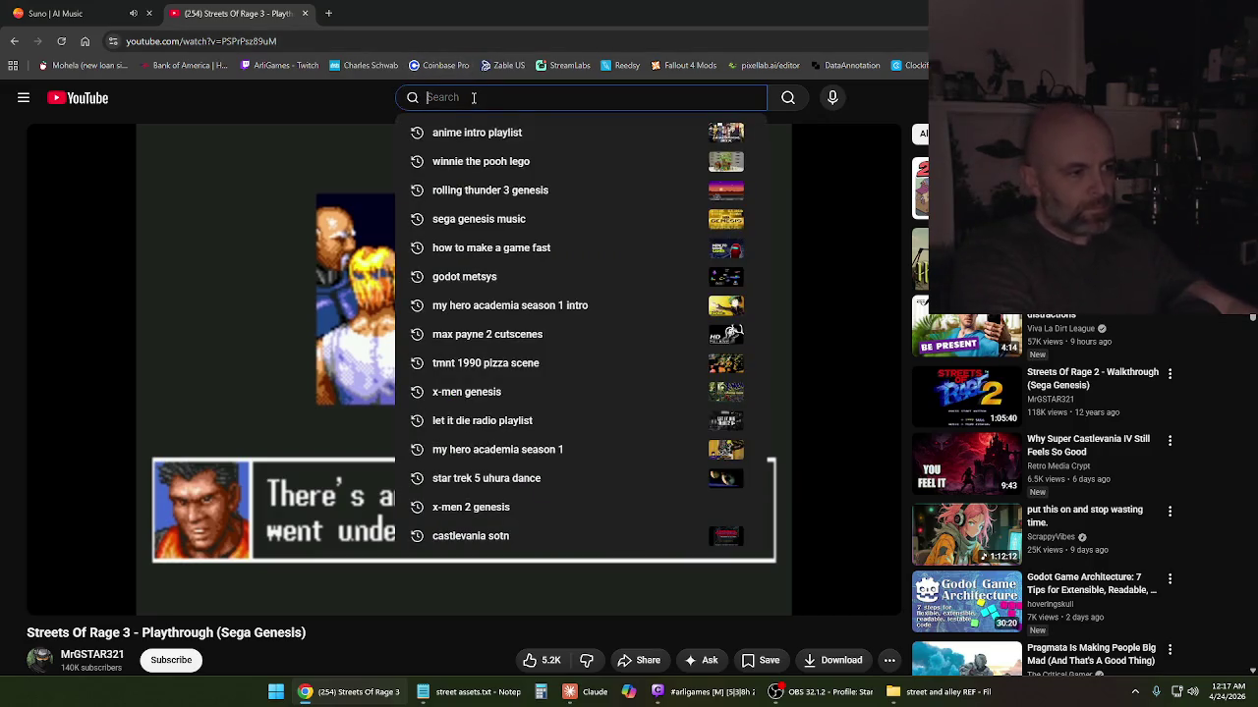
Search YouTube for 'streets of rage 2 genesis' and open the NintendoComplete playthrough
text(streets of rage 2 genesis)
key(Return)
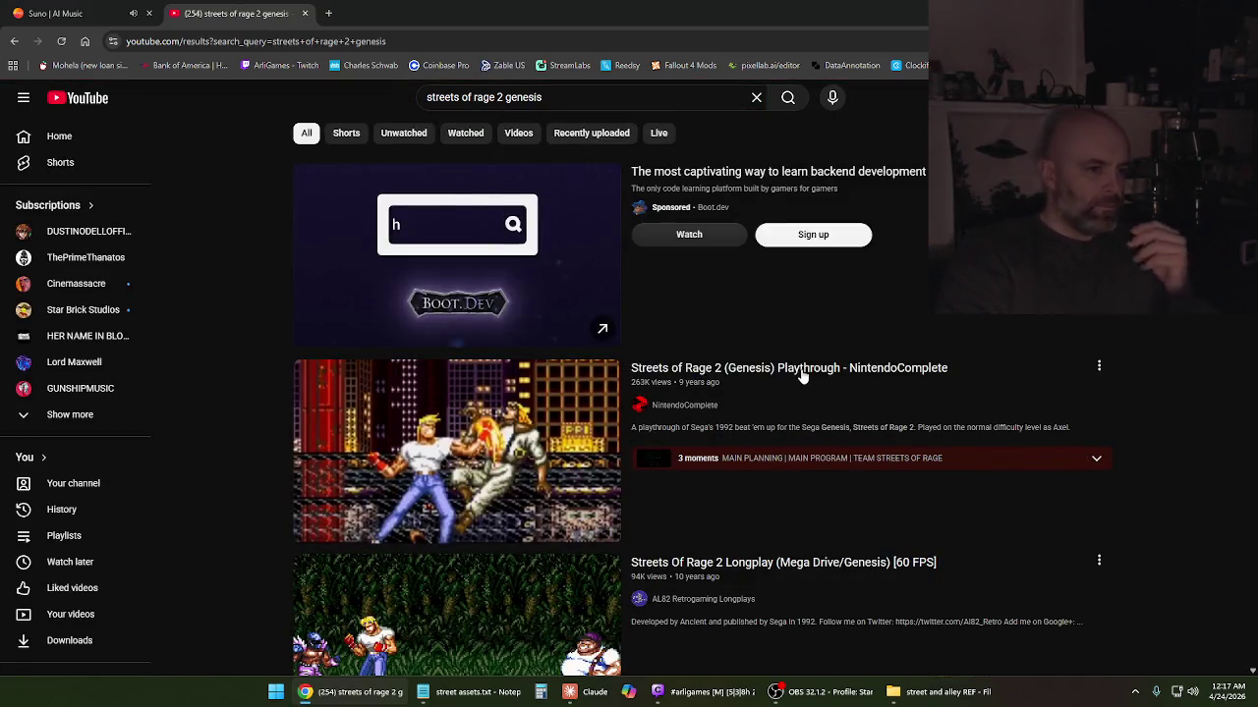
click(803, 373)
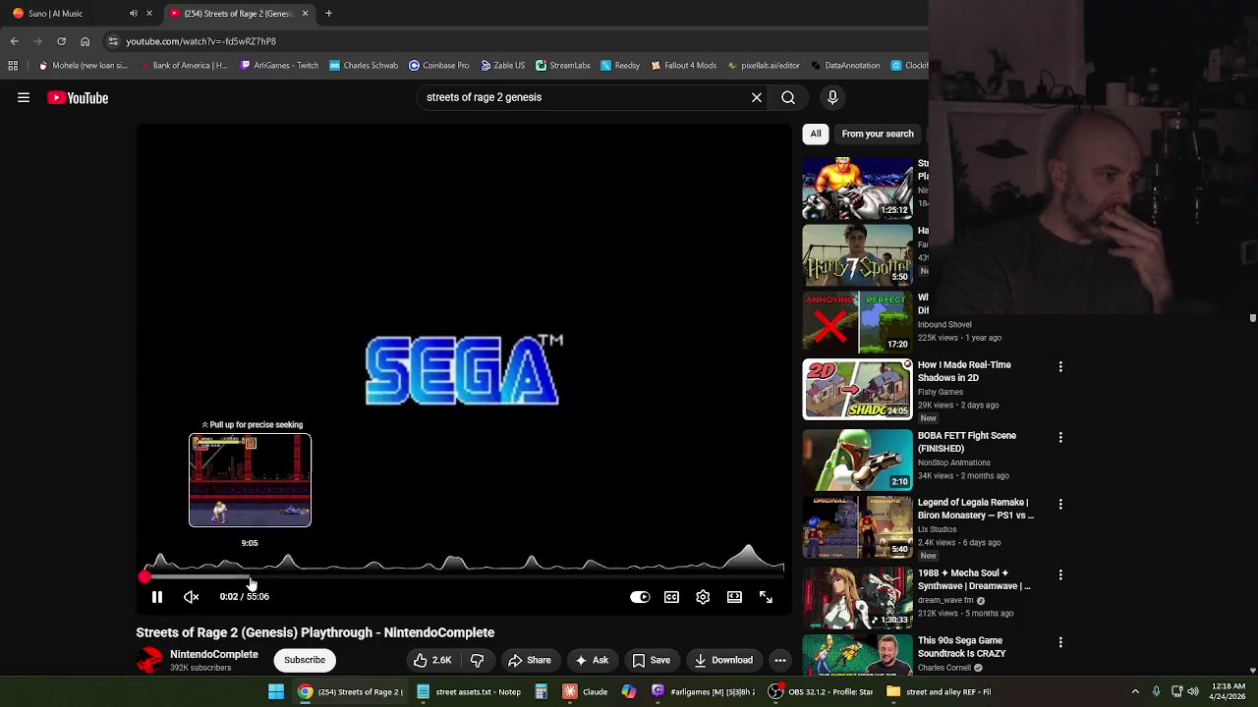
Skim the playthrough from 9:05 through 16:52 and 20:26 to about 22:04, keeping it playing
click(251, 580)
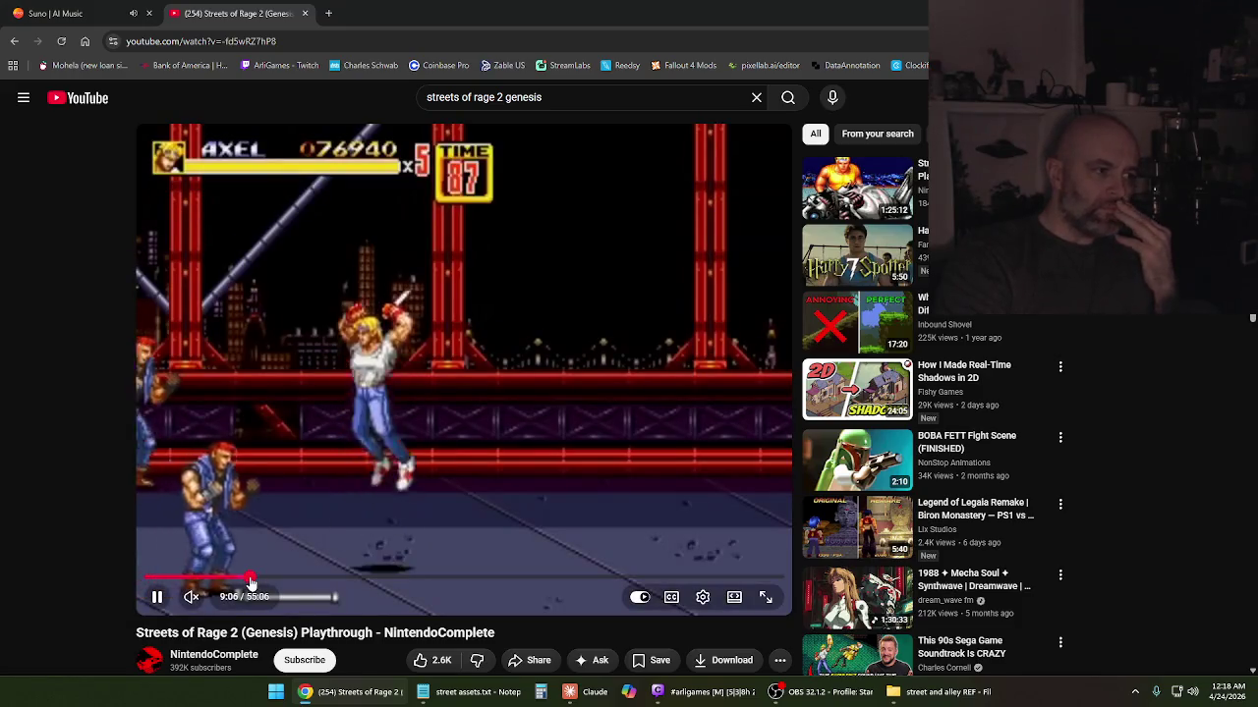
drag(251, 583, 307, 577)
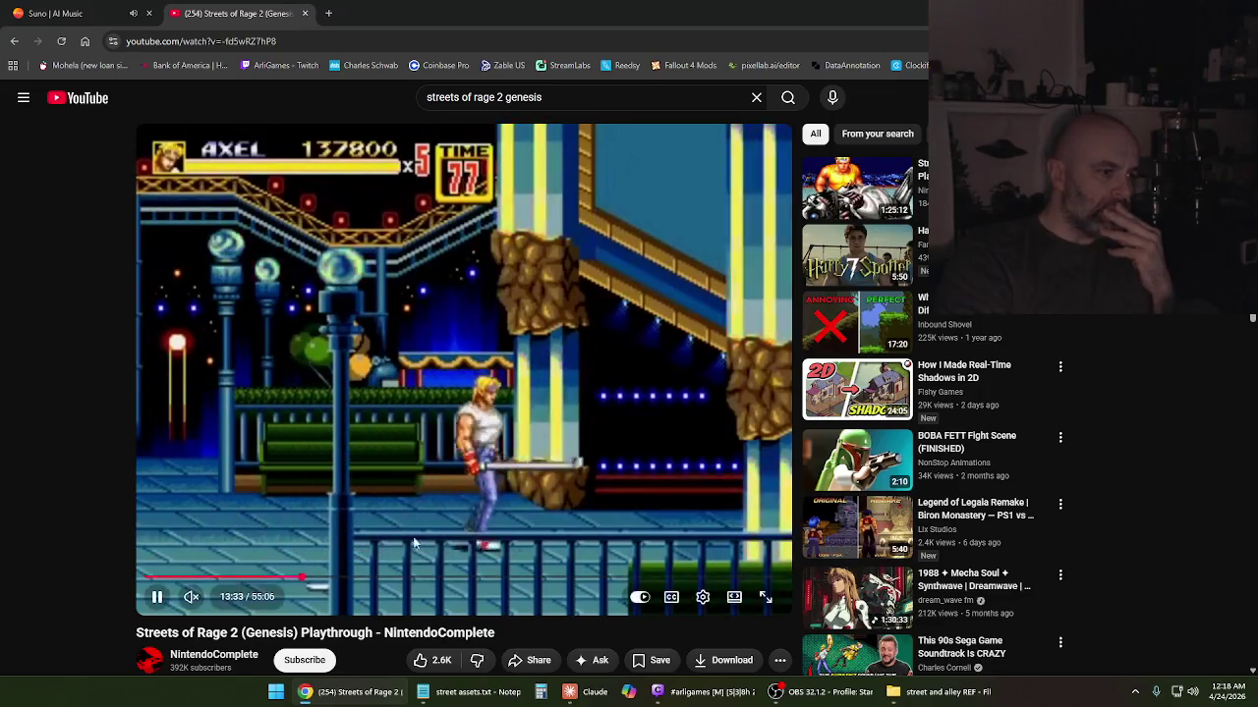
click(339, 576)
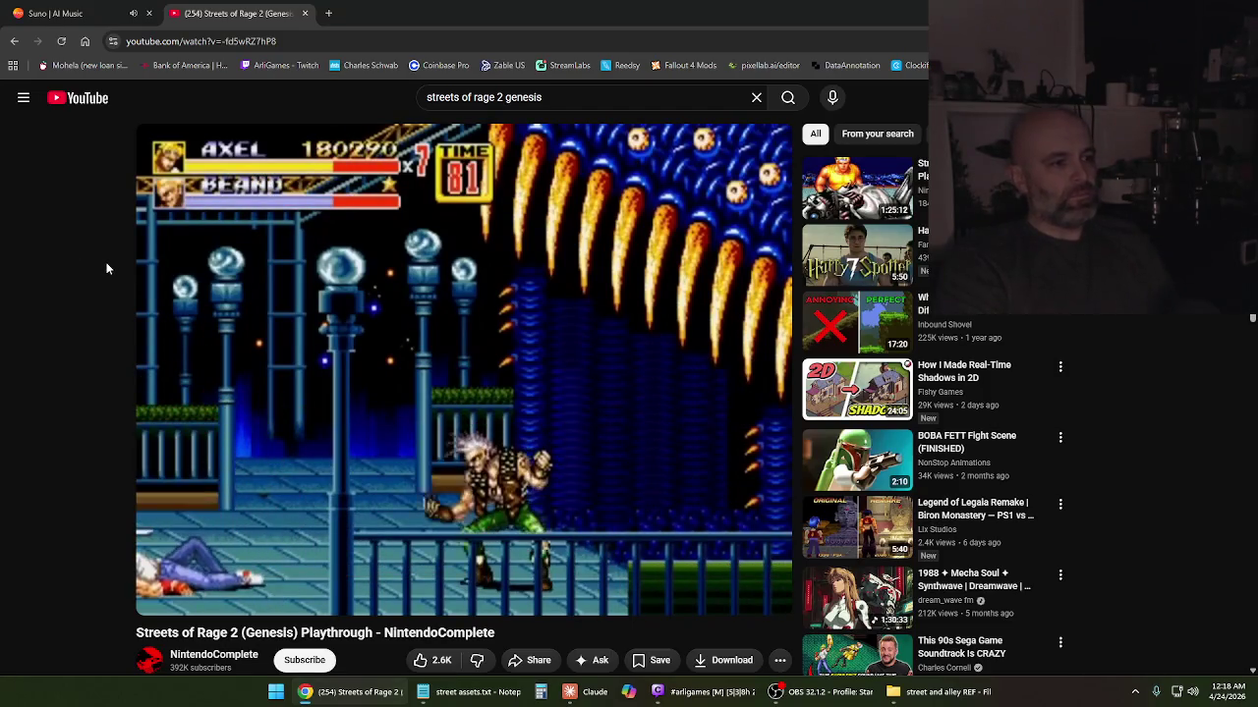
click(384, 582)
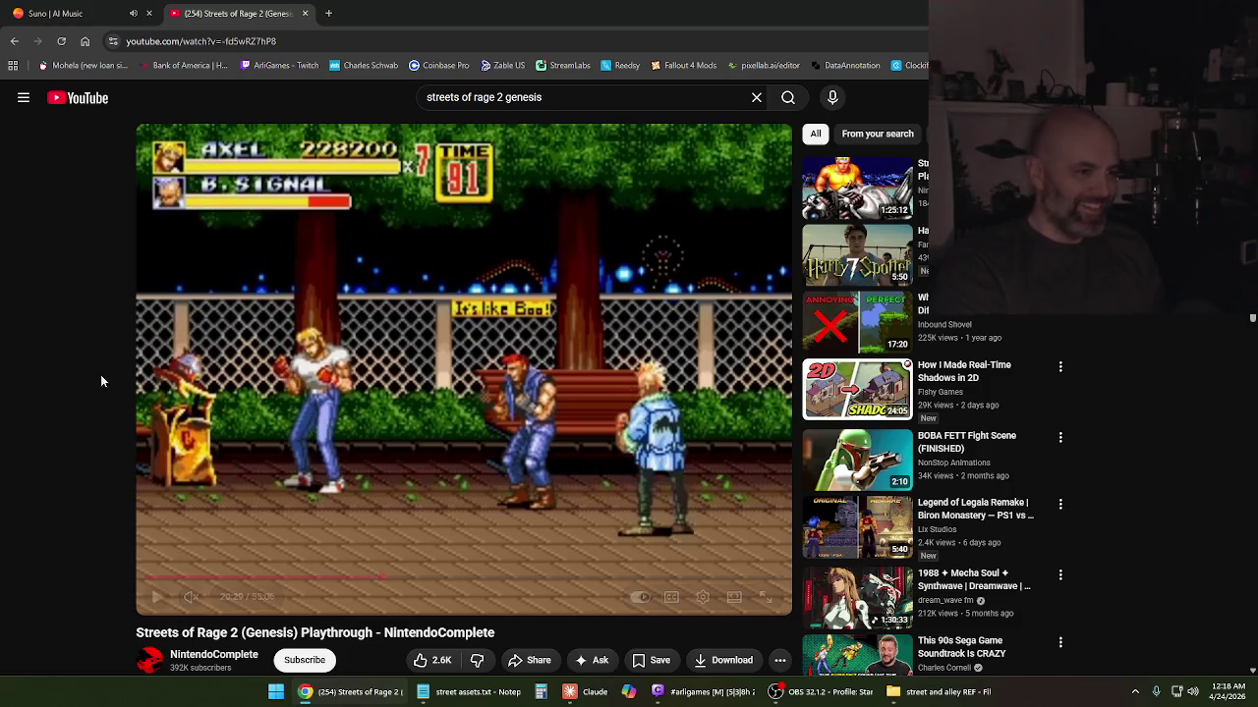
click(334, 388)
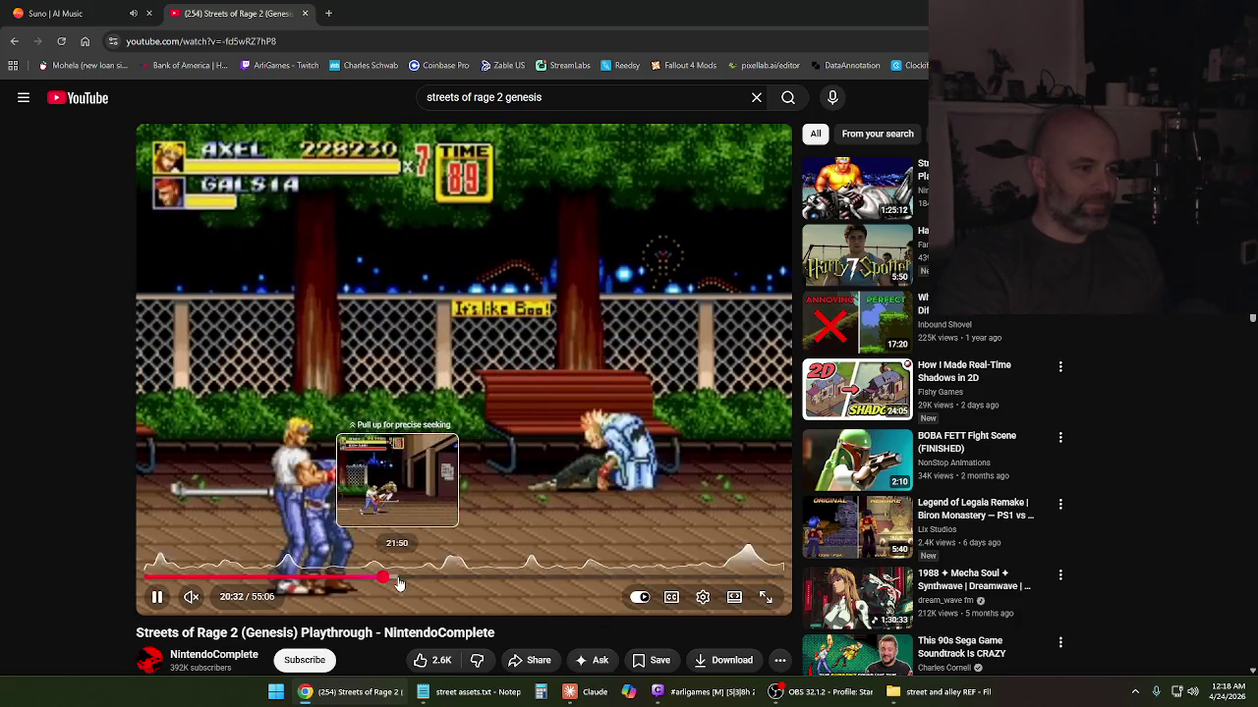
click(397, 577)
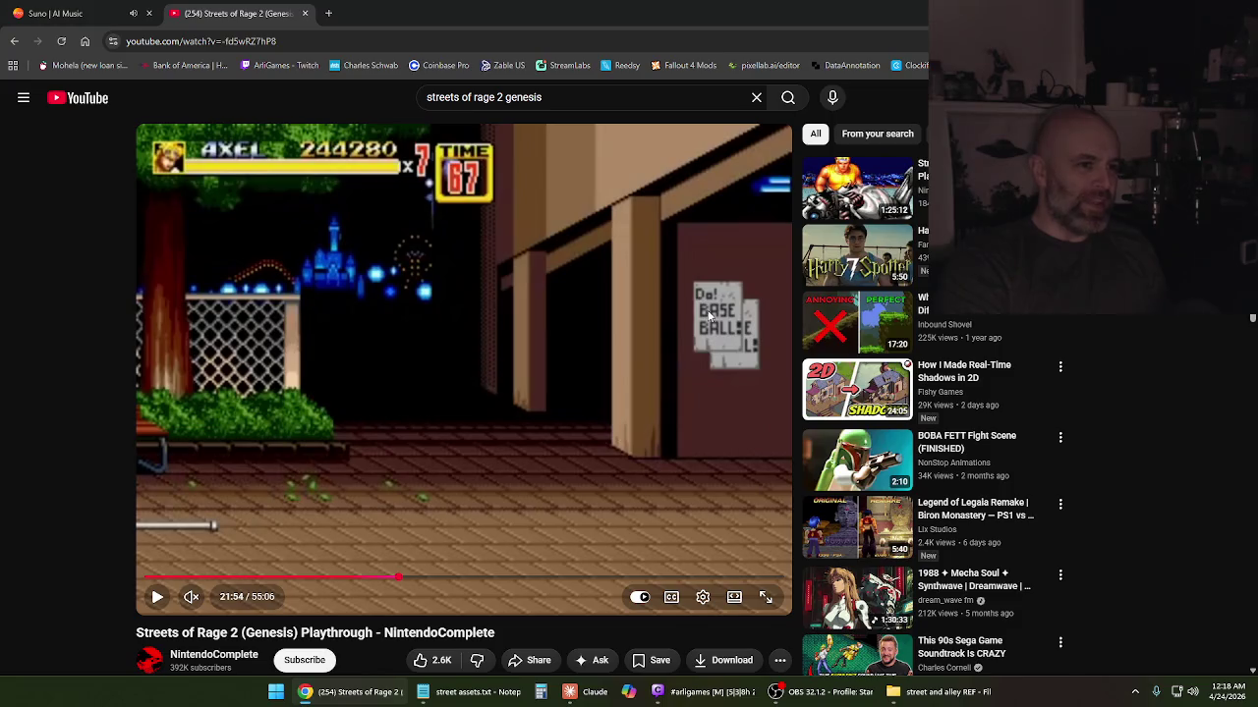
click(461, 405)
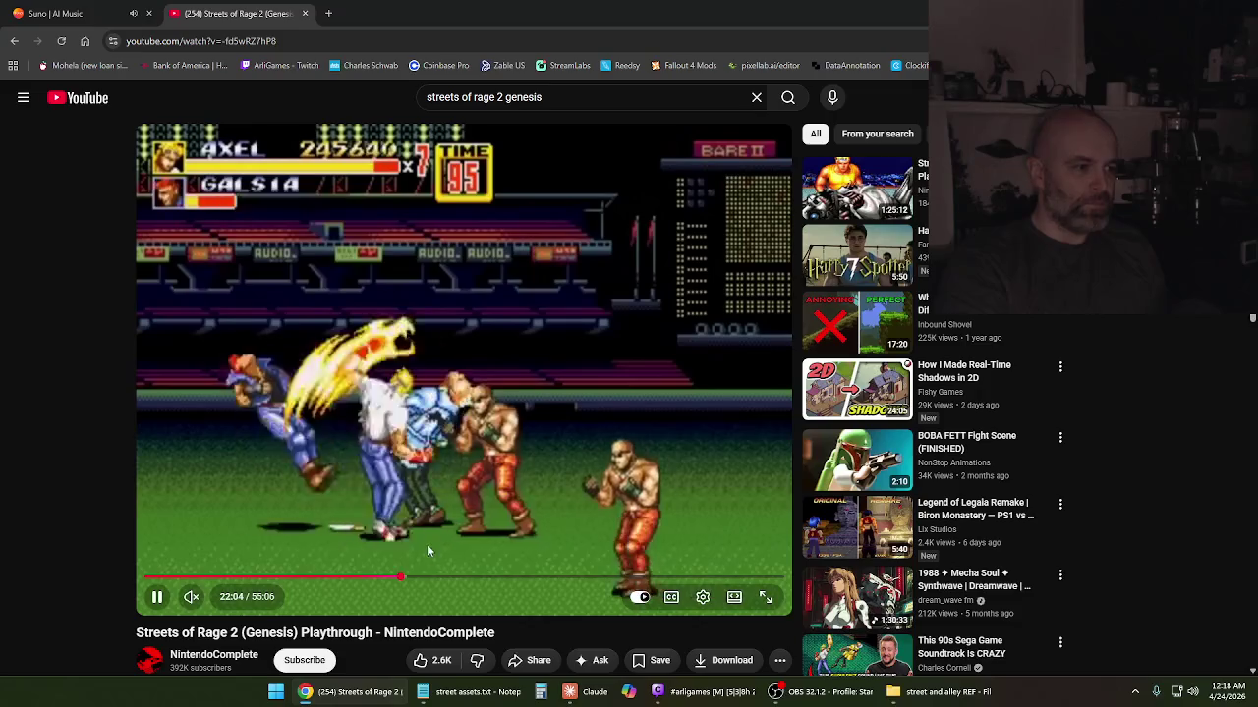
Skip through the Abadede, Garam, Brown and beach stages of the playthrough
click(422, 577)
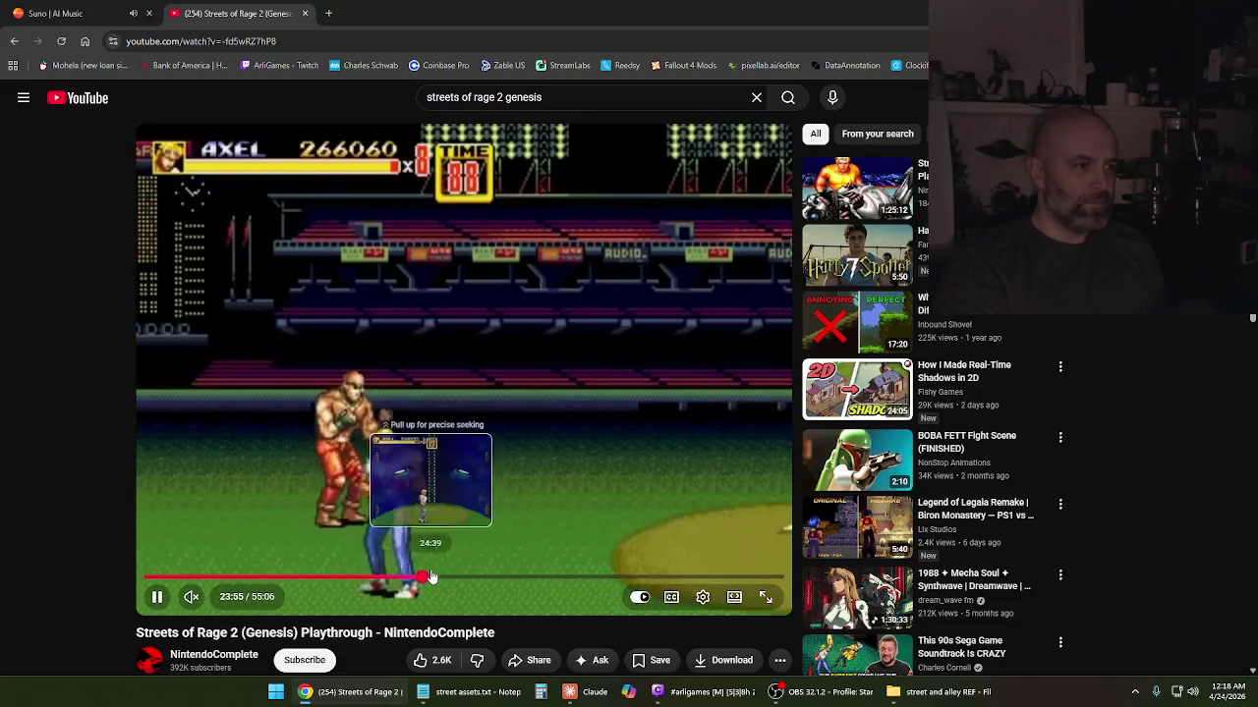
click(436, 577)
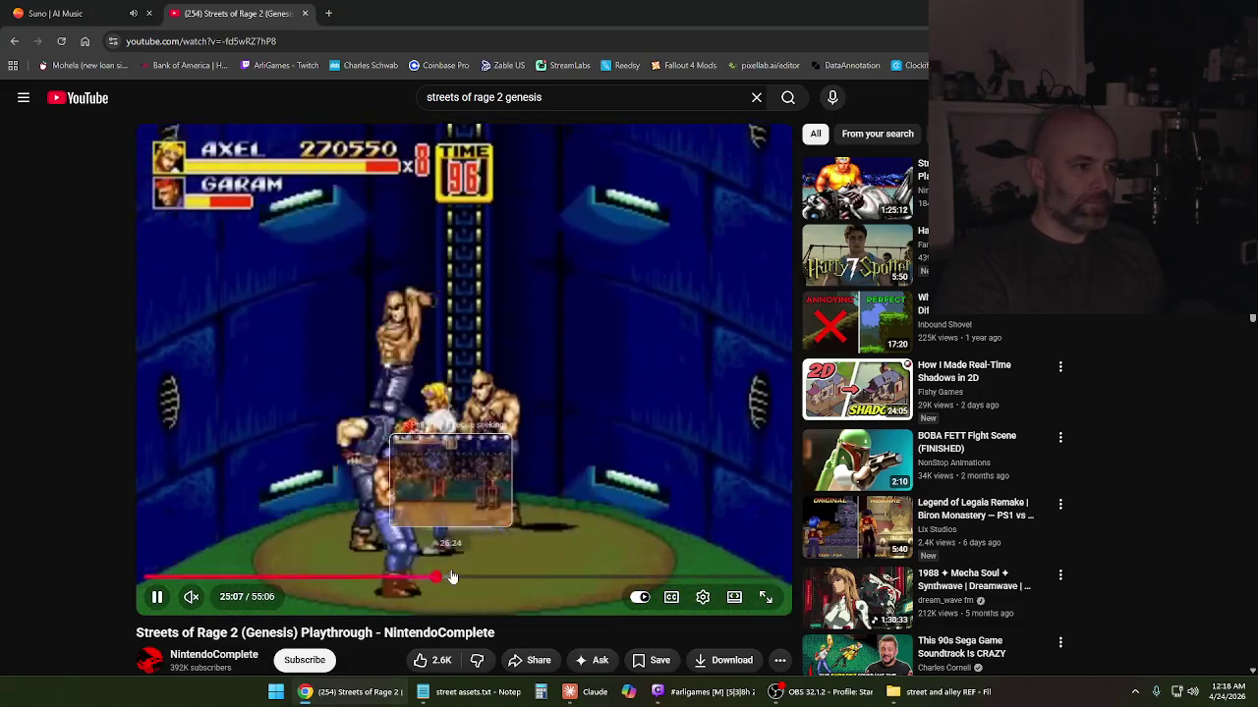
click(452, 578)
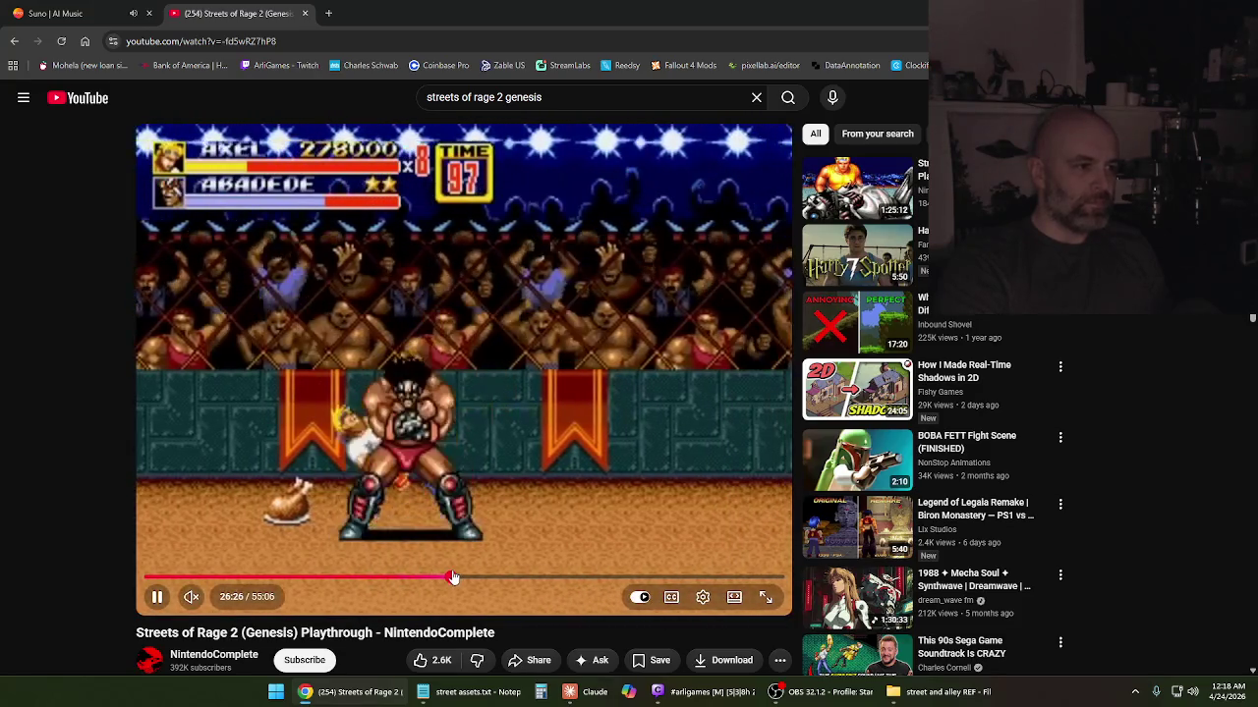
click(467, 578)
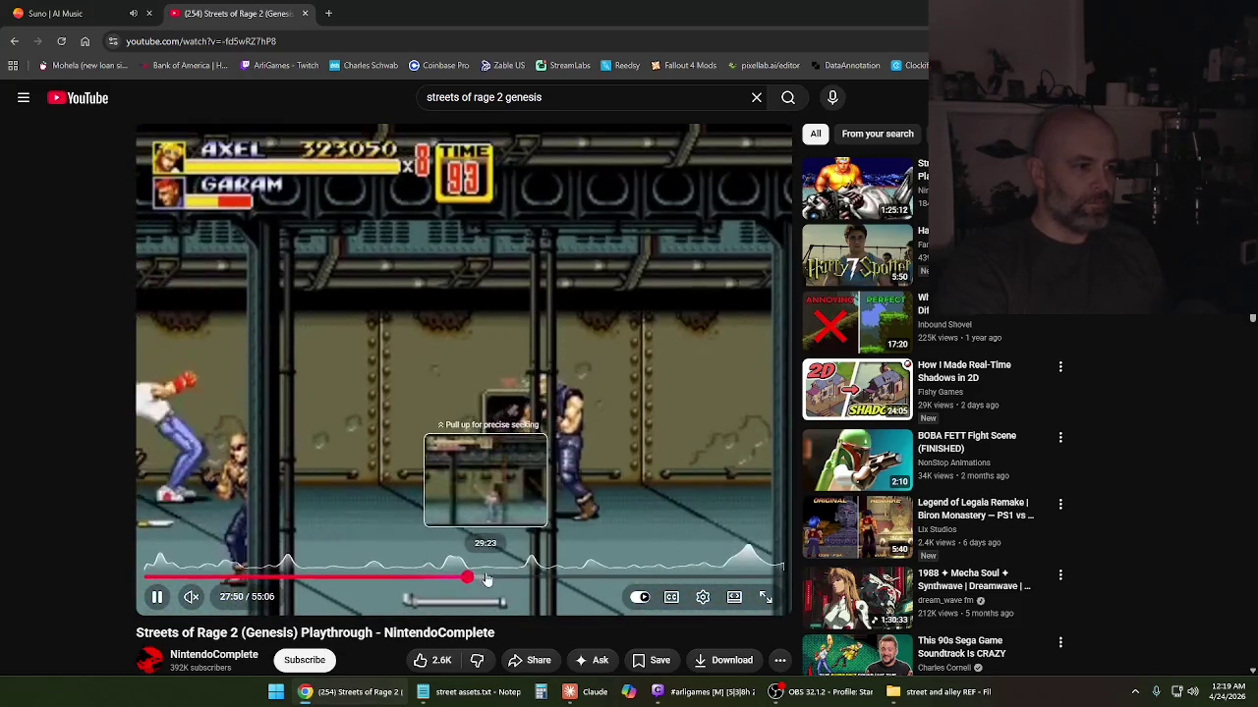
click(492, 577)
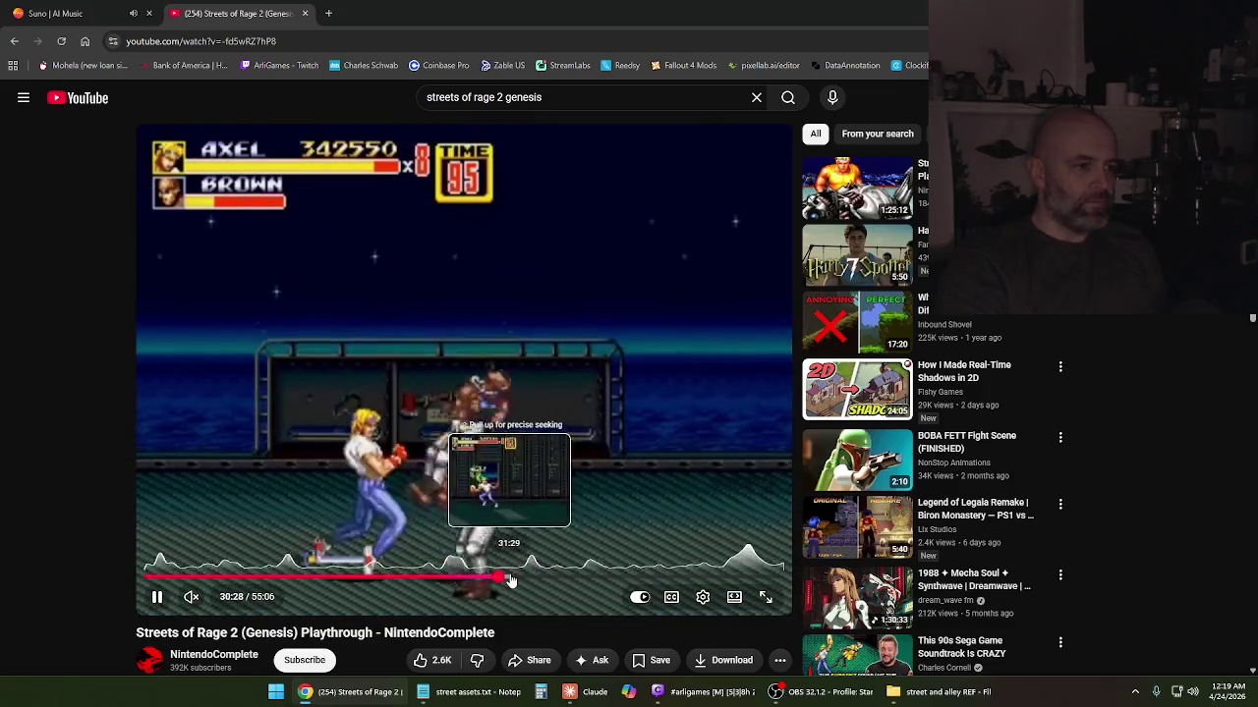
click(538, 579)
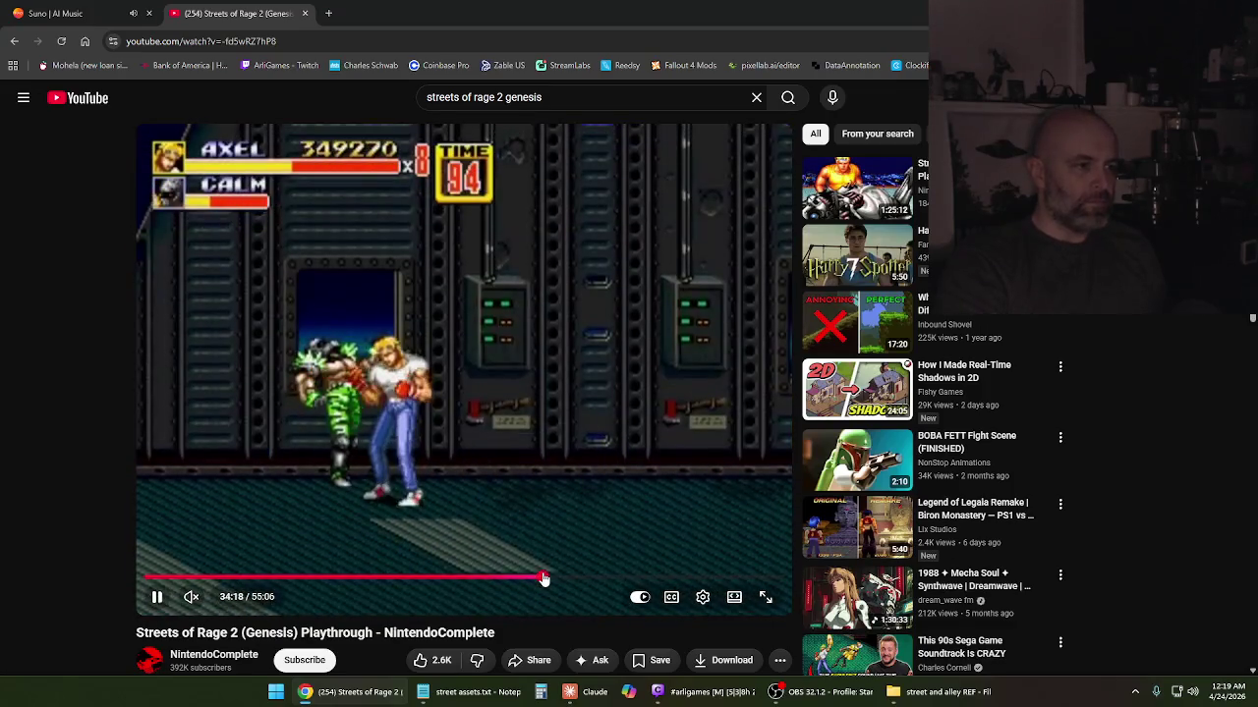
click(543, 578)
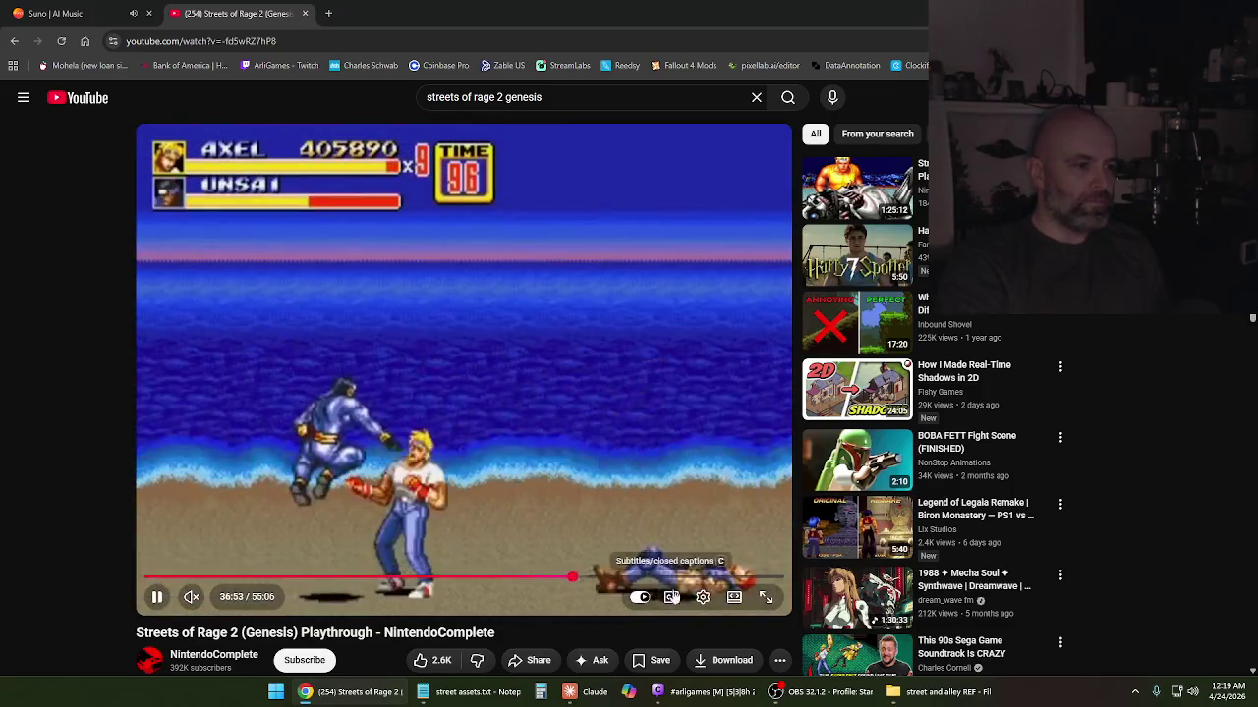
Jump past the Donovan and rooftop stages and pause on the Molecule bridge fight at 46:34
click(618, 580)
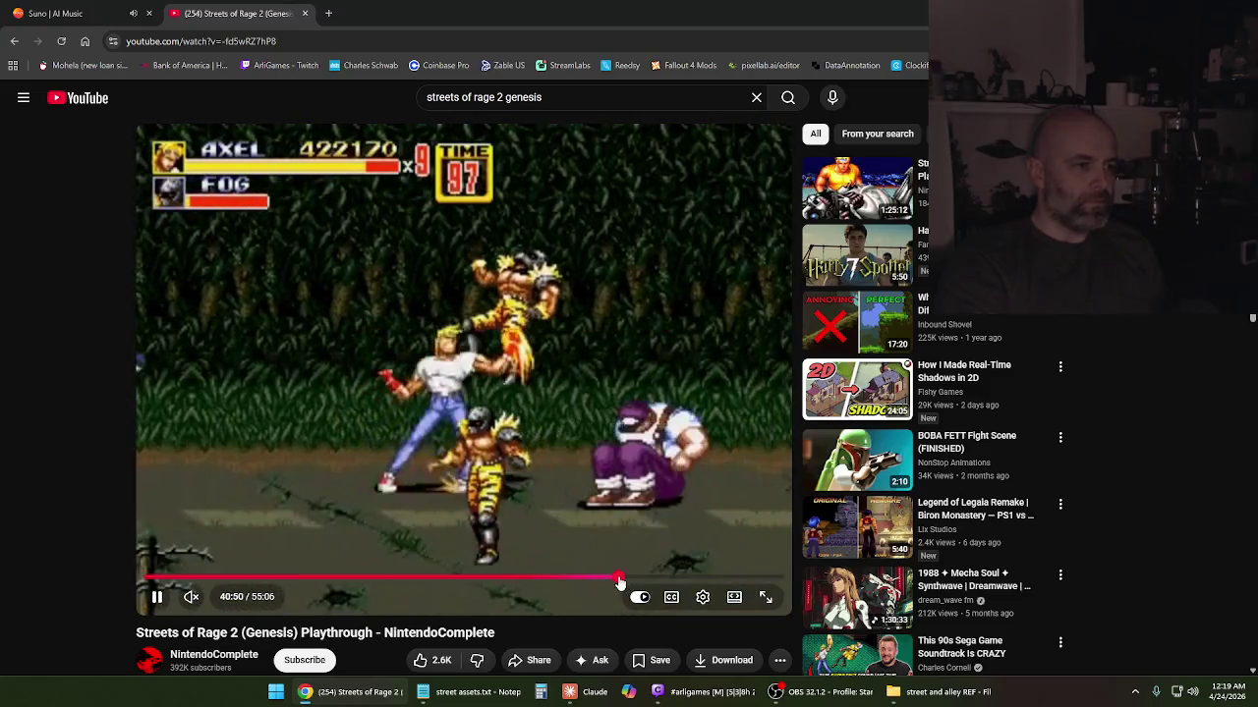
click(637, 578)
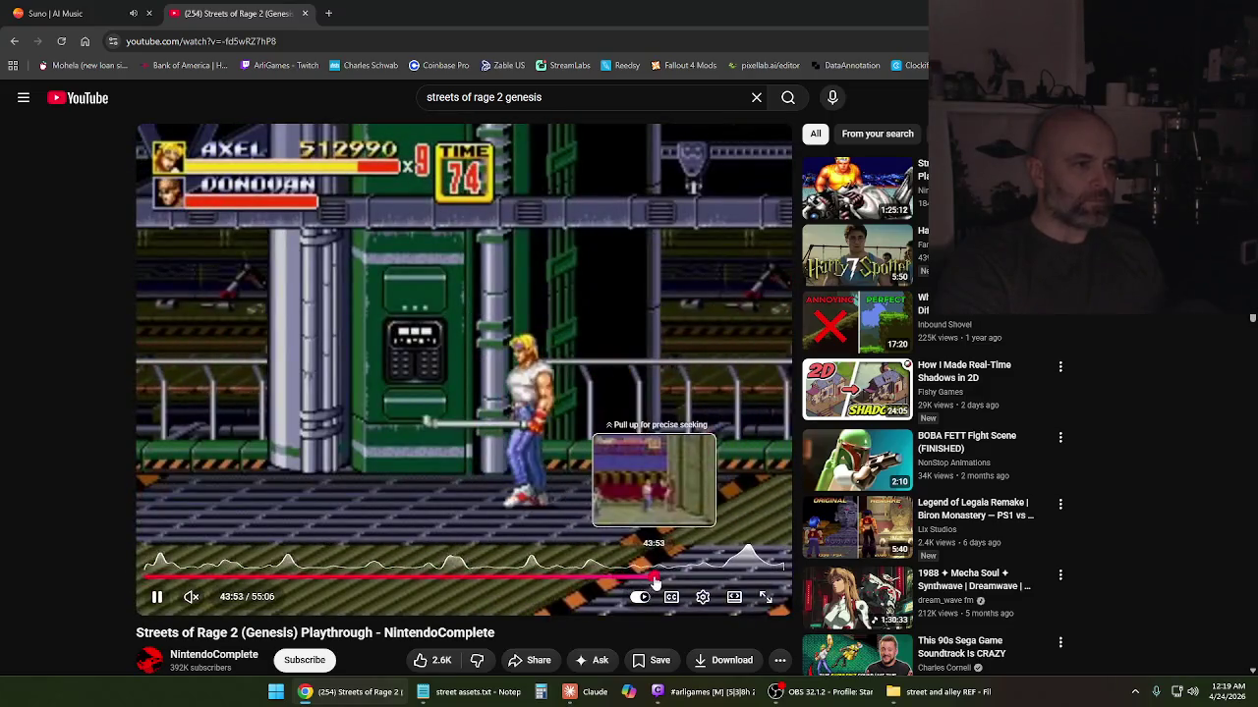
click(655, 579)
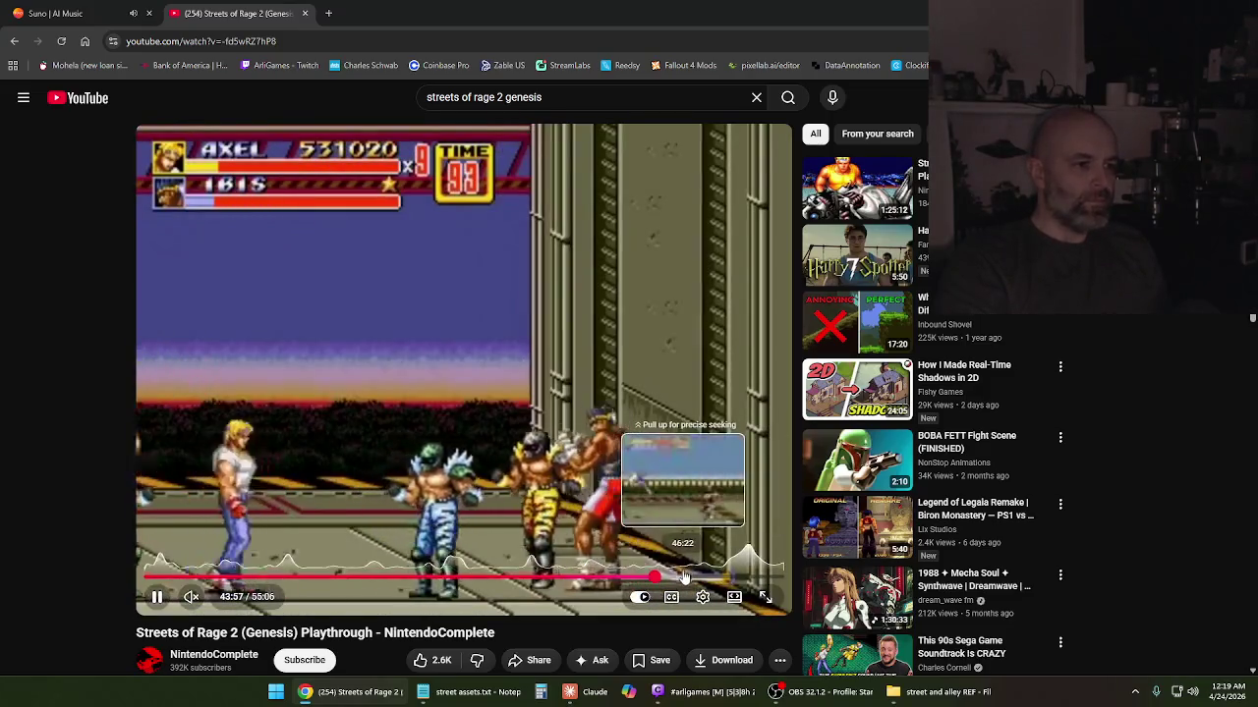
click(683, 579)
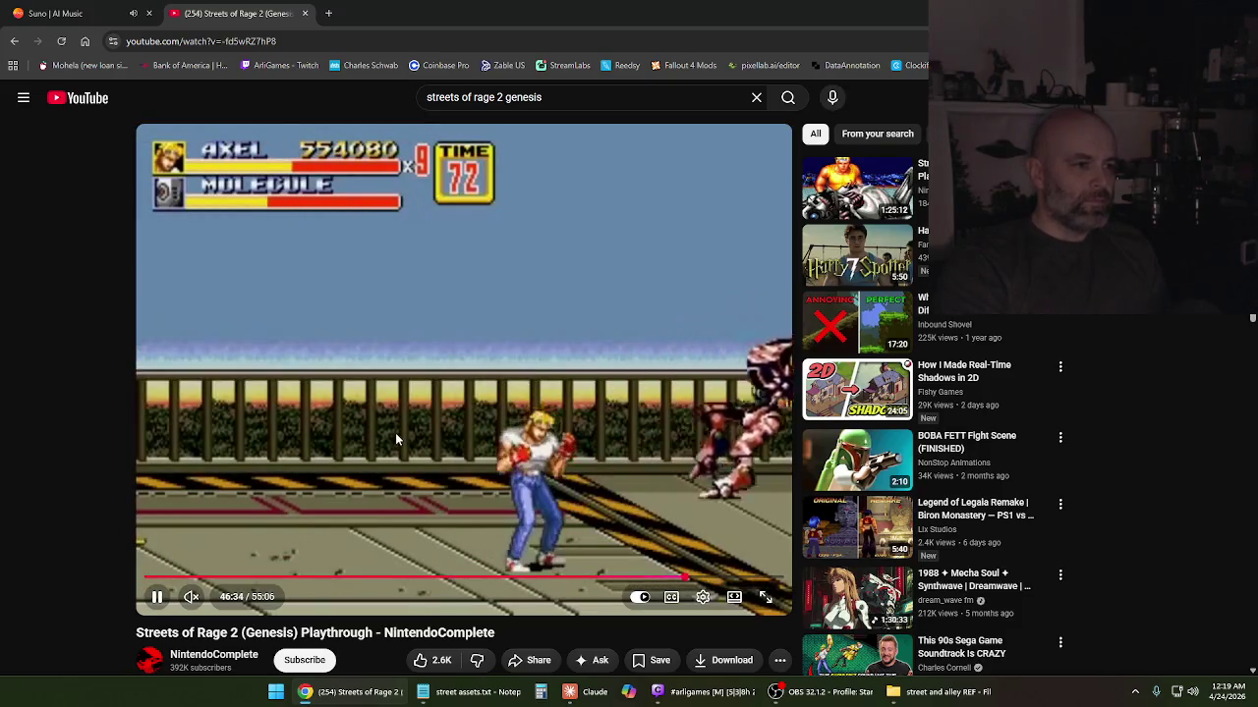
click(396, 439)
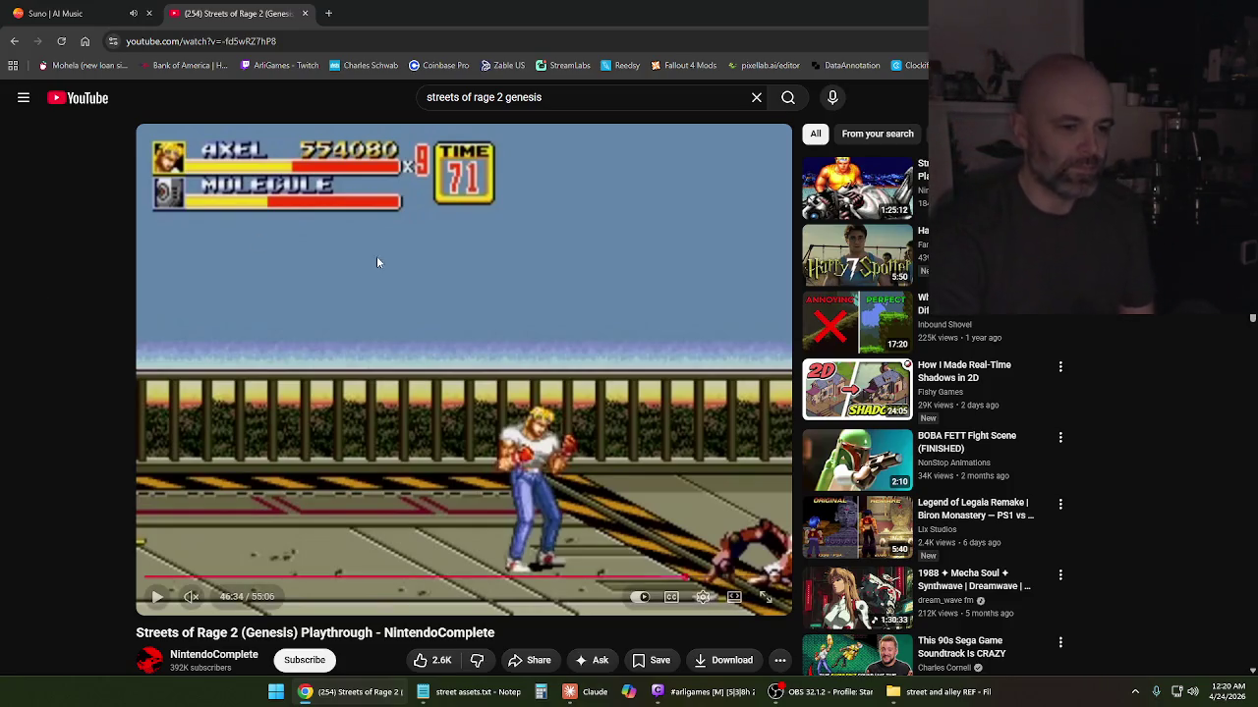
scroll(577, 330, down, 1)
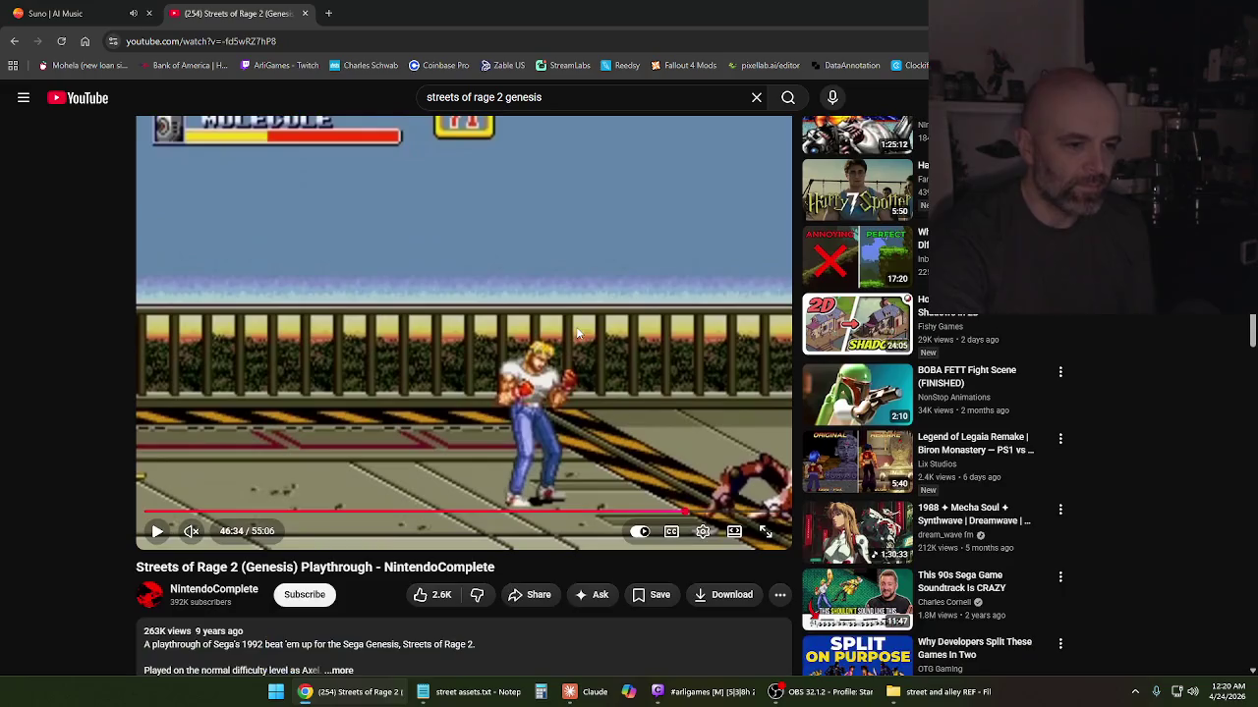
Resume the playthrough and glance at the Suno tab before returning to it
click(522, 334)
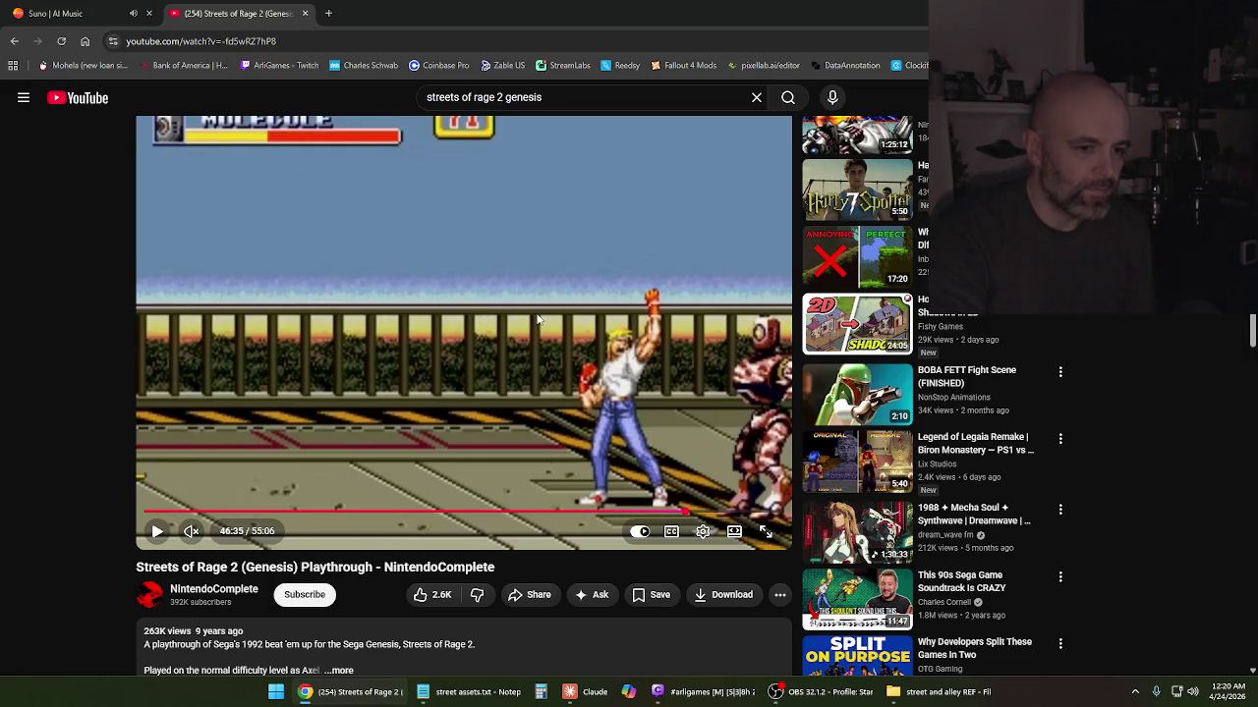
click(61, 14)
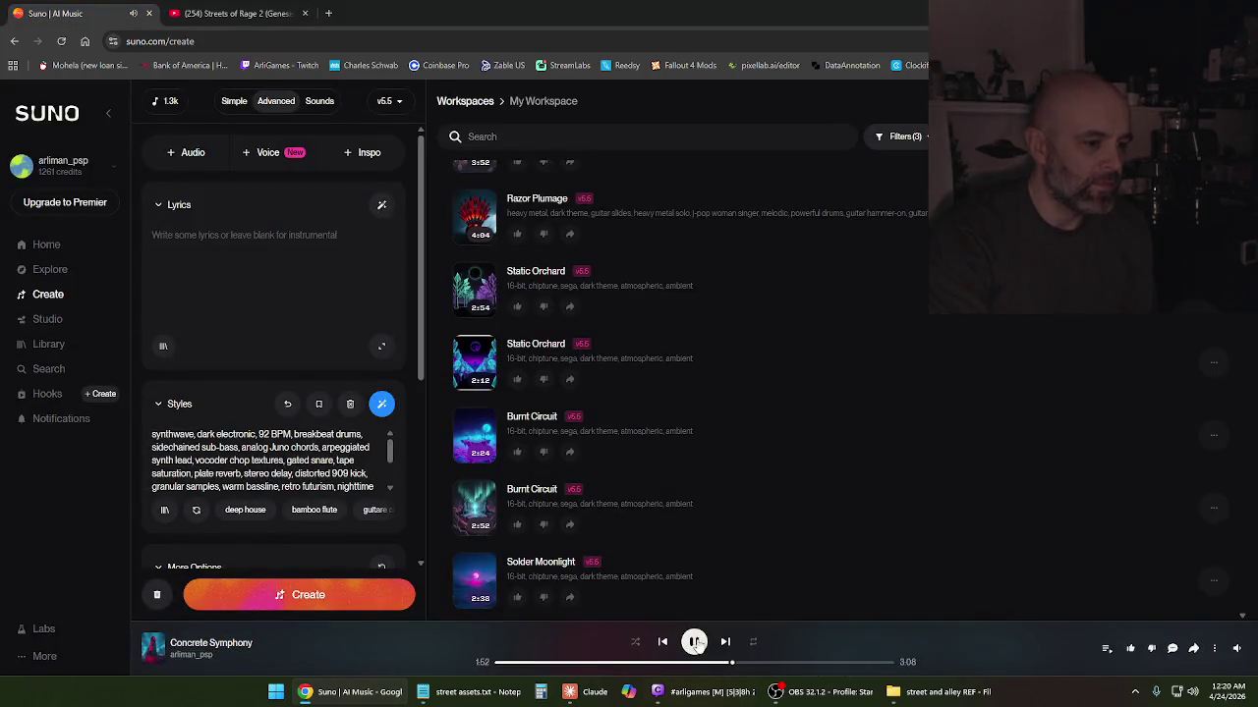
click(226, 12)
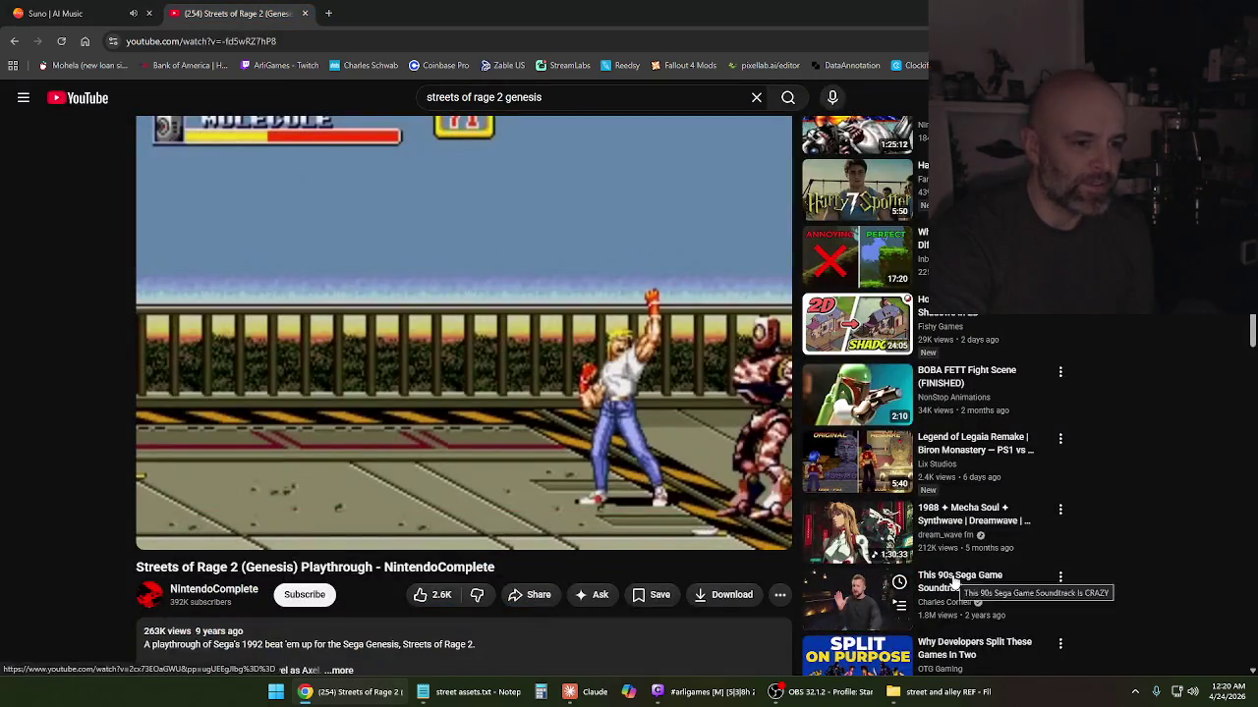
Open the 'This 90s Sega Game Soundtrack Is CRAZY' recommendation in a new tab and switch to it
right_click(952, 579)
click(1018, 426)
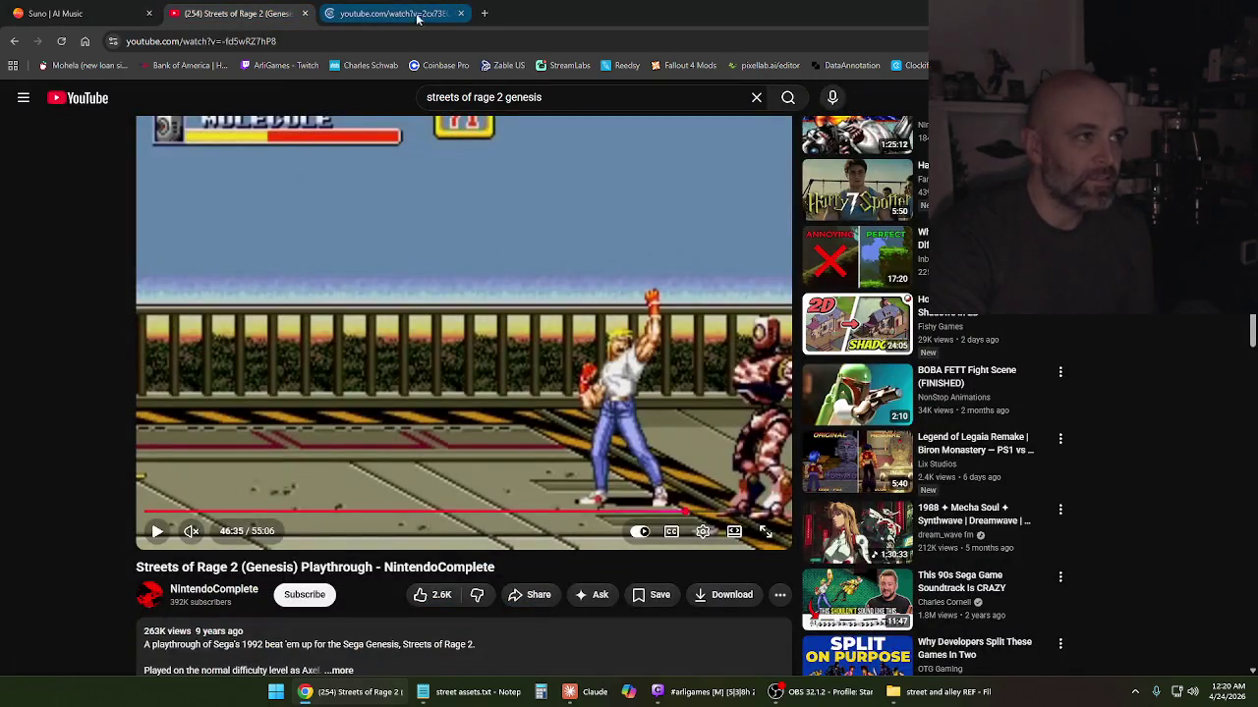
click(403, 14)
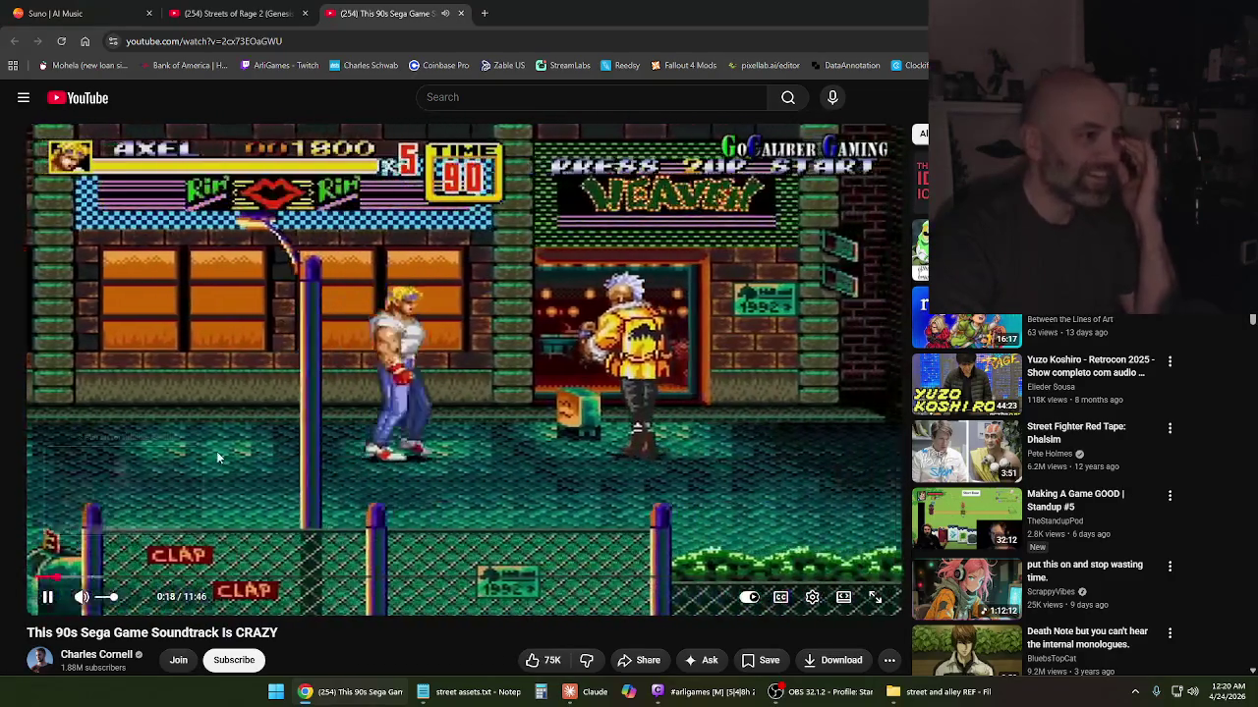
Pause the Sega soundtrack video at 0:18, then let it play through to about 2:41
click(233, 433)
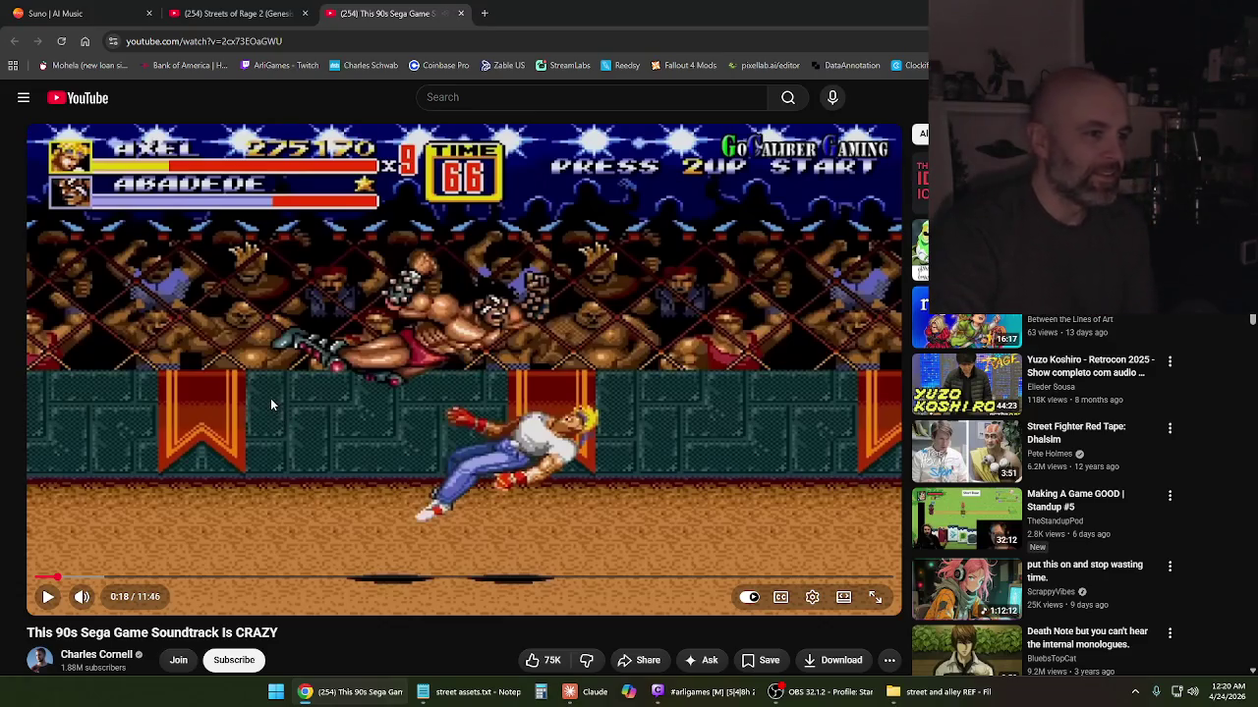
click(332, 388)
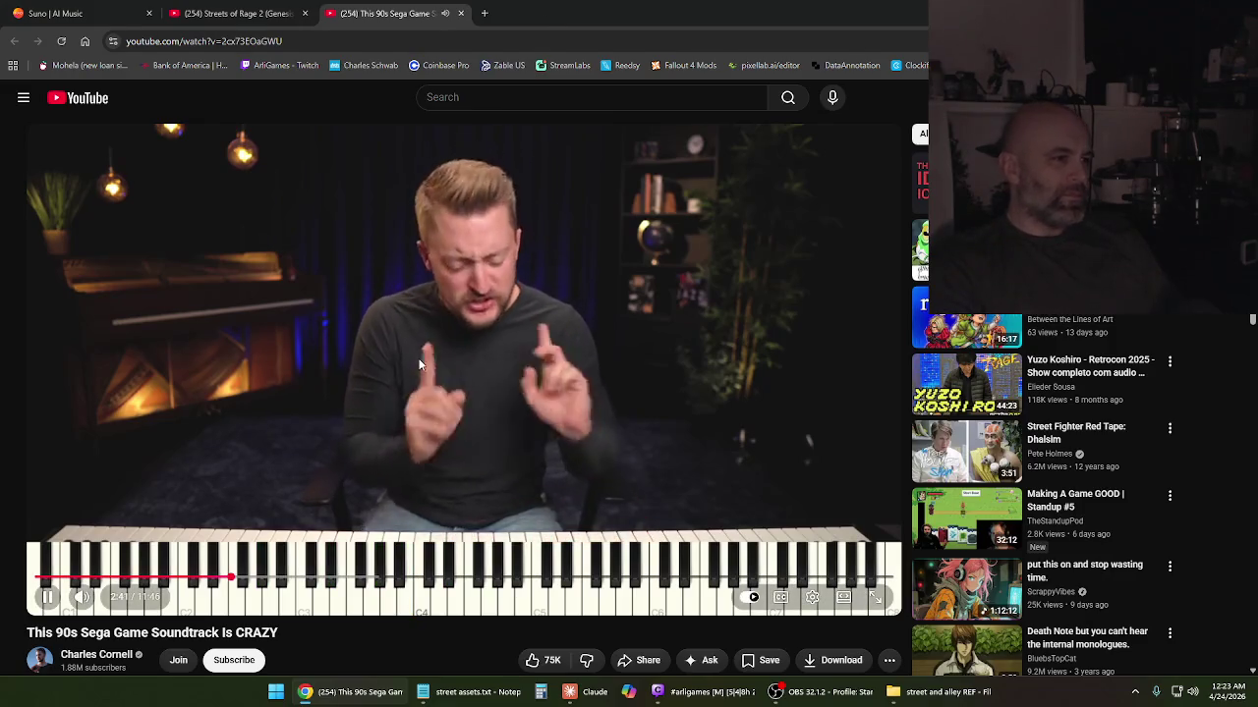
click(409, 404)
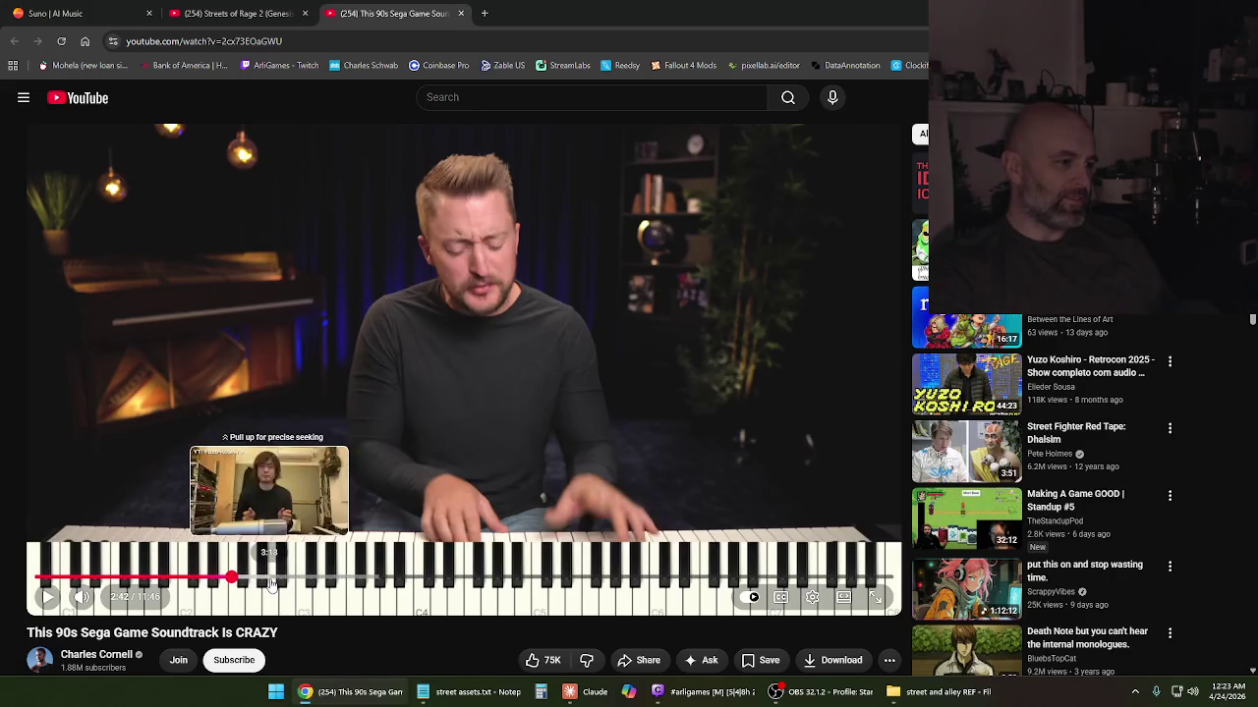
Jump the soundtrack video to 3:13 and 3:58, then pause it at 4:48
click(272, 583)
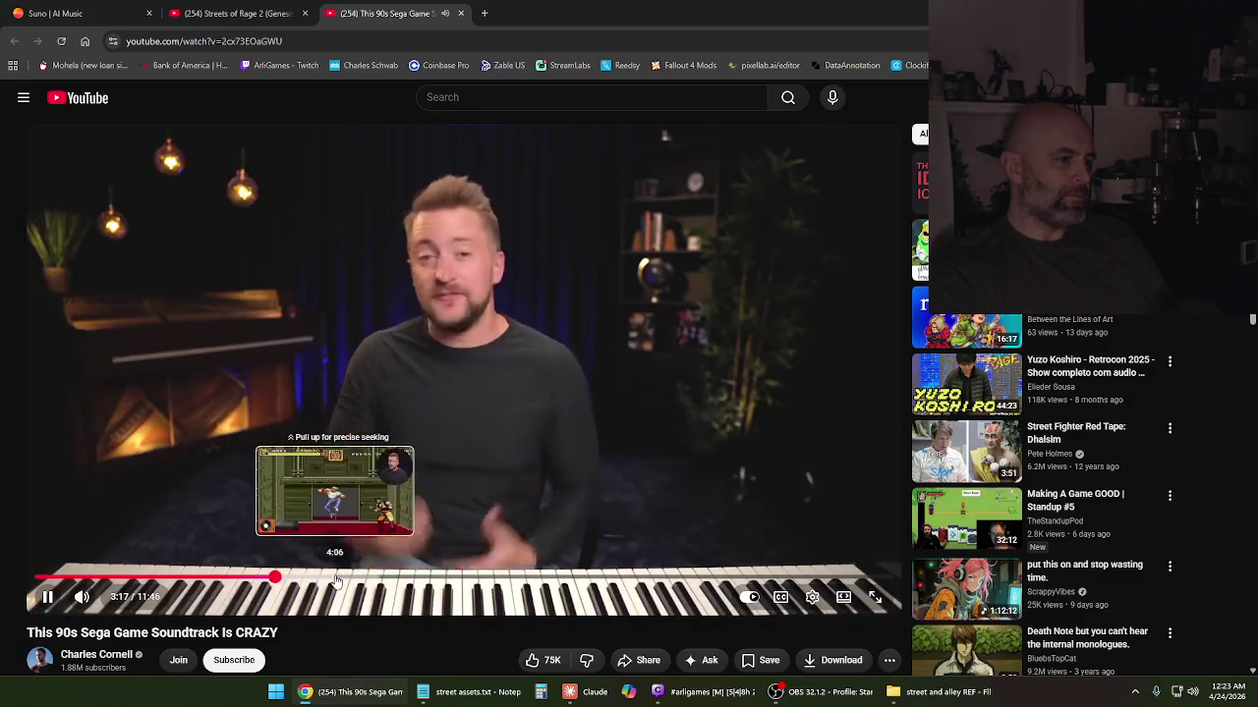
click(324, 583)
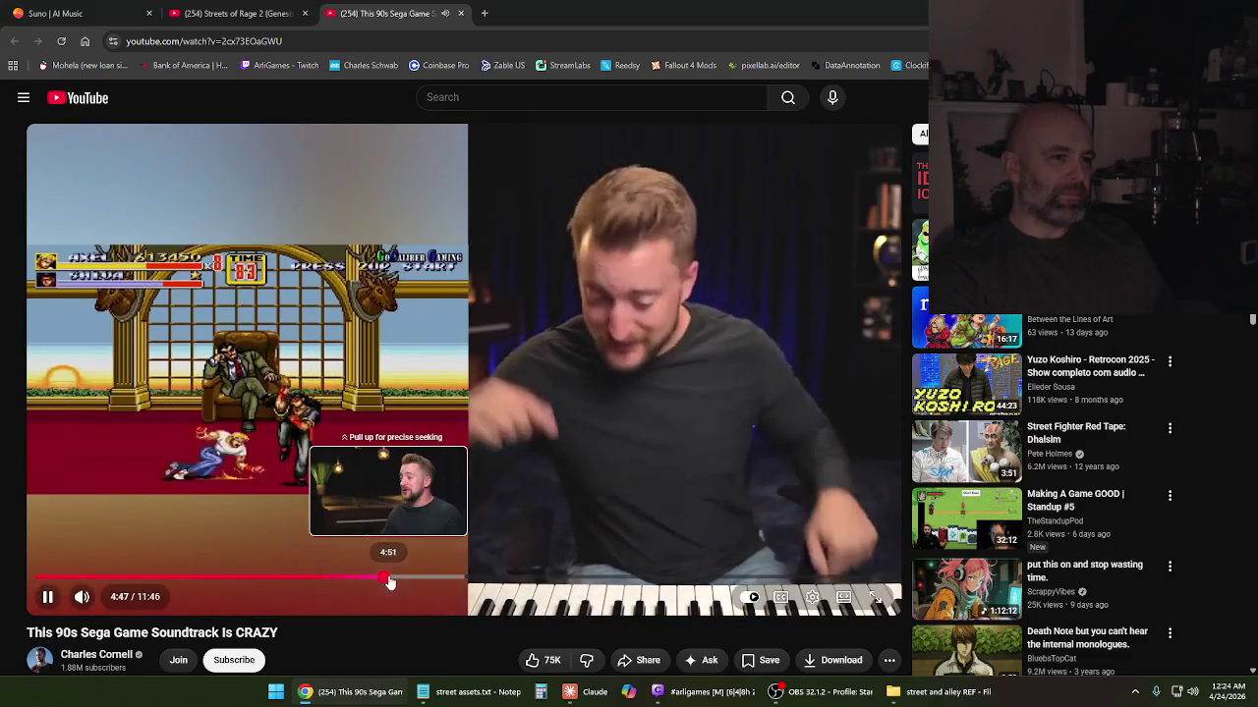
click(341, 420)
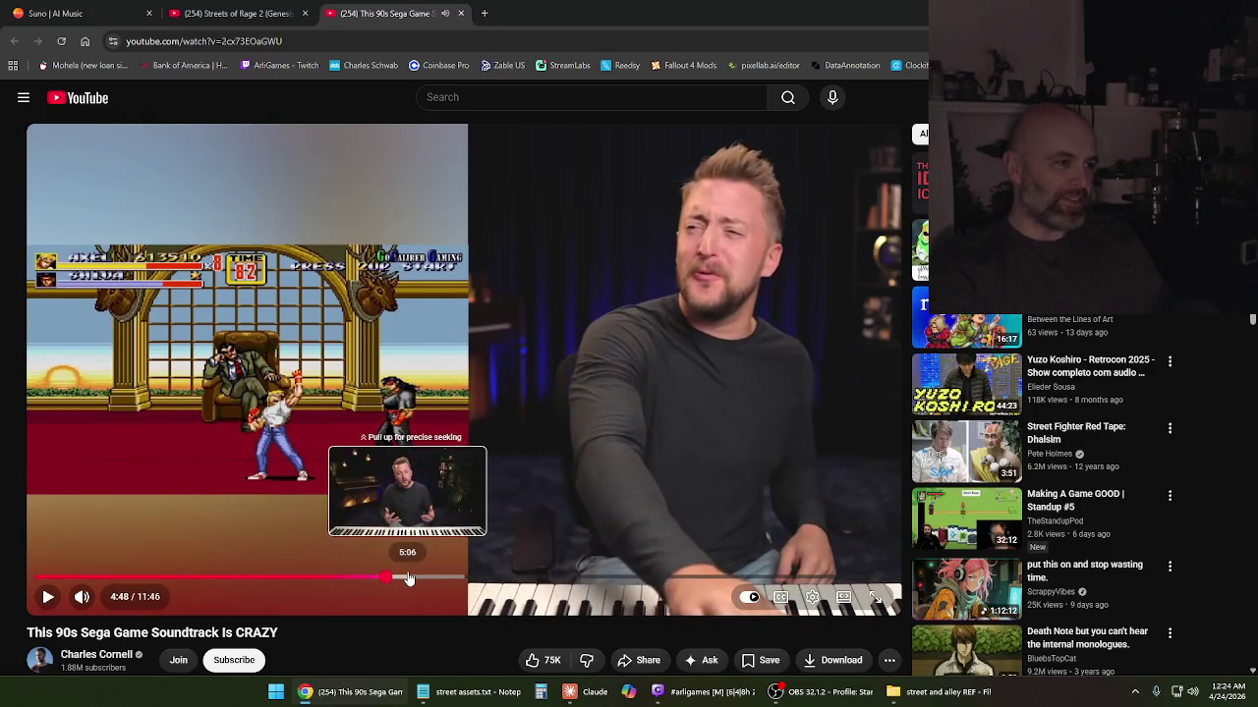
Move the soundtrack video through 5:13, 5:42 and 6:28, settling near 6:21 with playback running
click(392, 435)
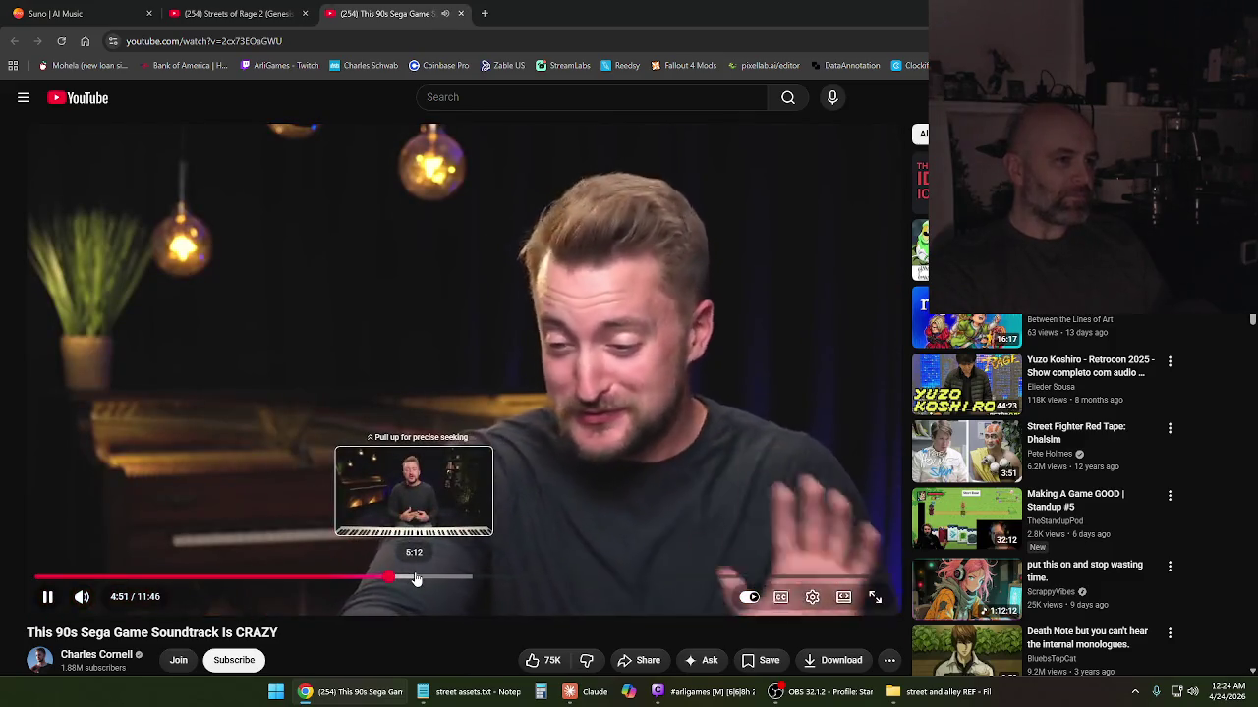
click(383, 453)
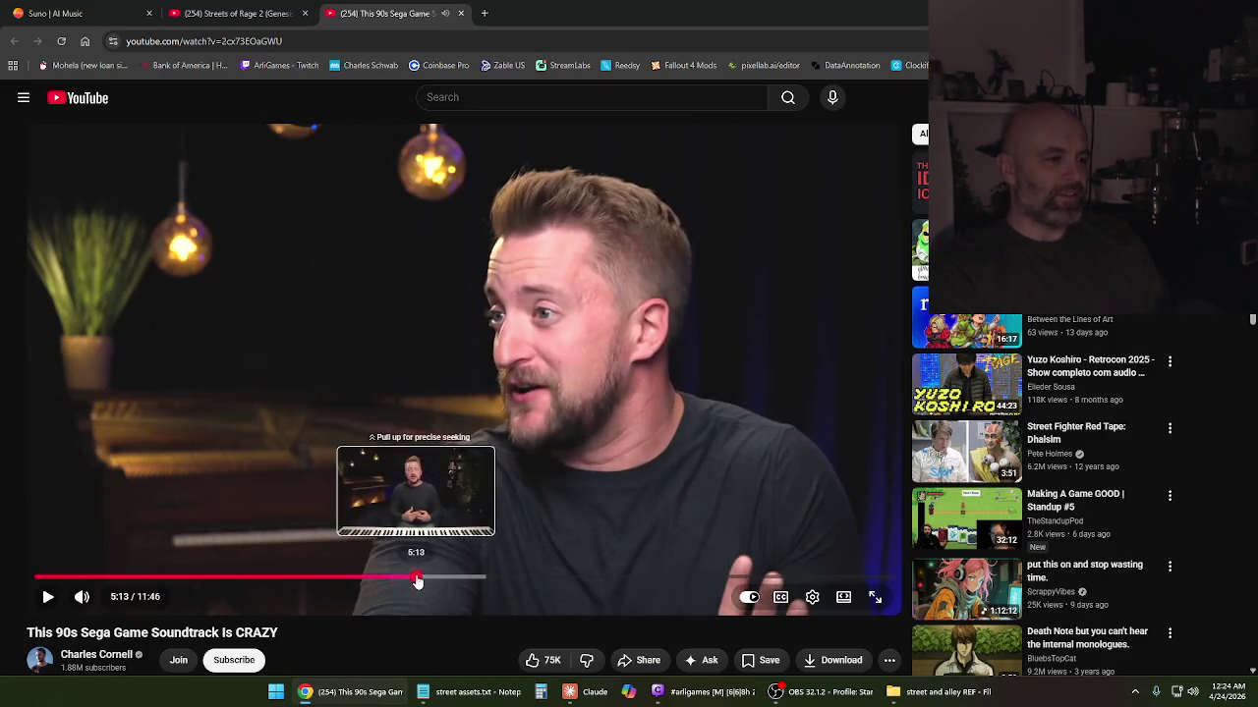
drag(417, 581, 416, 582)
click(375, 414)
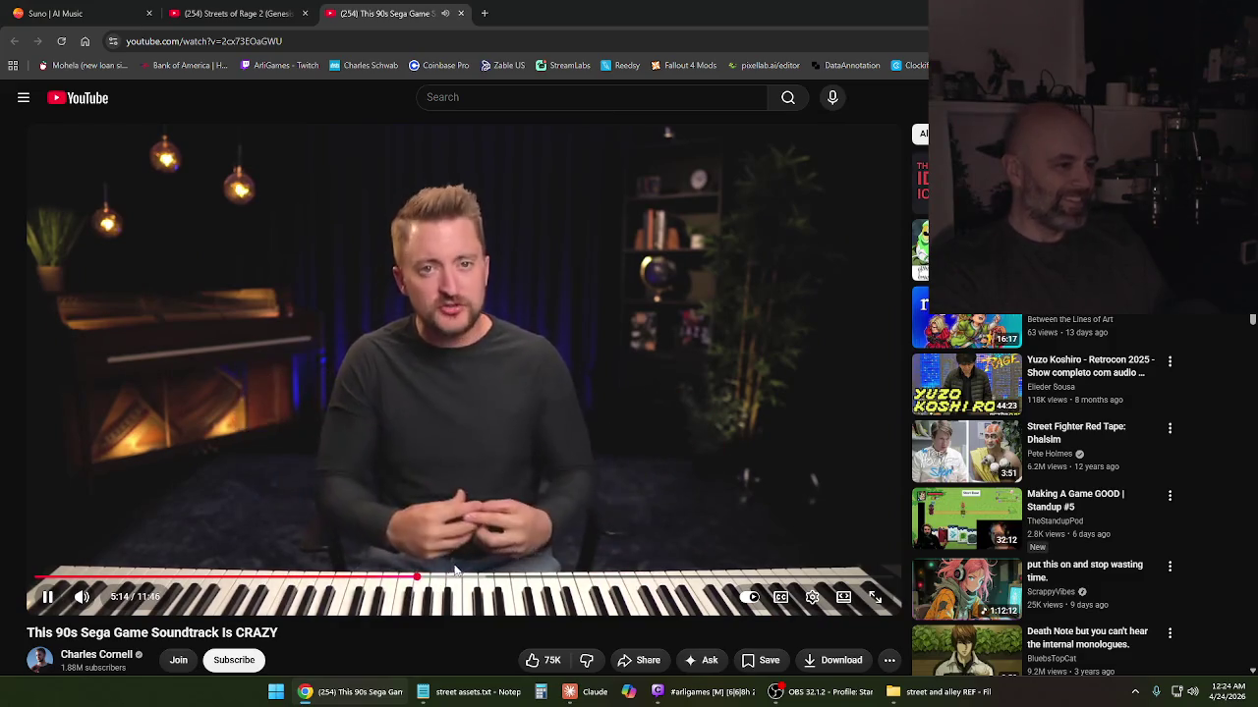
click(450, 579)
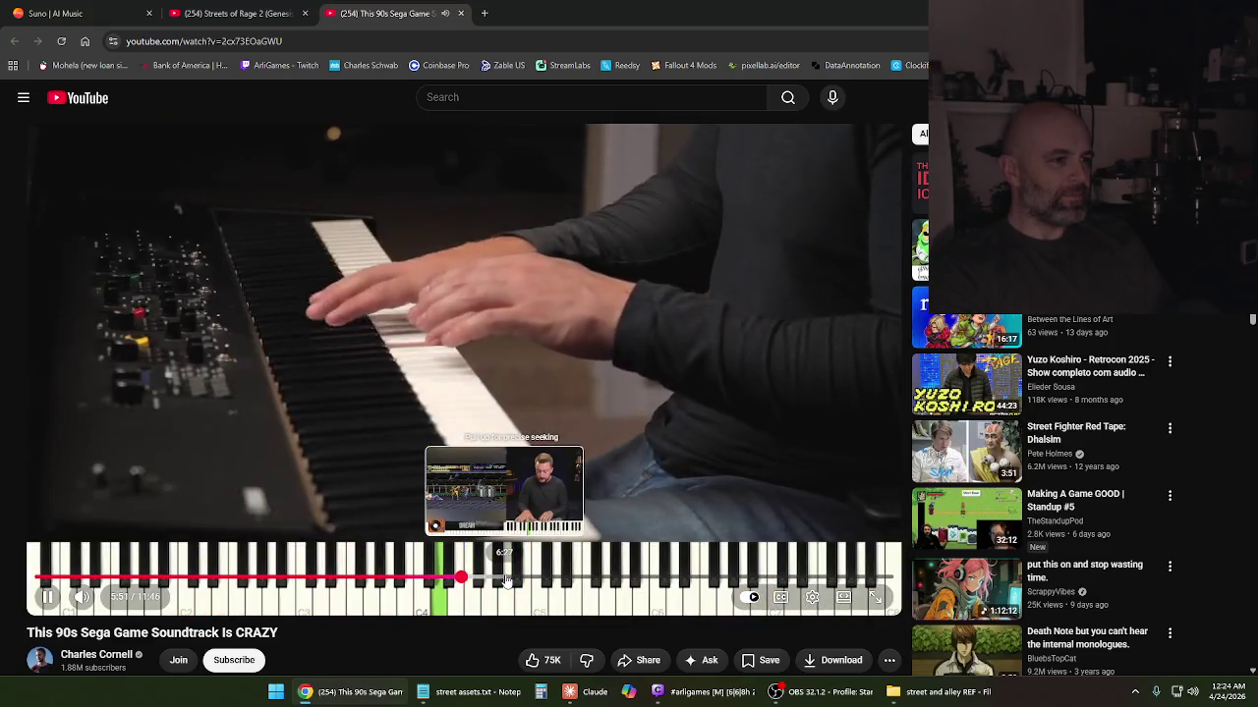
click(505, 580)
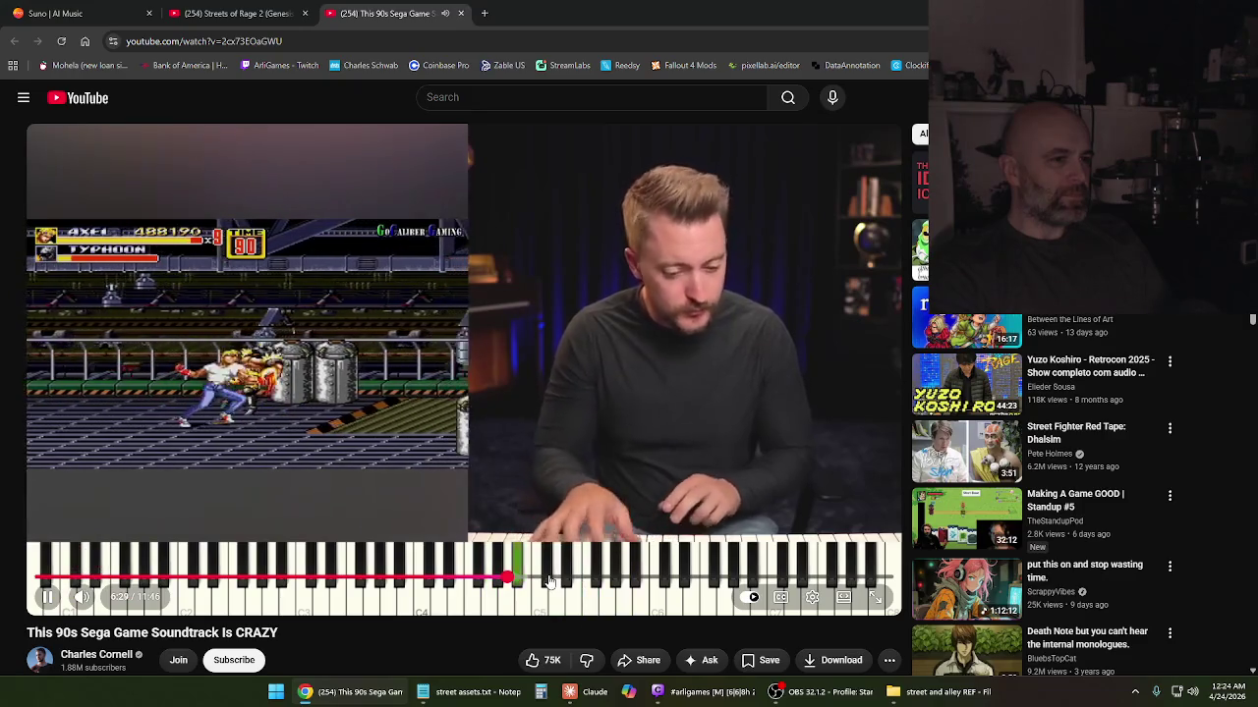
drag(505, 580, 497, 583)
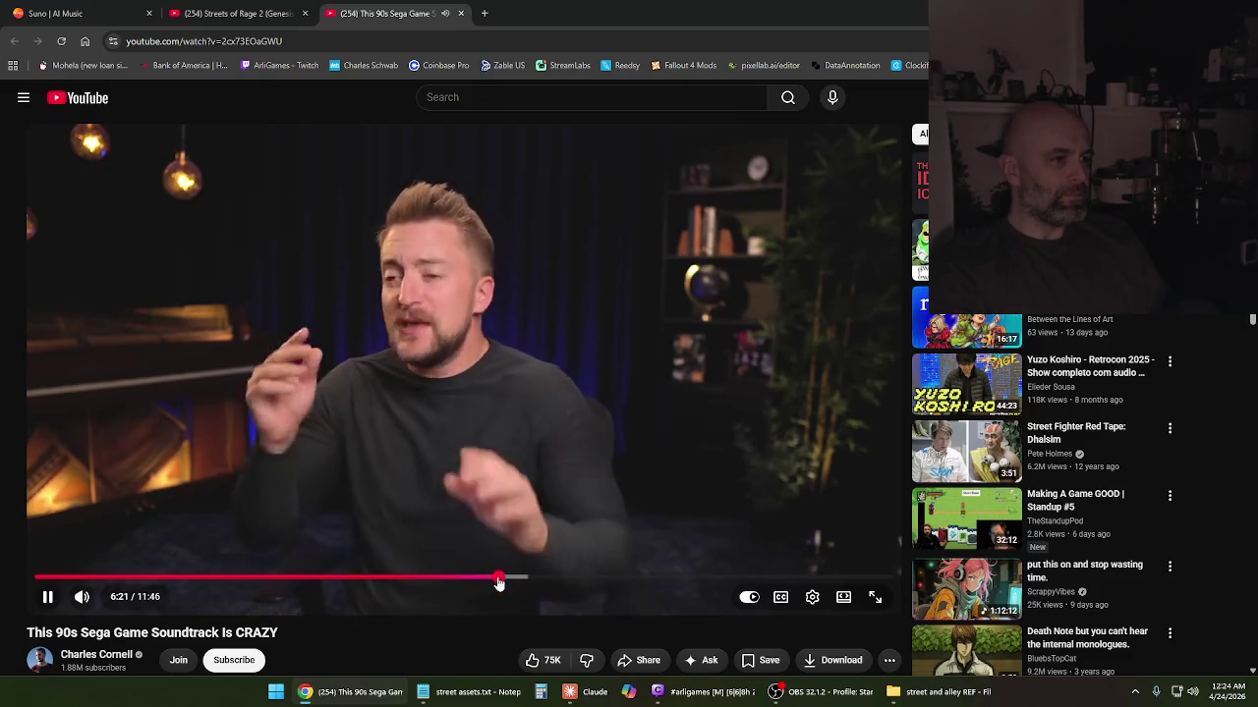
drag(499, 583, 513, 584)
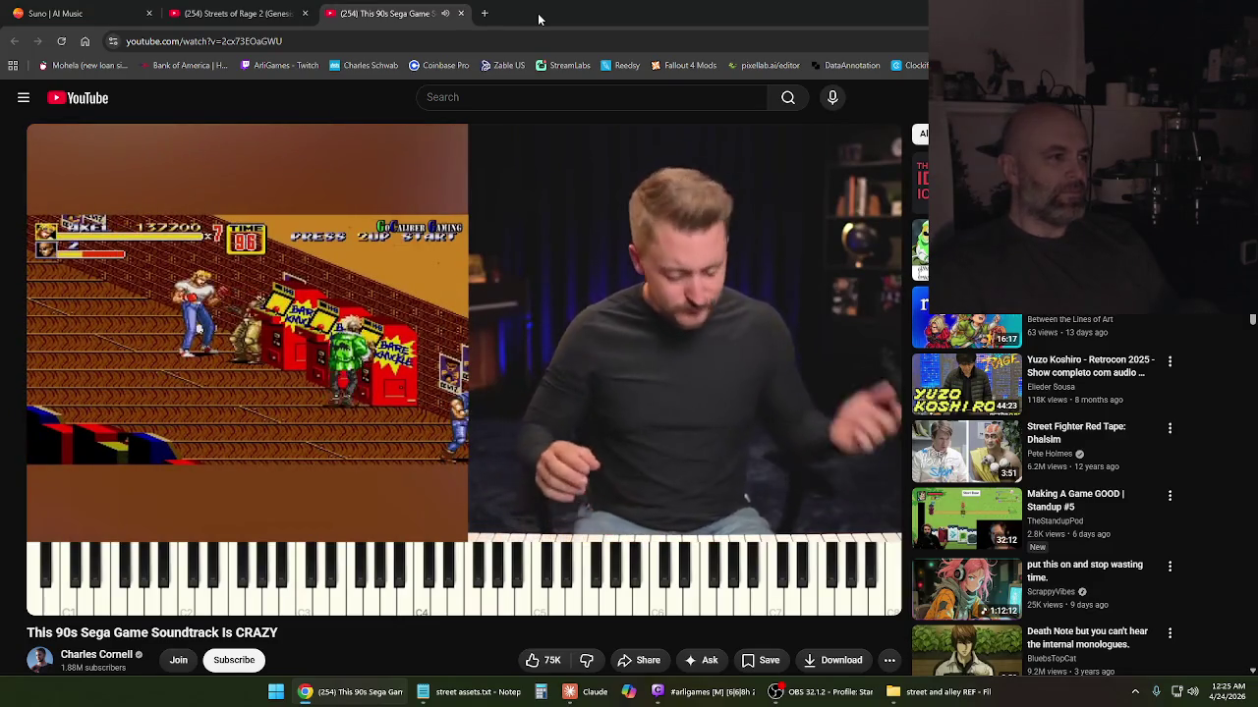
Pause the soundtrack video, then jump it ahead past eight minutes to about 8:17
key(space)
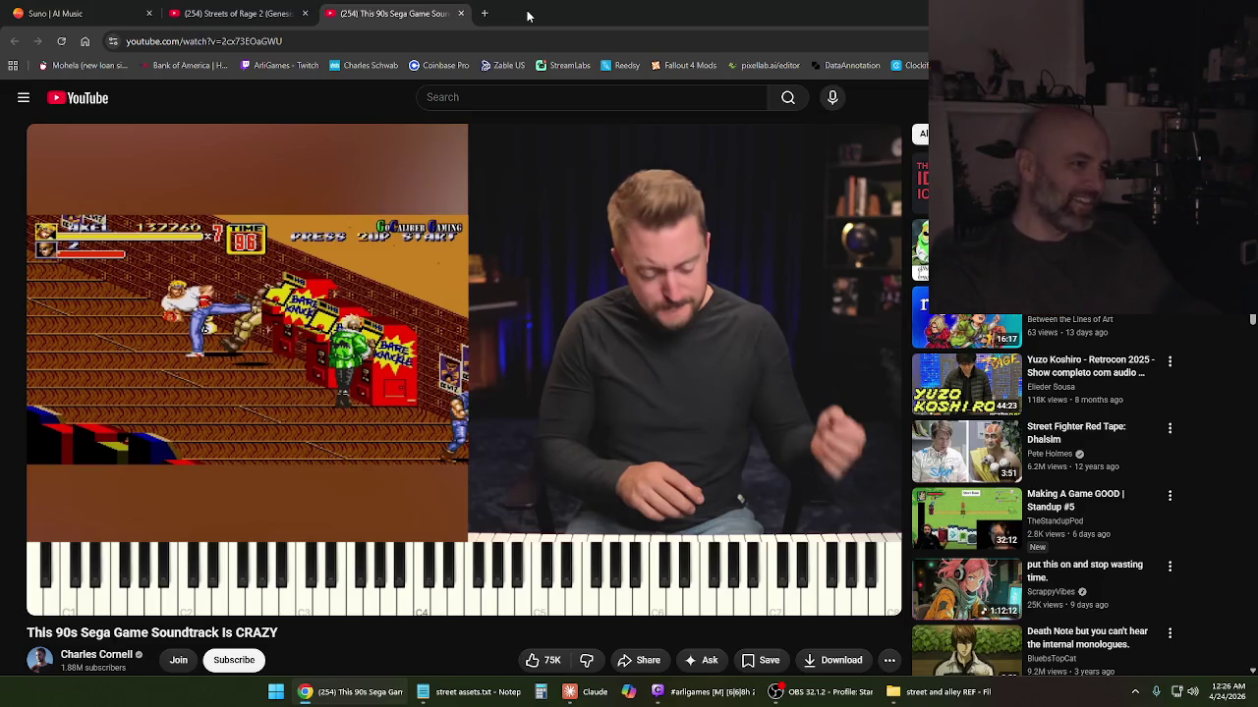
click(614, 580)
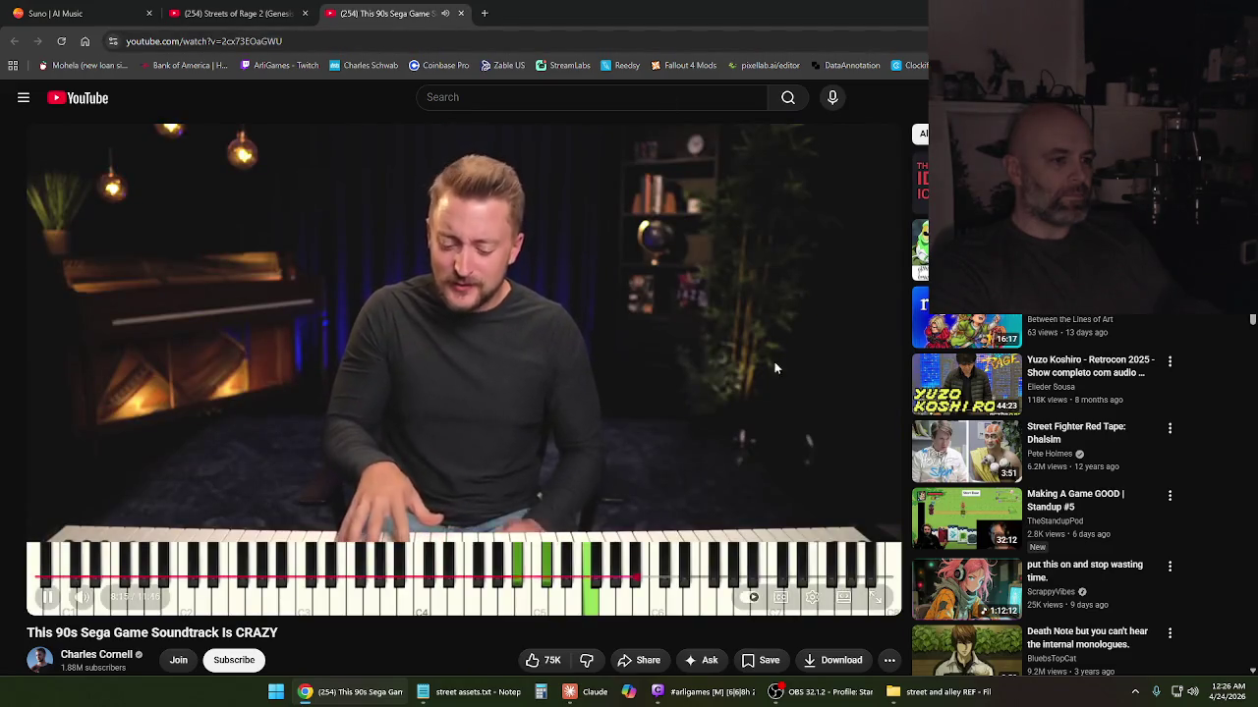
mouse_move(688, 578)
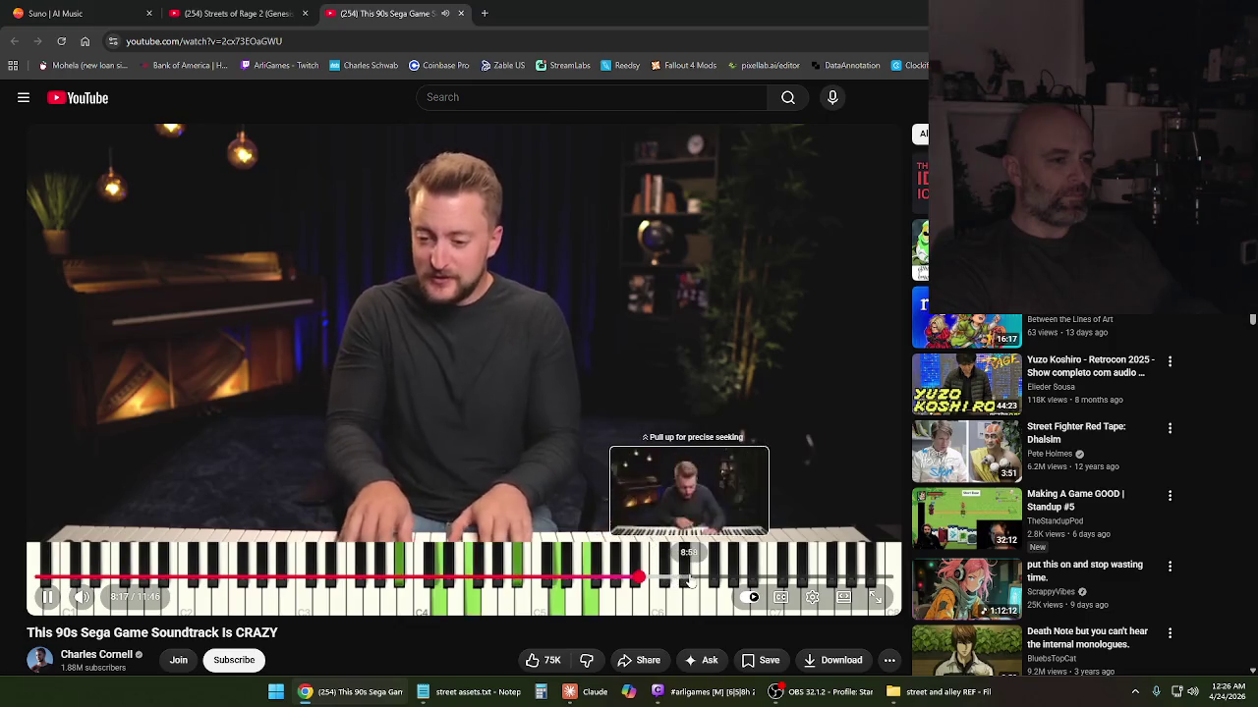
Jump to 9:10, pause, preview scenes between 9:23 and 9:36, then resume playback
click(704, 577)
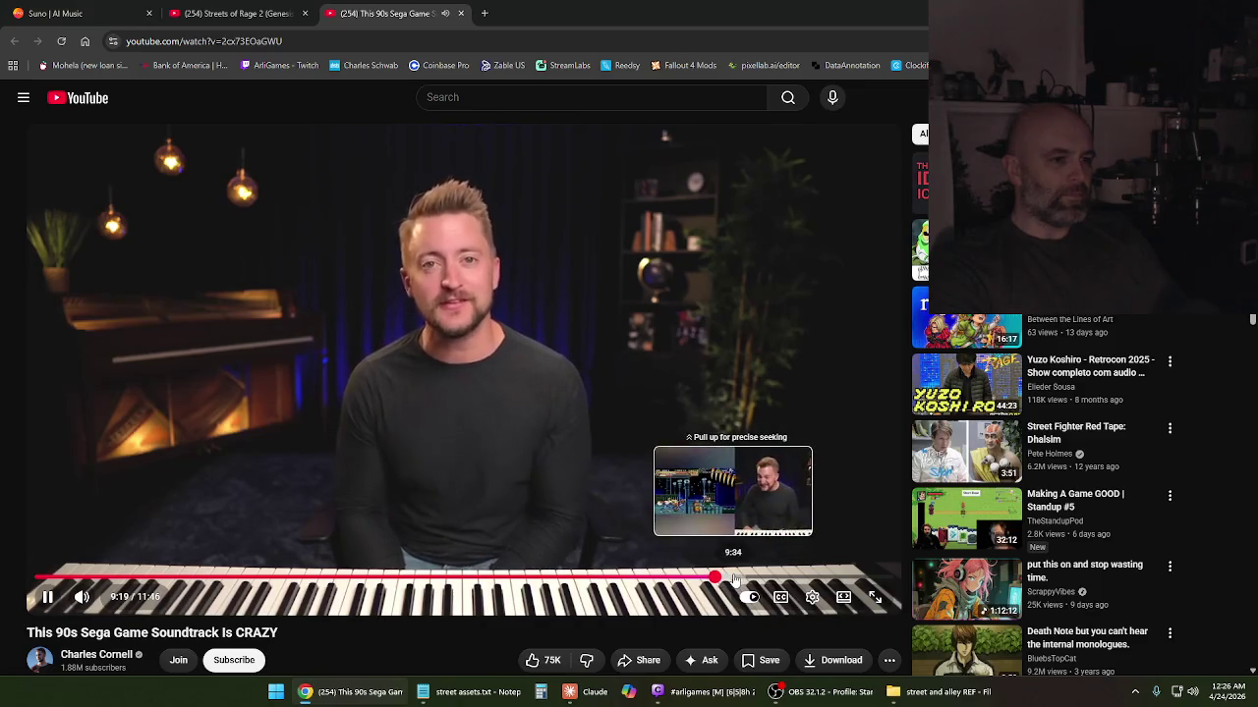
click(597, 441)
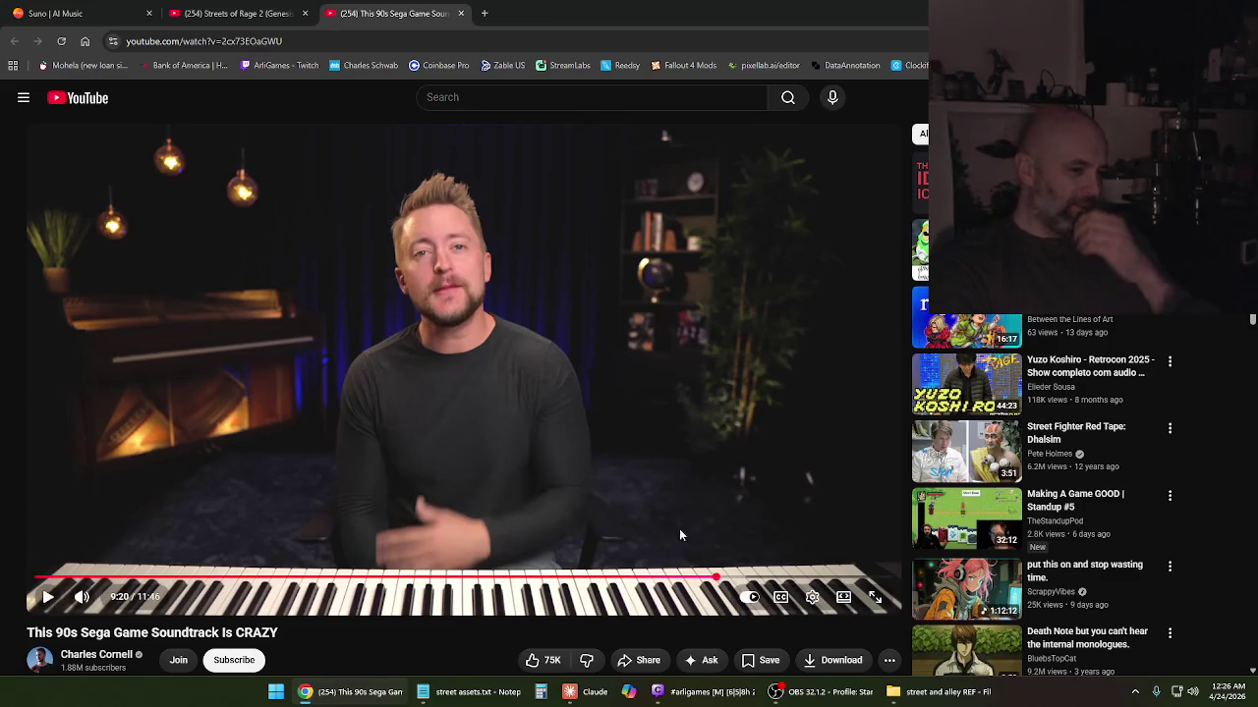
click(722, 579)
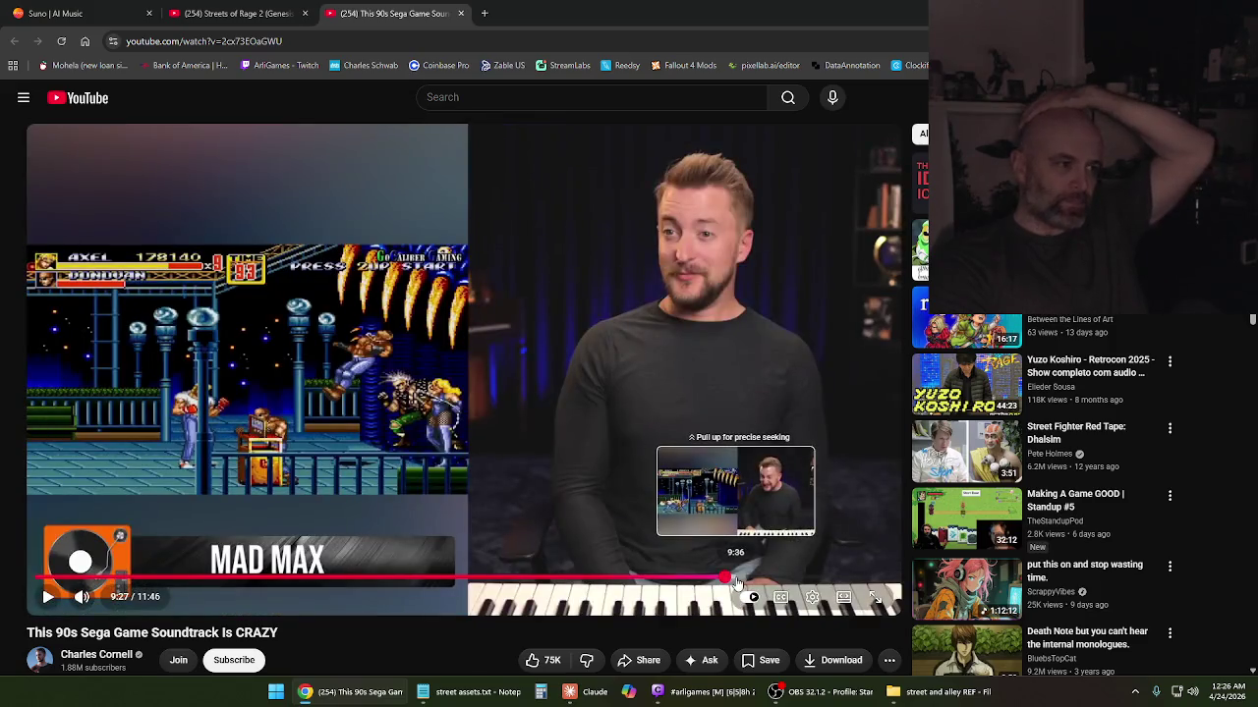
click(737, 582)
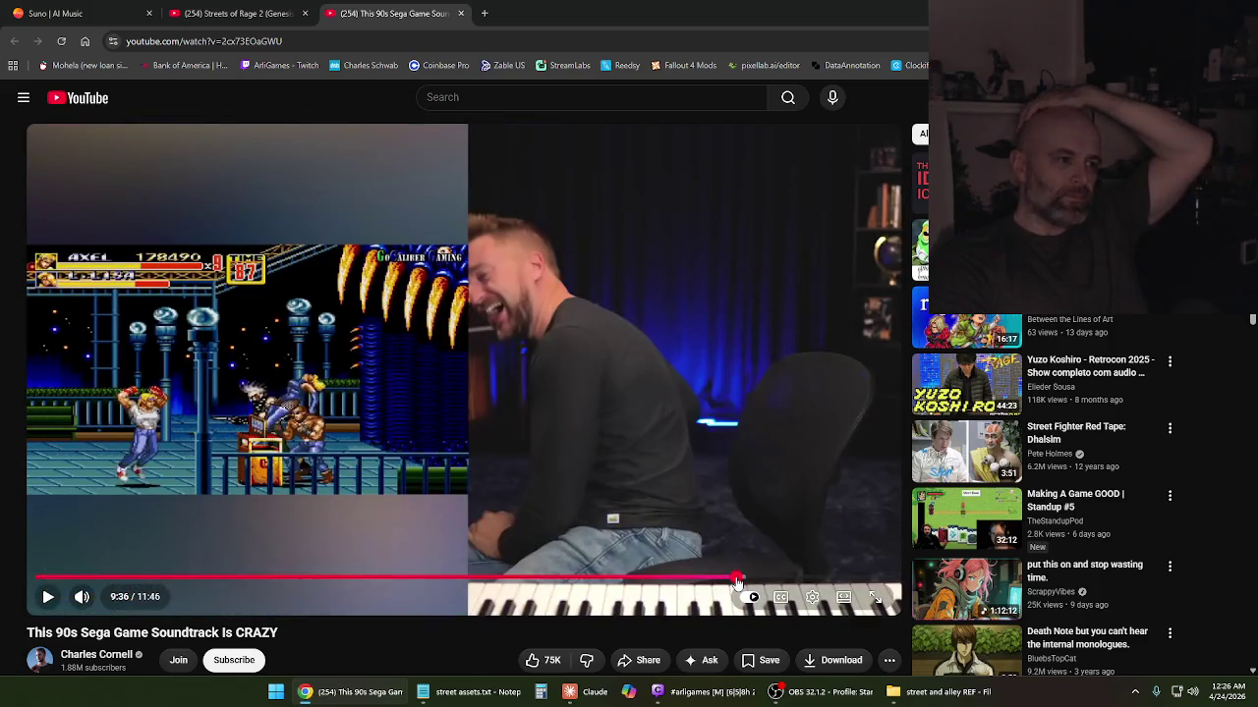
click(727, 580)
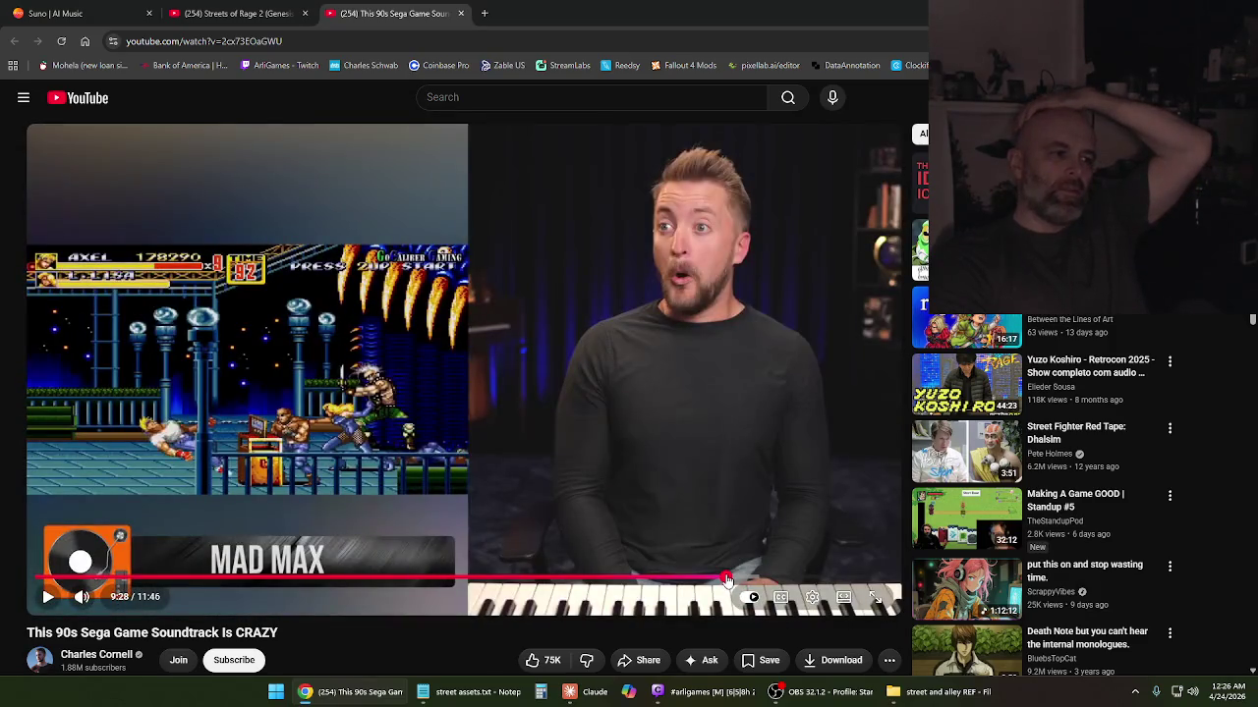
drag(727, 580, 724, 579)
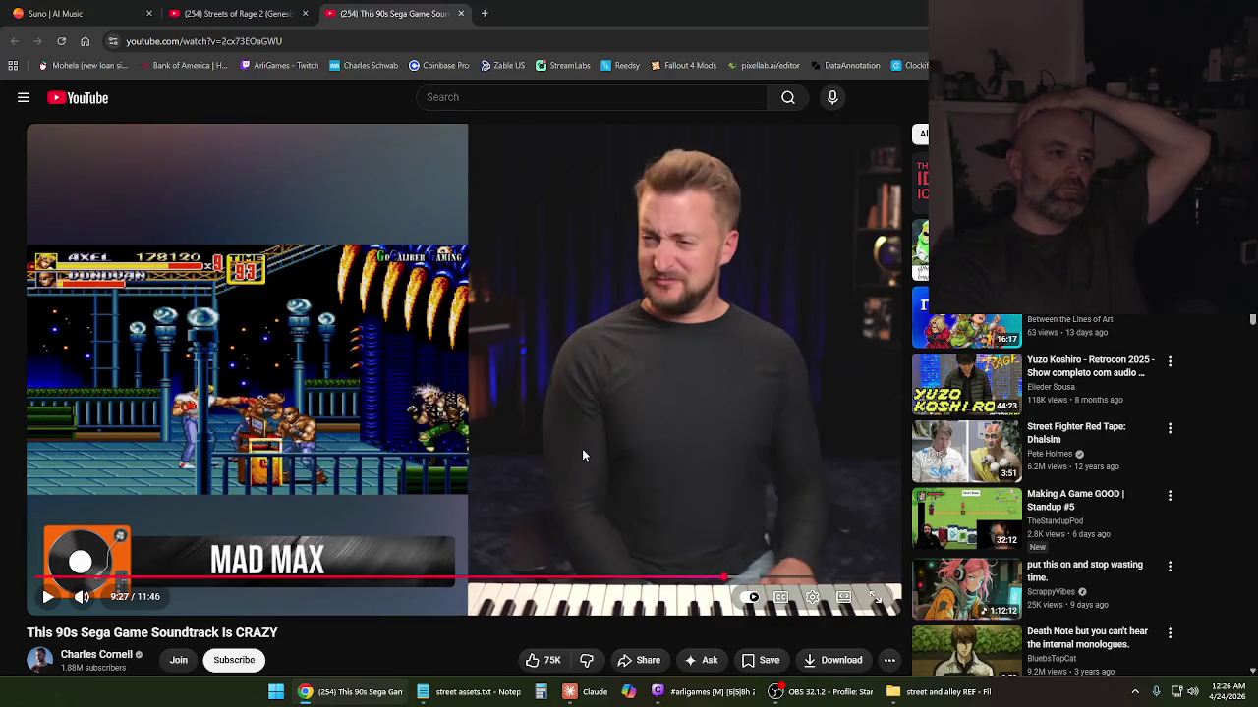
click(582, 448)
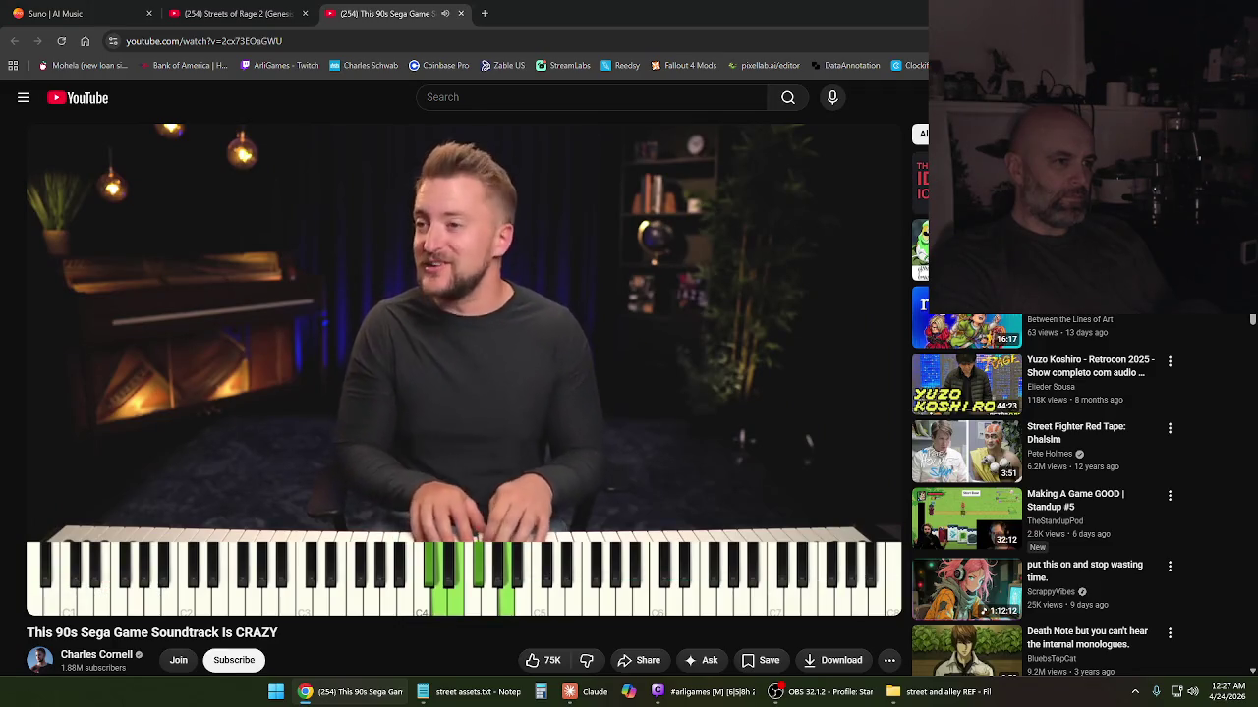
Skip ahead to 10:40 and then 11:12, pausing near the end of the video
scroll(549, 400, down, 1)
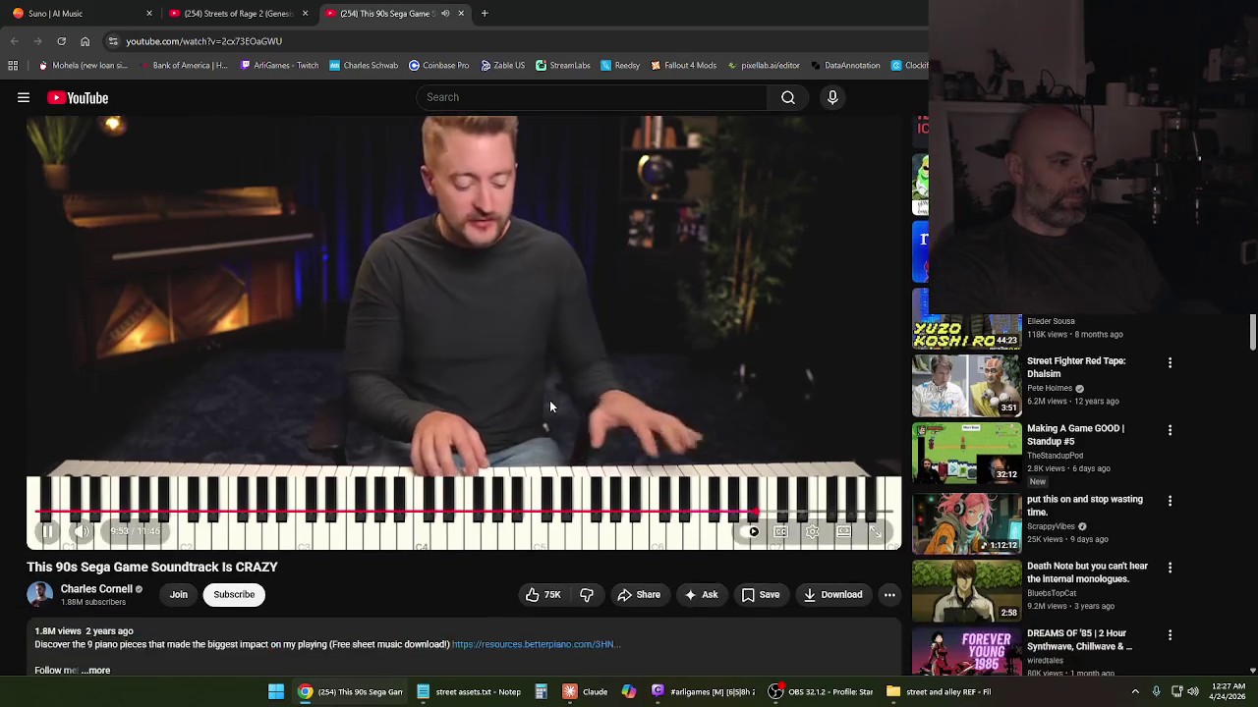
scroll(549, 400, up, 1)
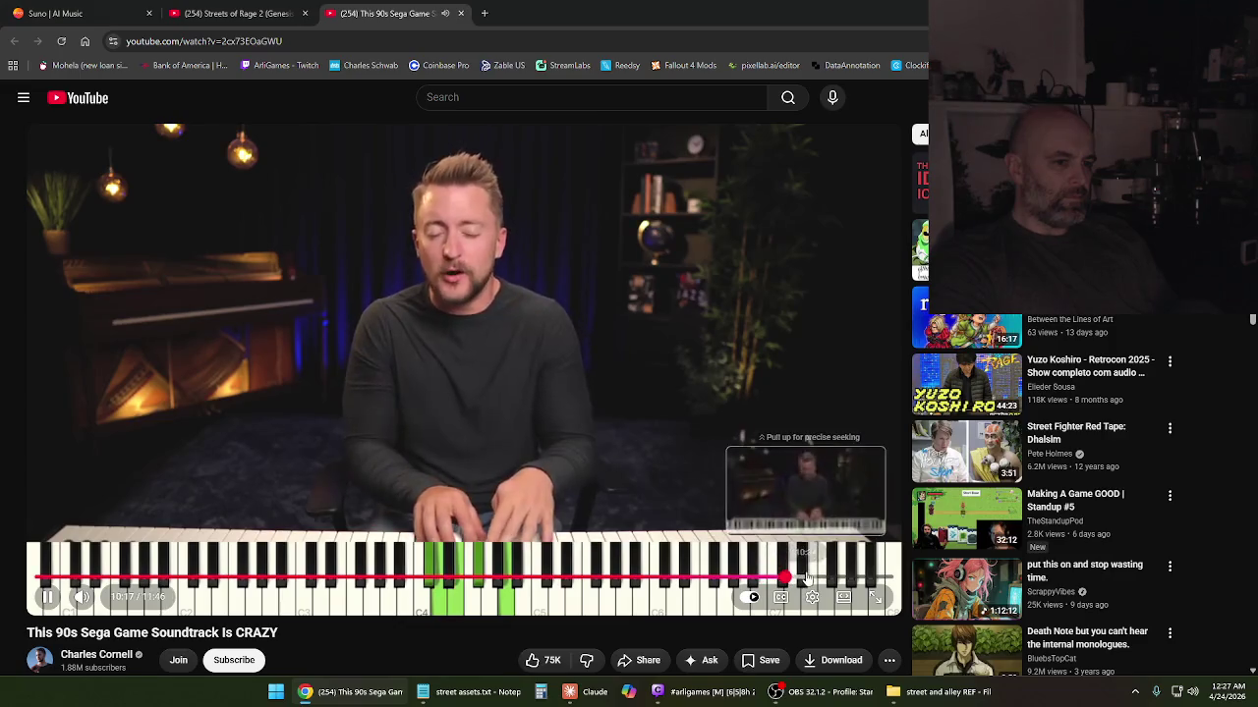
click(815, 578)
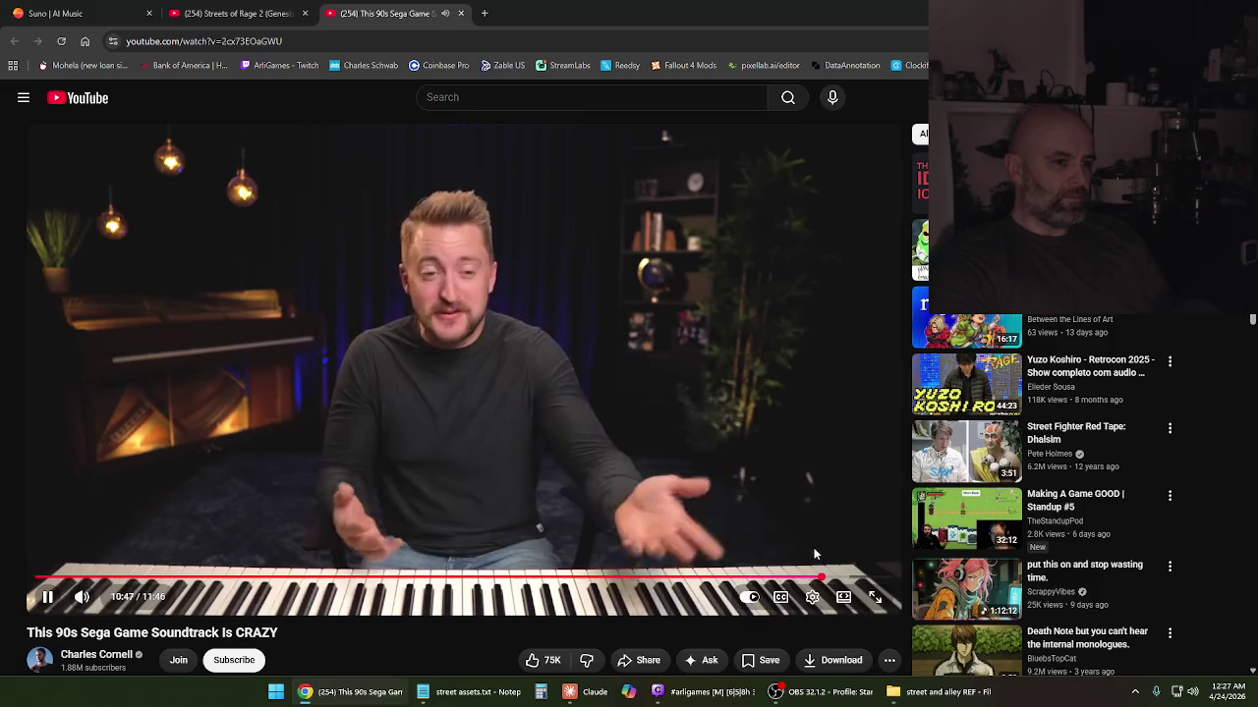
click(855, 579)
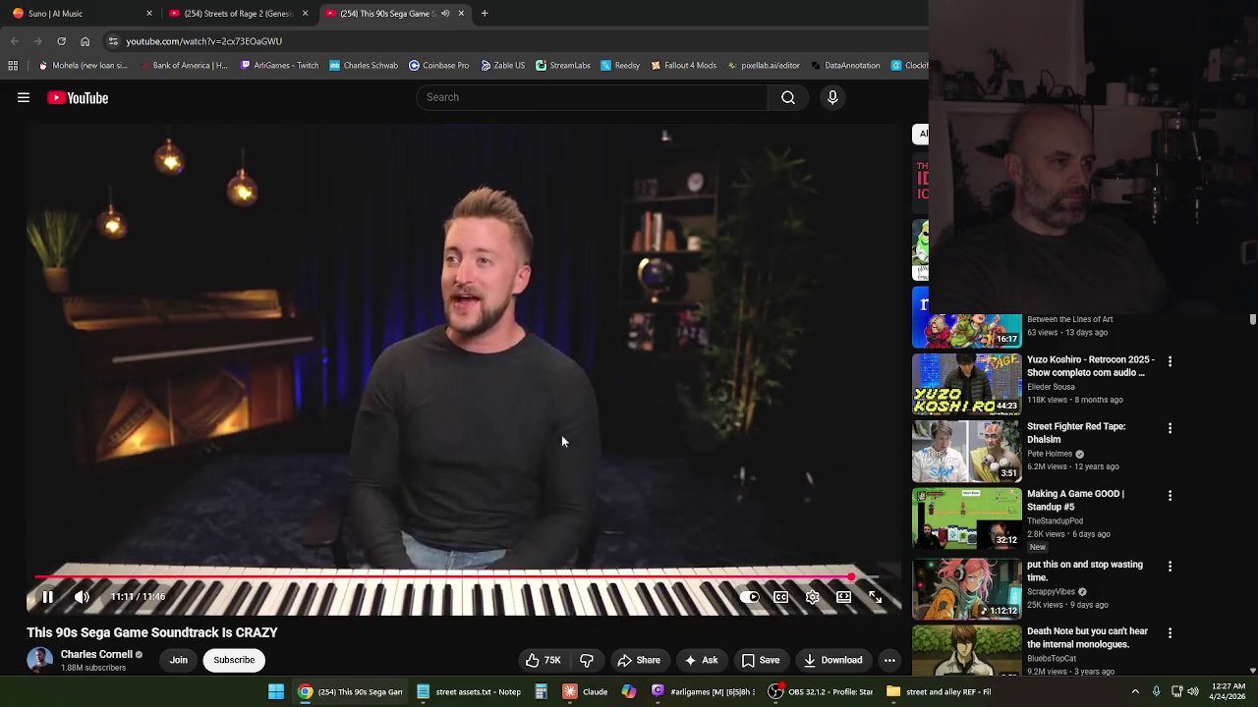
click(541, 403)
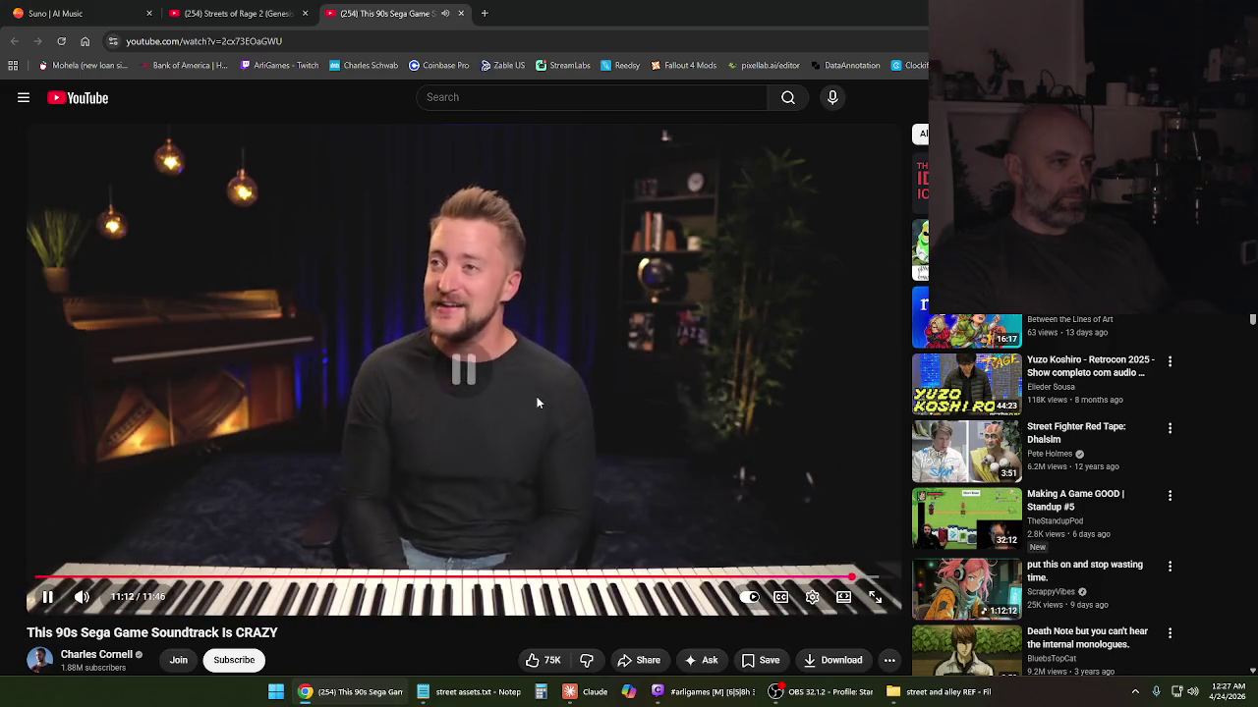
click(263, 12)
Cycle through the Suno and soundtrack tabs, then close the Sega soundtrack tab
click(119, 10)
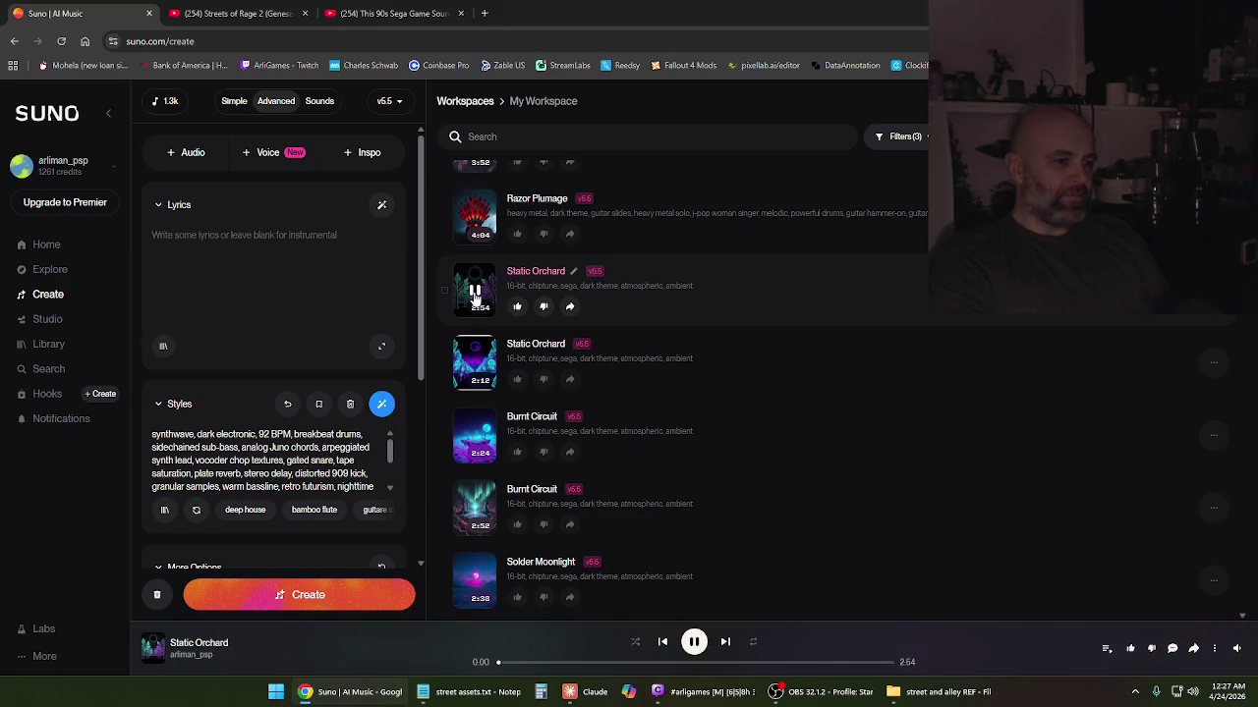
click(401, 8)
click(461, 14)
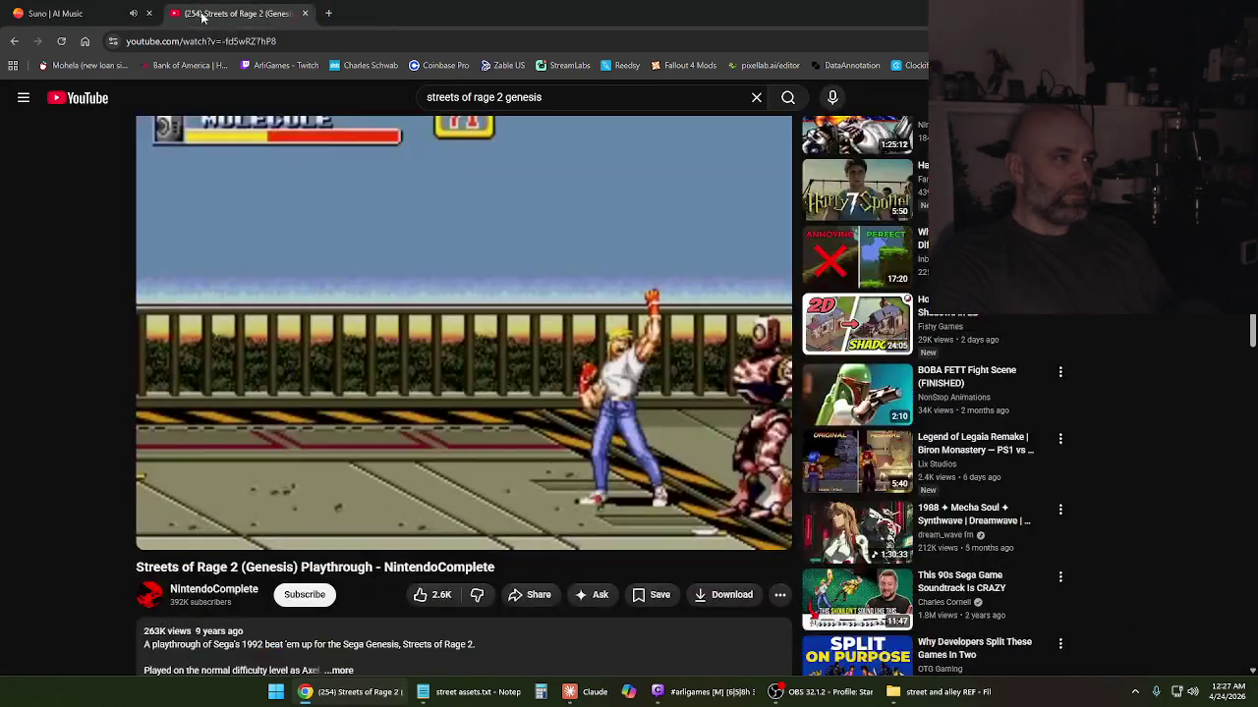
Scrub the playthrough's final stage from 48:17 to the Stage 8 boss room around 51:52
click(433, 347)
click(703, 511)
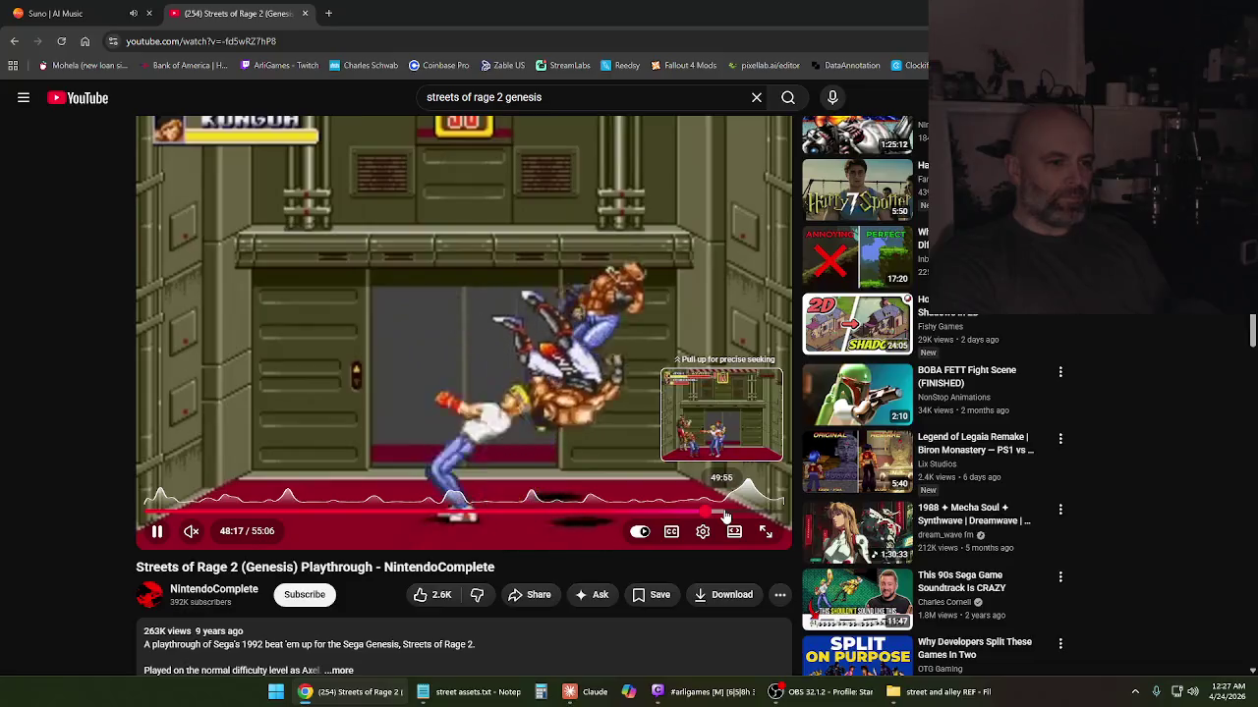
click(724, 513)
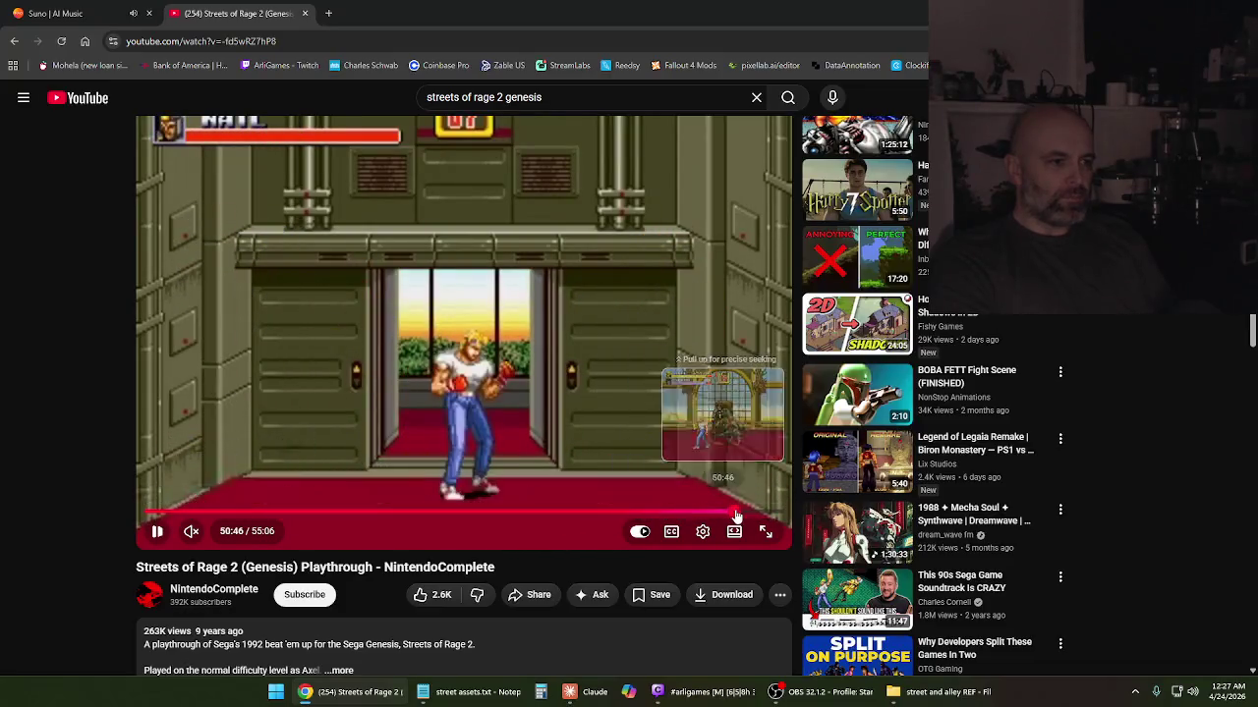
click(733, 513)
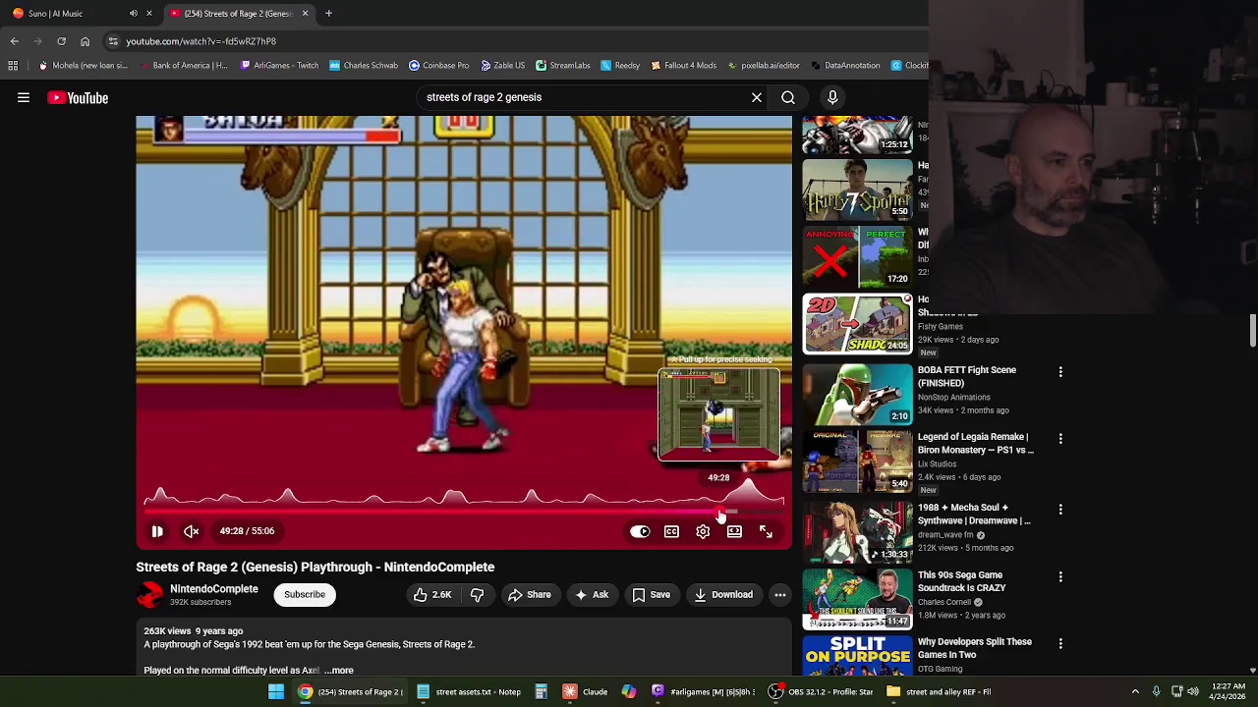
click(721, 513)
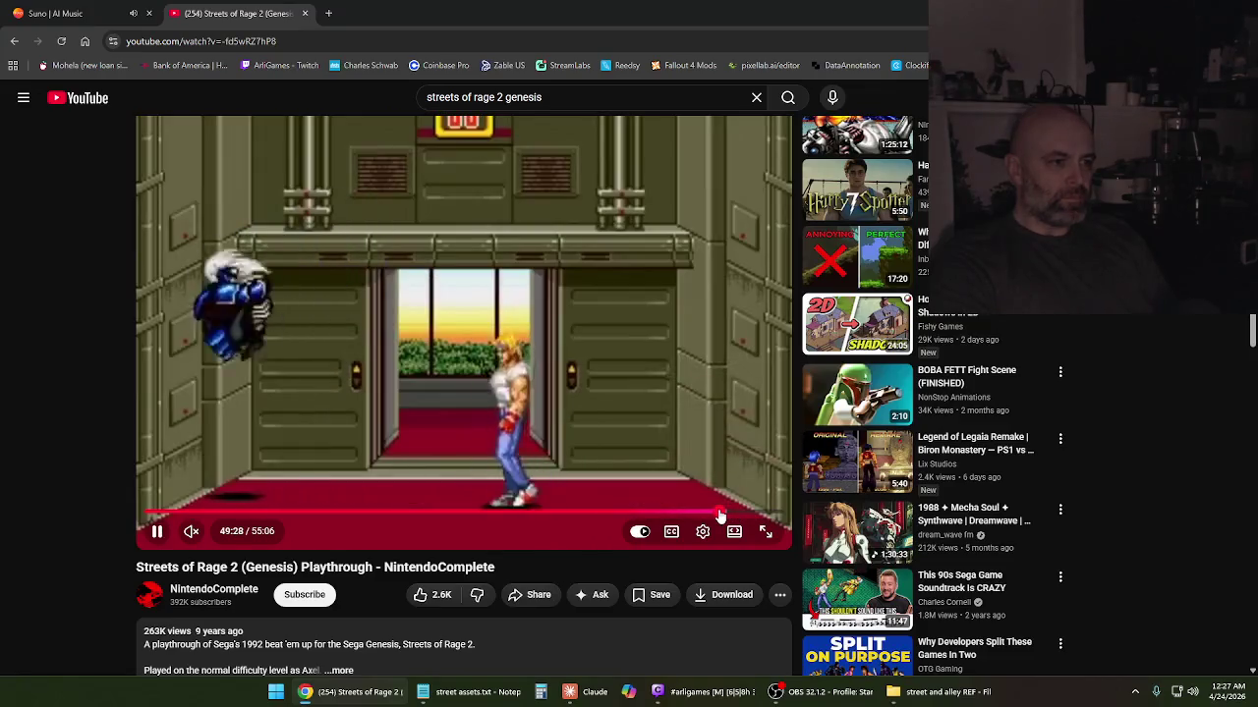
click(733, 513)
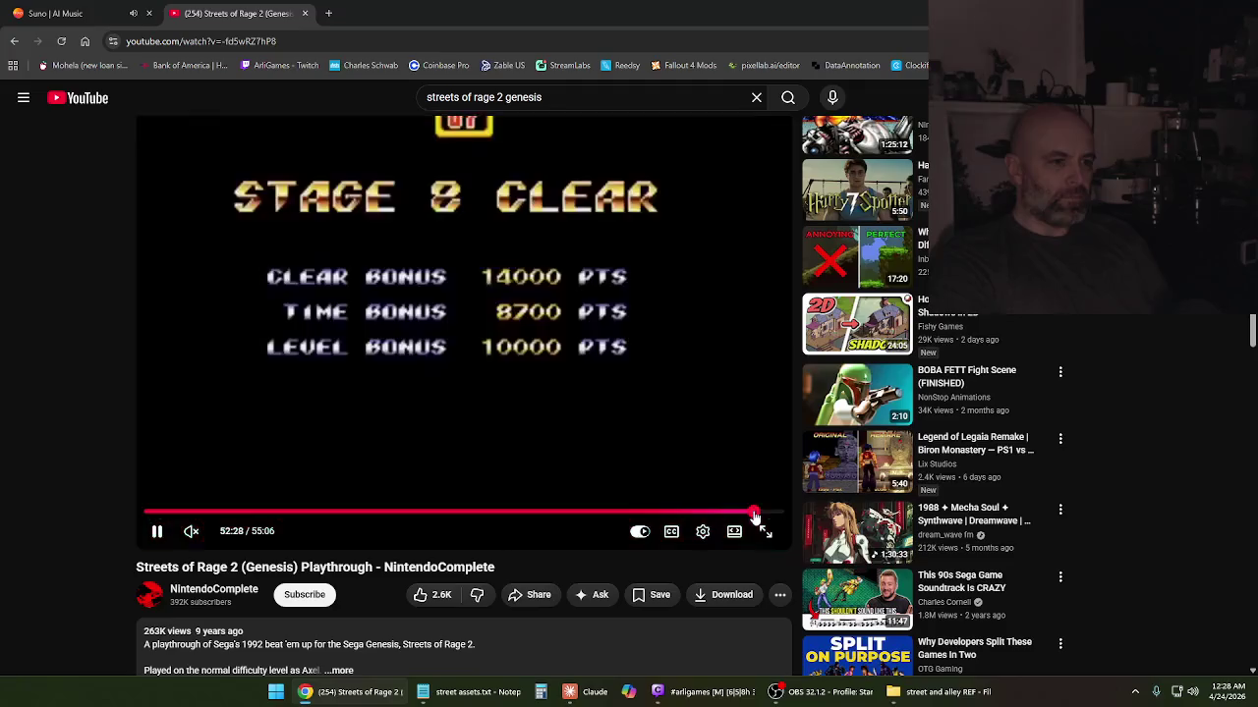
drag(754, 517, 761, 516)
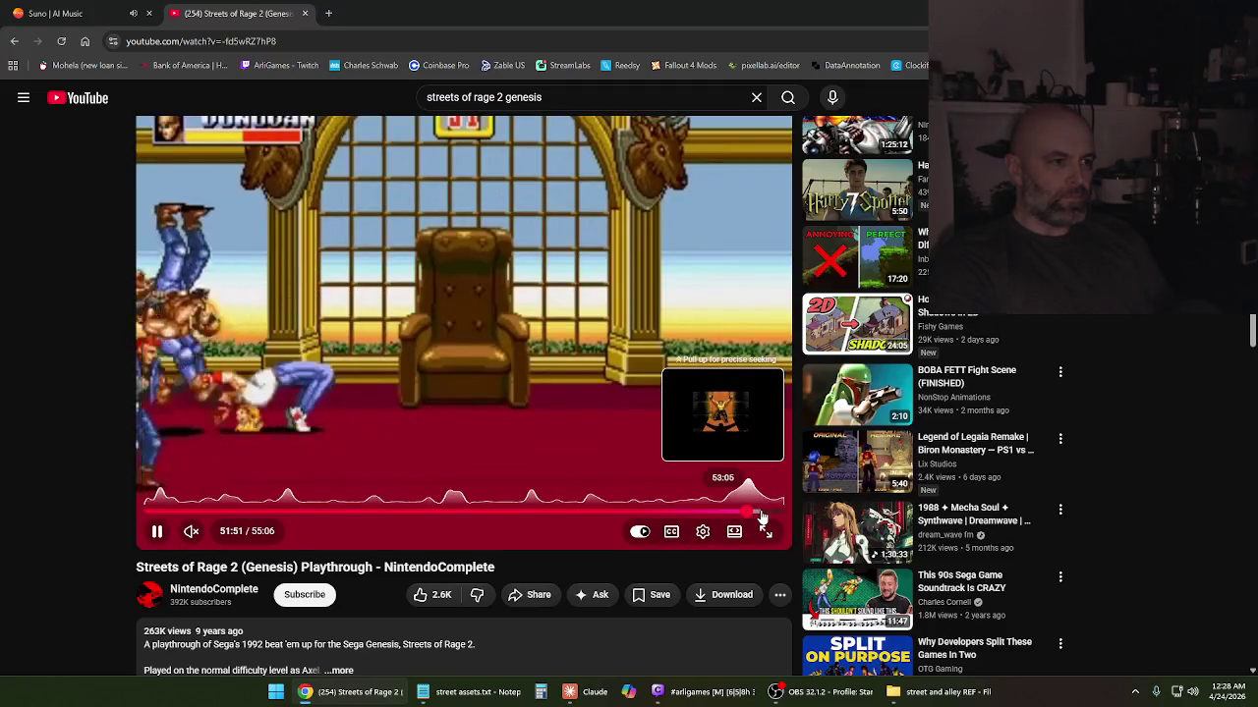
click(538, 428)
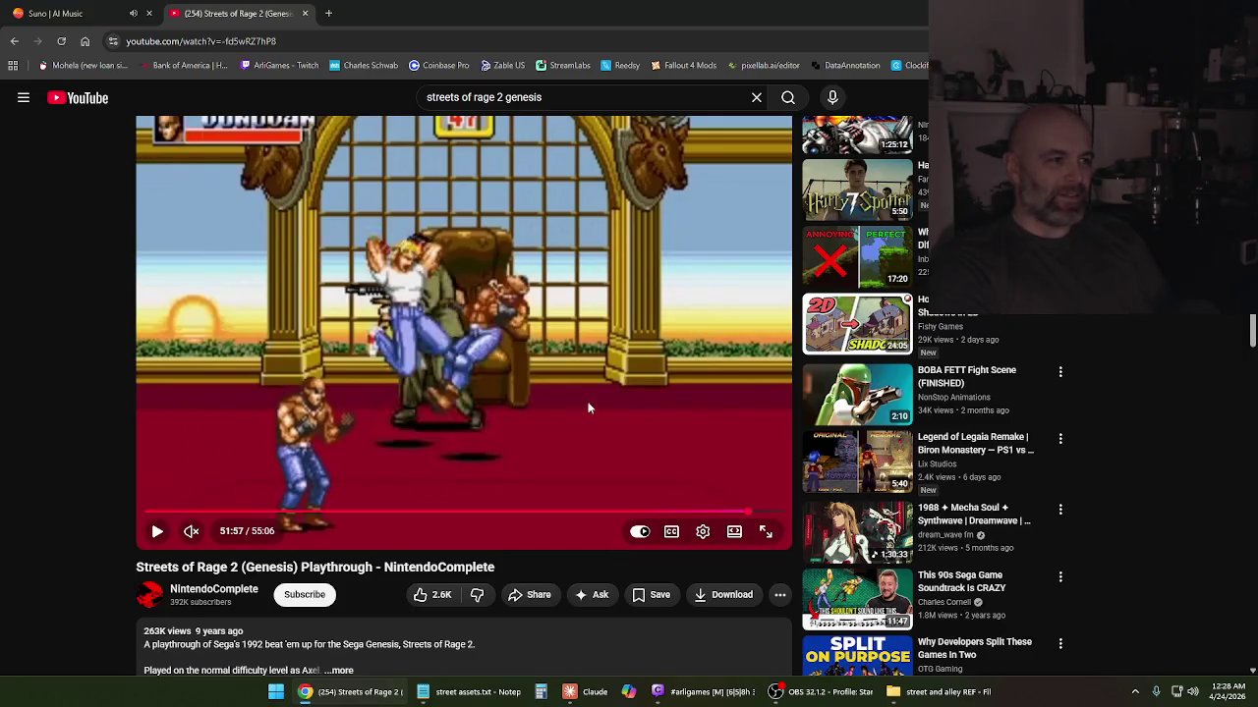
click(571, 413)
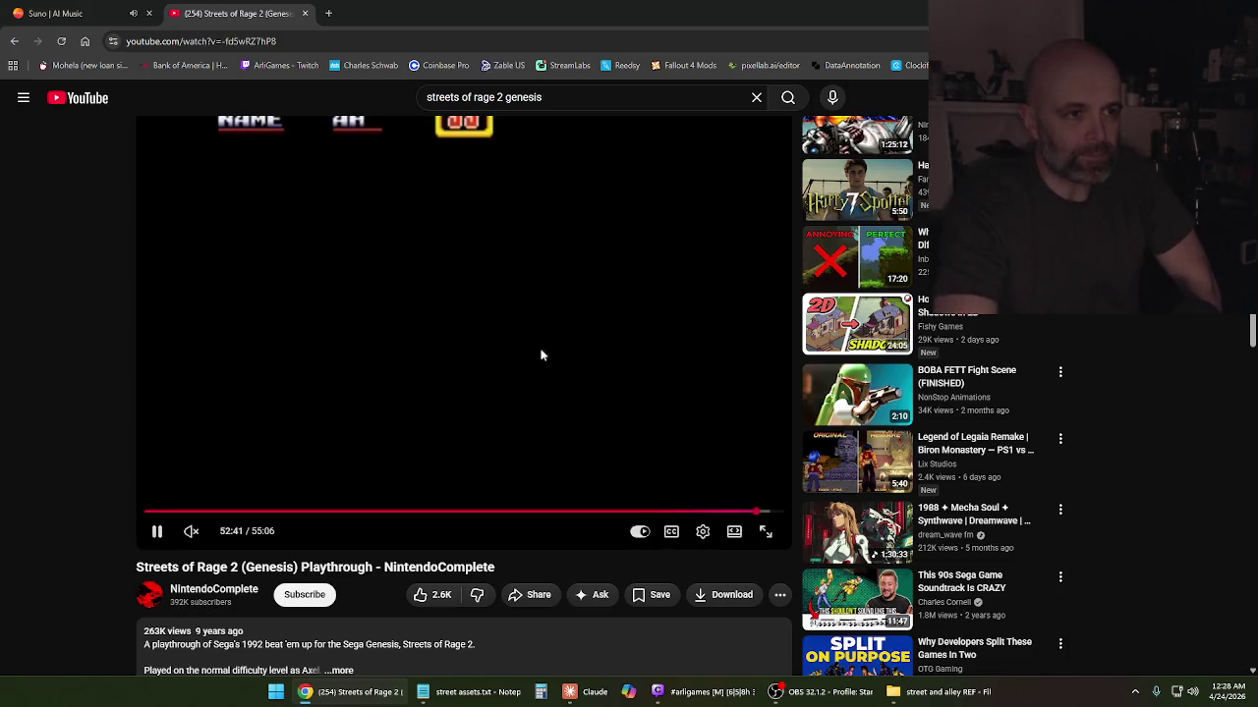
scroll(541, 355, up, 1)
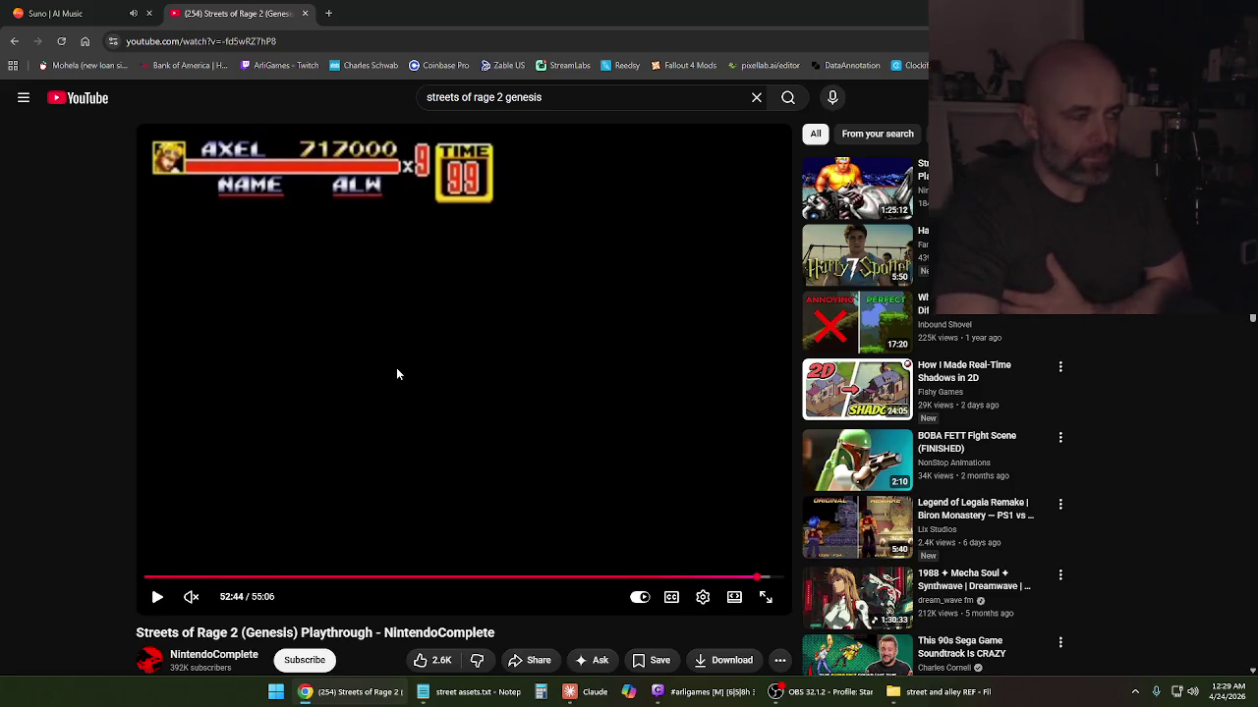
Close the street and alley reference folder and bring street assets.txt in Notepad forward
click(95, 8)
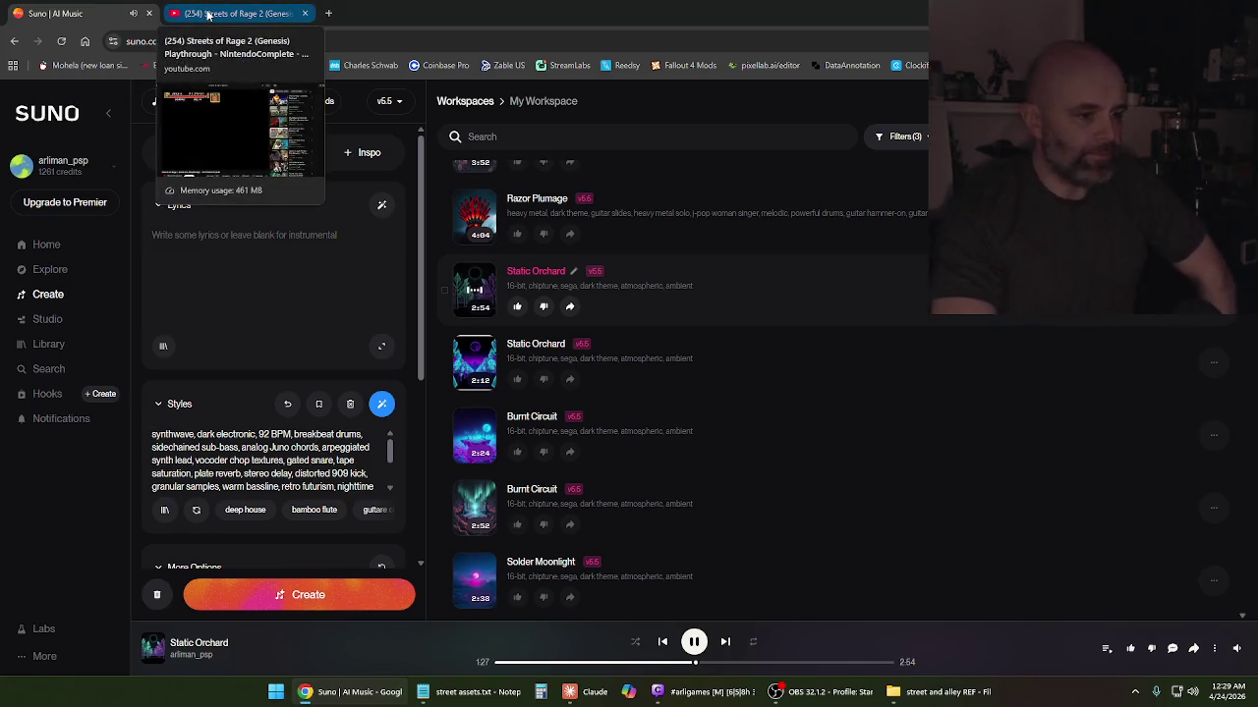
click(929, 692)
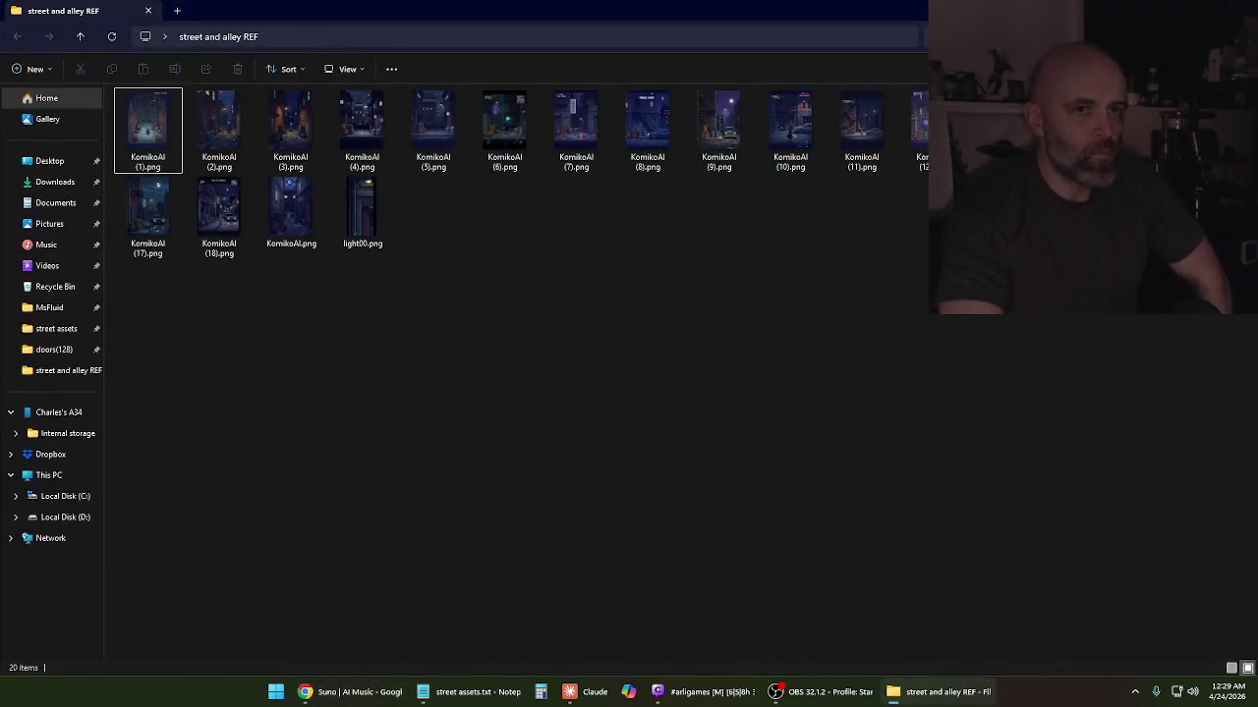
key(alt+F4)
click(536, 693)
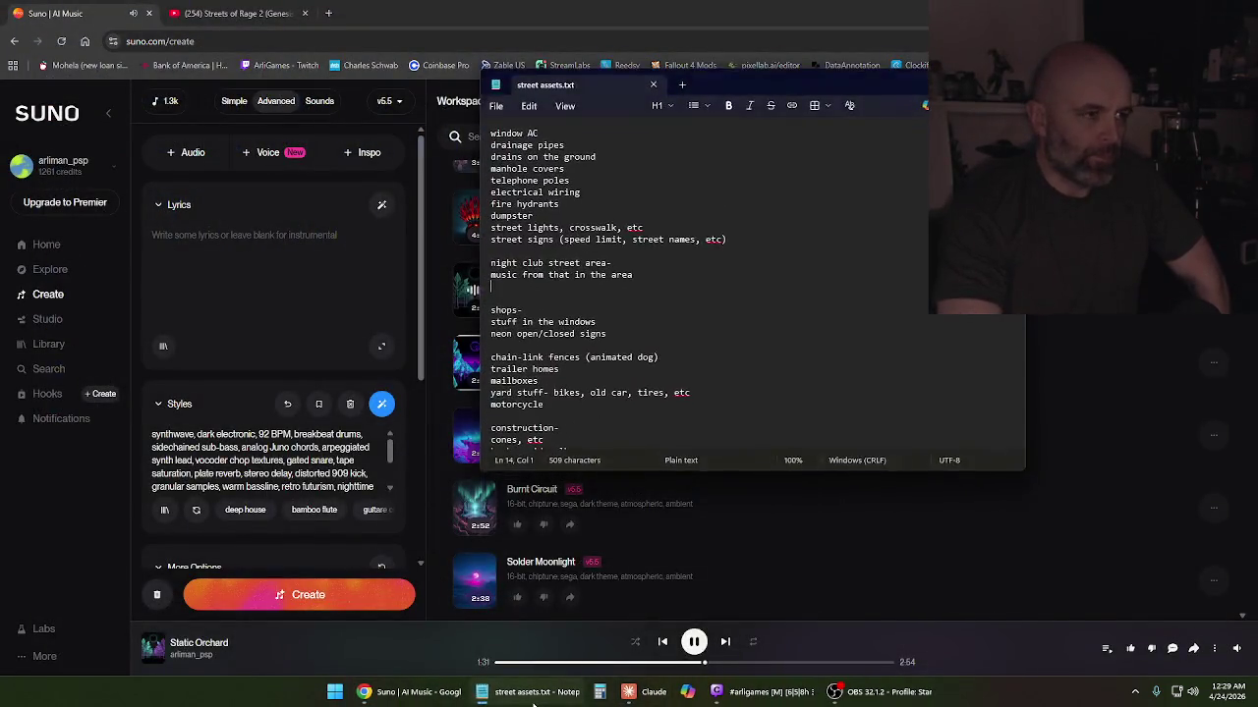
Save 'street assets.txt' in Notepad, then close the Notepad window
scroll(718, 298, down, 2)
scroll(697, 246, up, 1)
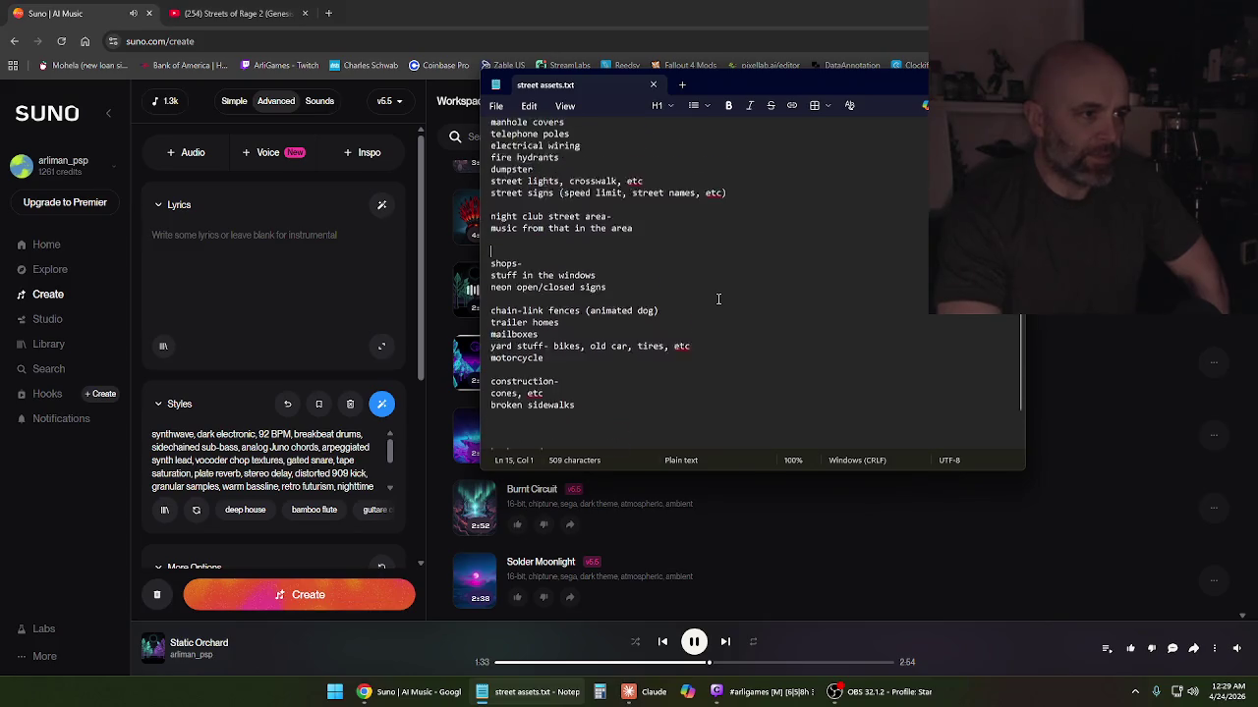
scroll(682, 187, up, 1)
click(498, 106)
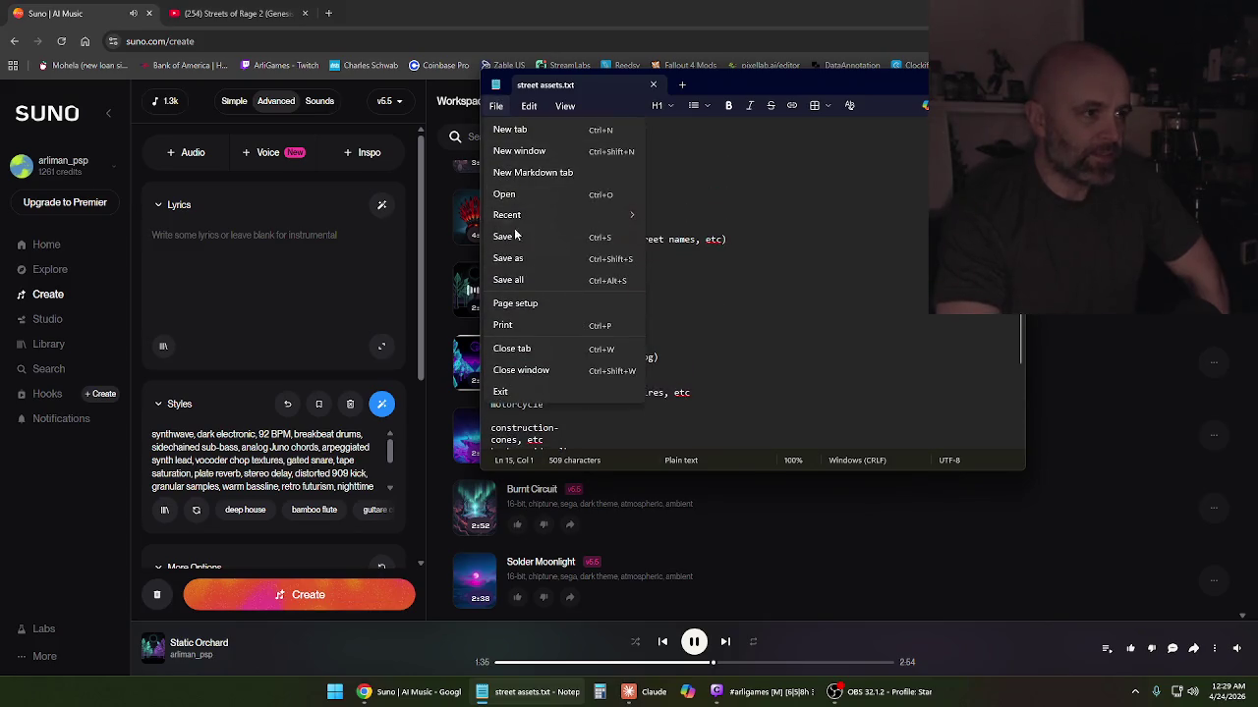
click(512, 242)
click(654, 86)
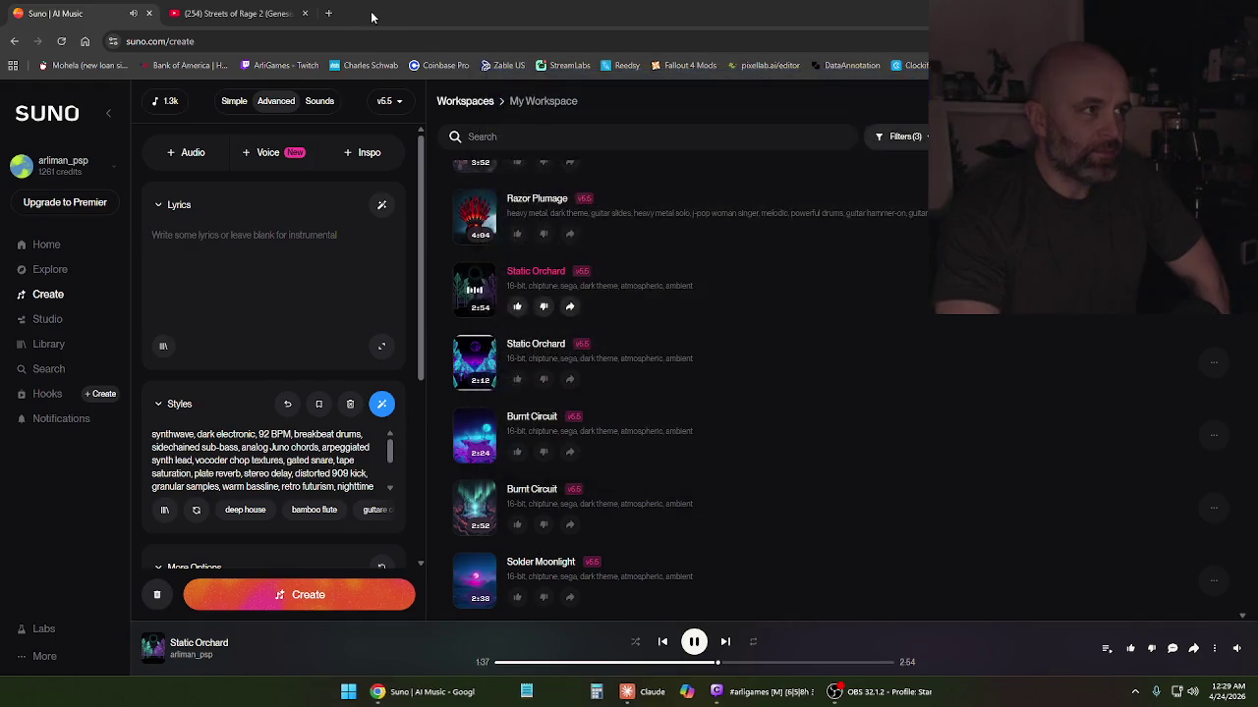